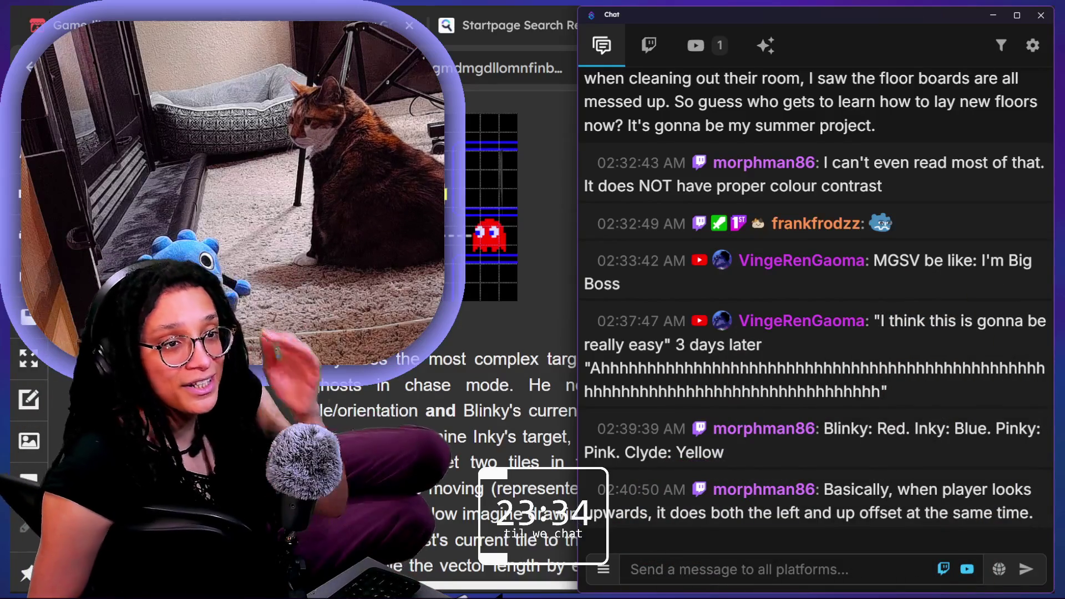
Step: Catch up on the recent Stream chat messages, then close chat to show the Pac-Man Dossier article
{"action": "mouse_move", "coordinate": [941, 385]}
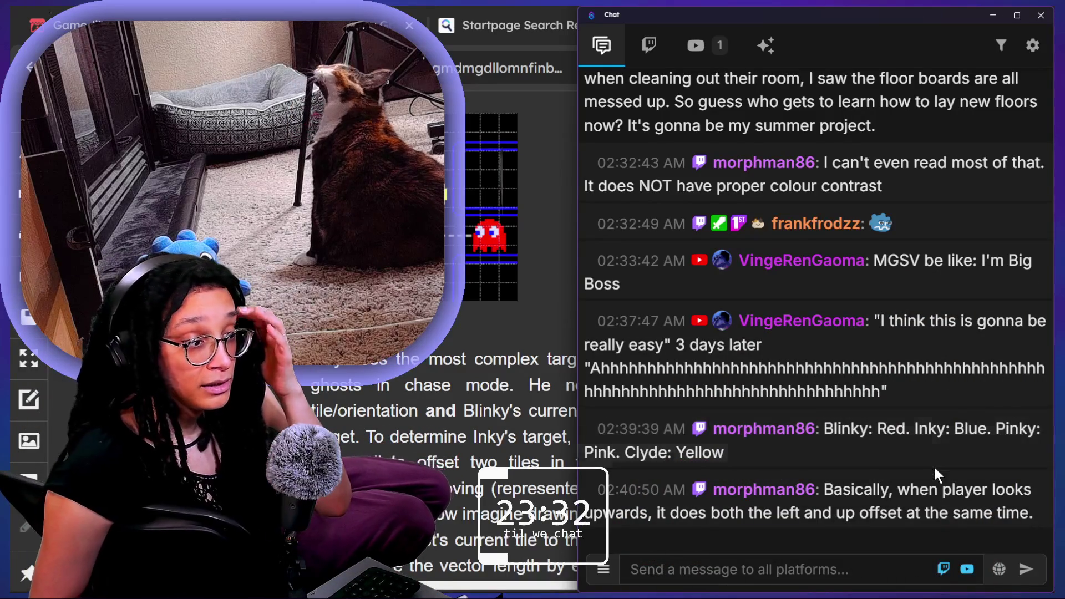
{"action": "mouse_move", "coordinate": [961, 489]}
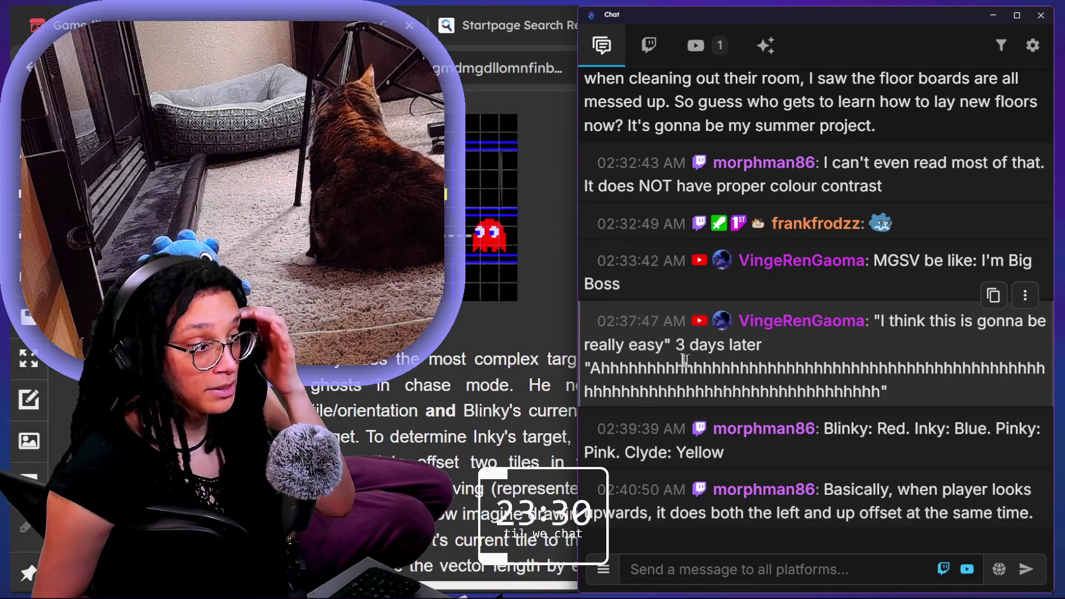
{"action": "left_click_drag", "start_coordinate": [685, 361], "coordinate": [791, 391]}
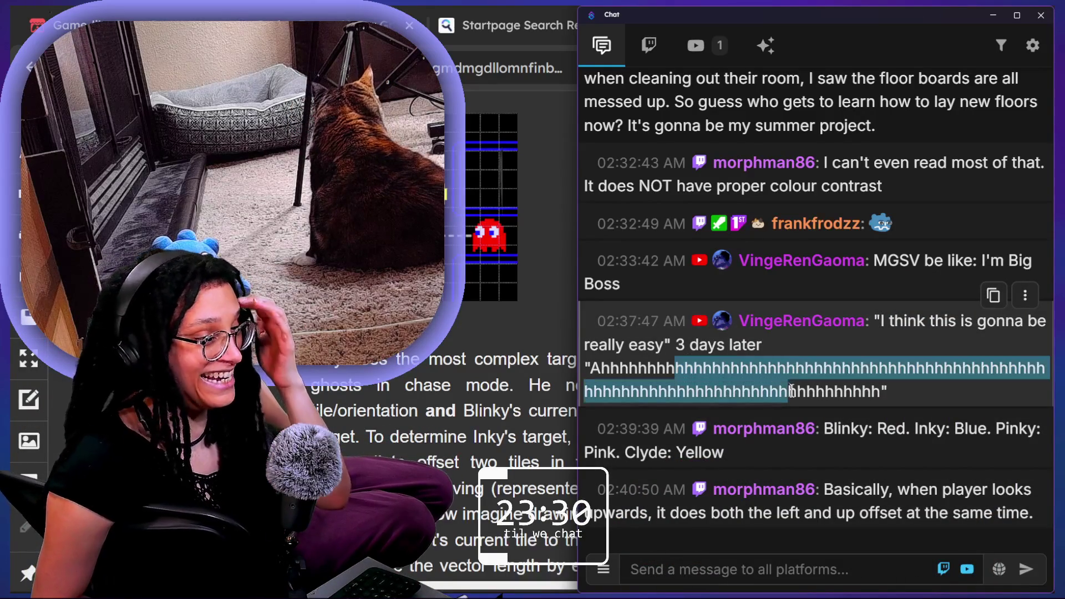
{"action": "left_click", "coordinate": [743, 355]}
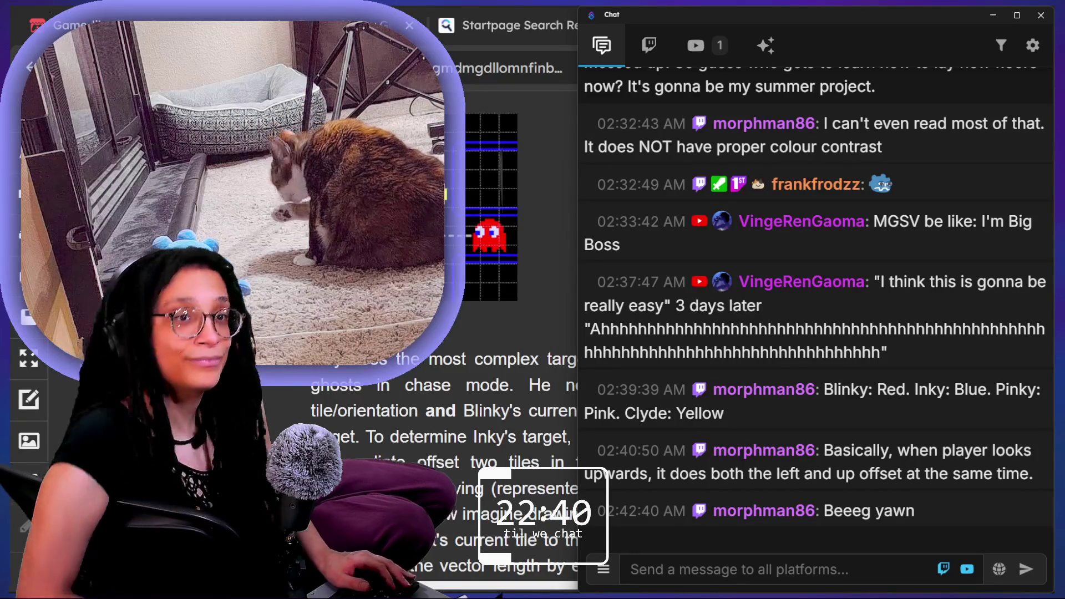
{"action": "mouse_move", "coordinate": [803, 297]}
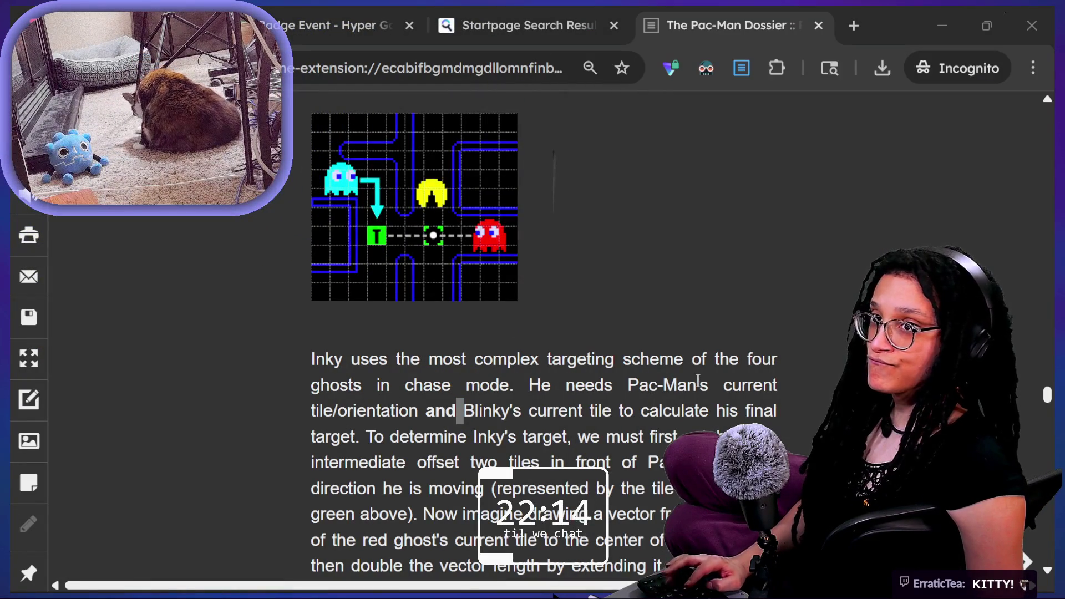
Step: Switch back to Godot and look over the helper functions near the end of good_thought.gd
{"action": "key", "text": "alt+Tab"}
{"action": "left_click", "coordinate": [301, 369]}
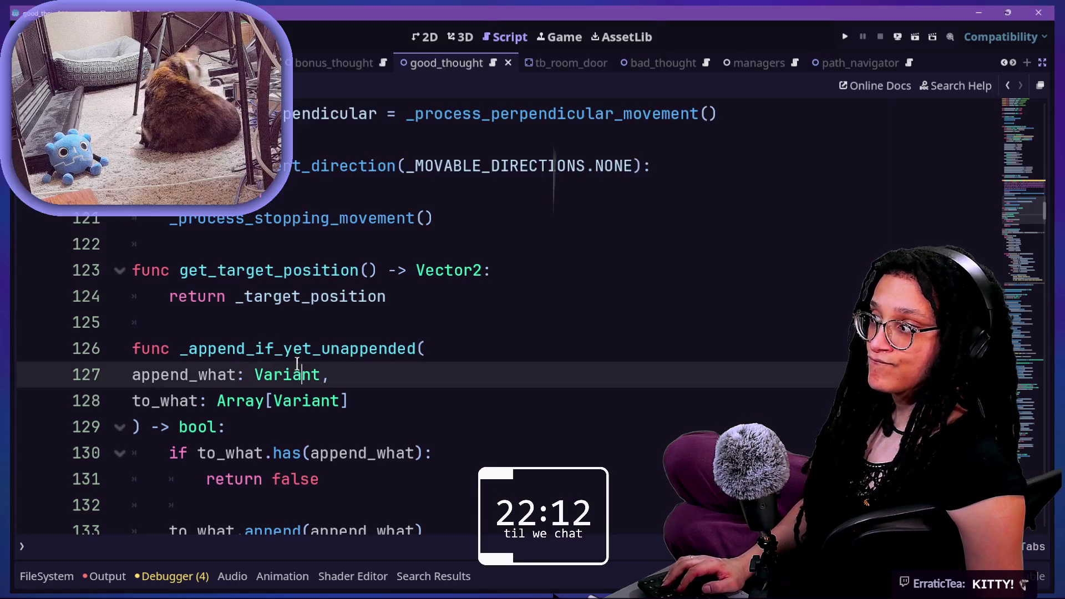
{"action": "scroll", "coordinate": [298, 365], "scroll_direction": "down", "scroll_amount": 3}
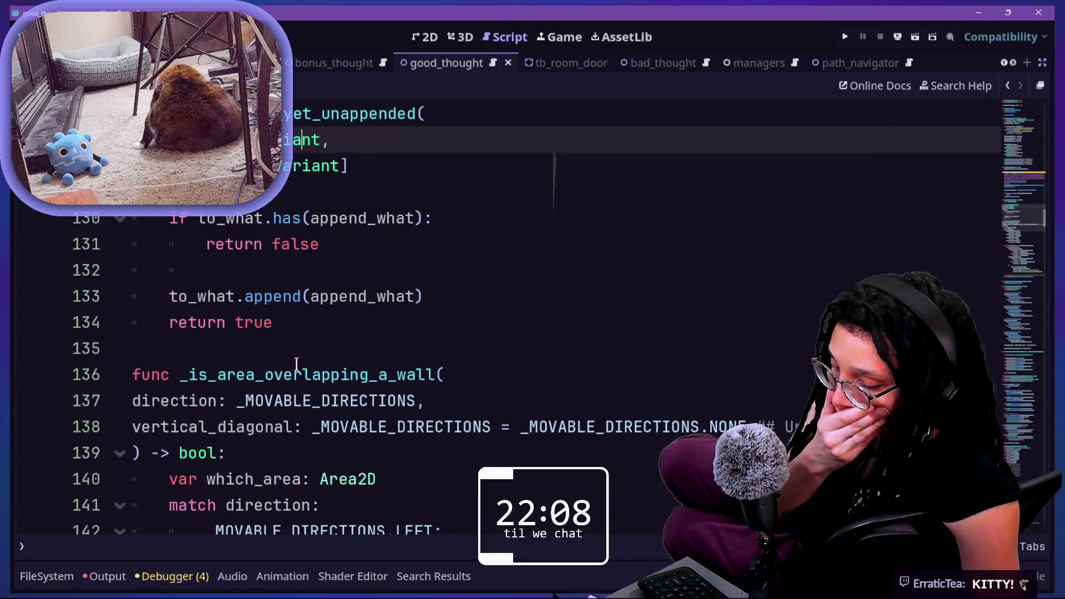
{"action": "left_click", "coordinate": [284, 343]}
{"action": "left_click", "coordinate": [271, 325]}
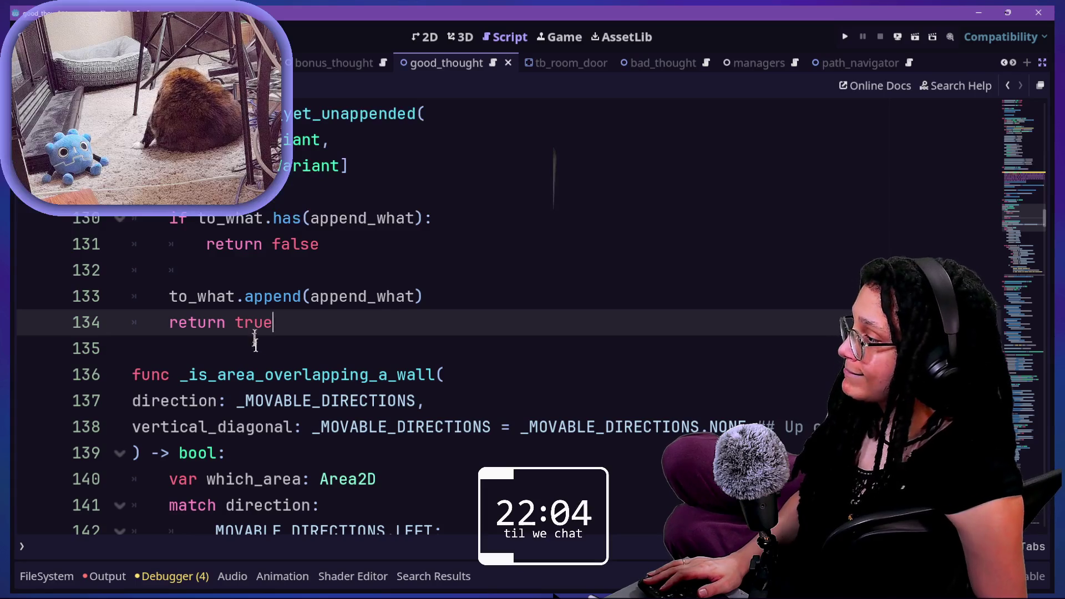
{"action": "scroll", "coordinate": [270, 351], "scroll_direction": "up", "scroll_amount": 1}
{"action": "scroll", "coordinate": [270, 351], "scroll_direction": "down", "scroll_amount": 4}
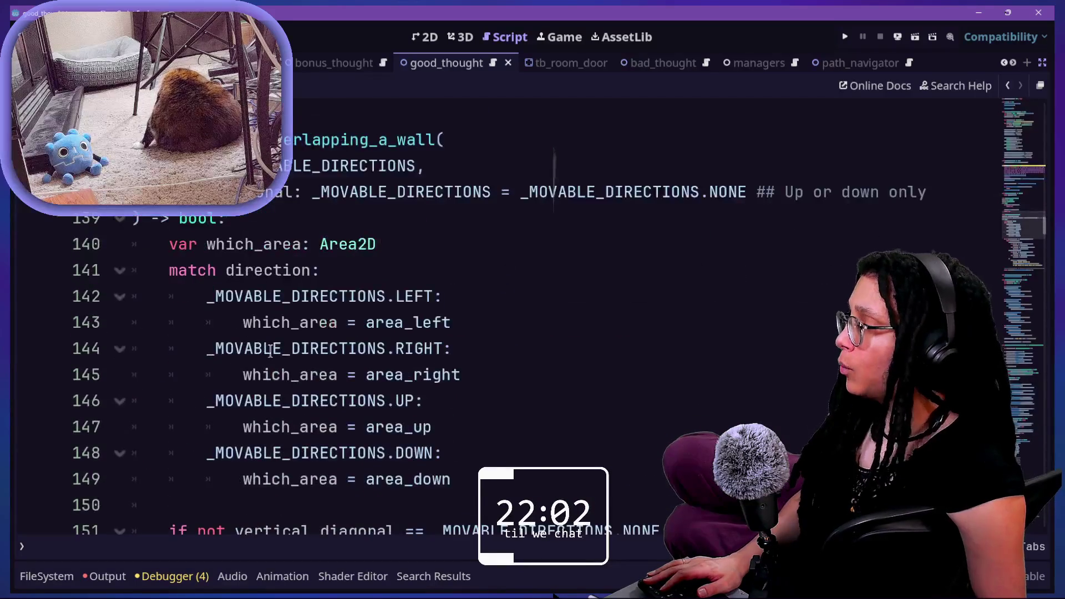
{"action": "scroll", "coordinate": [270, 351], "scroll_direction": "up", "scroll_amount": 6}
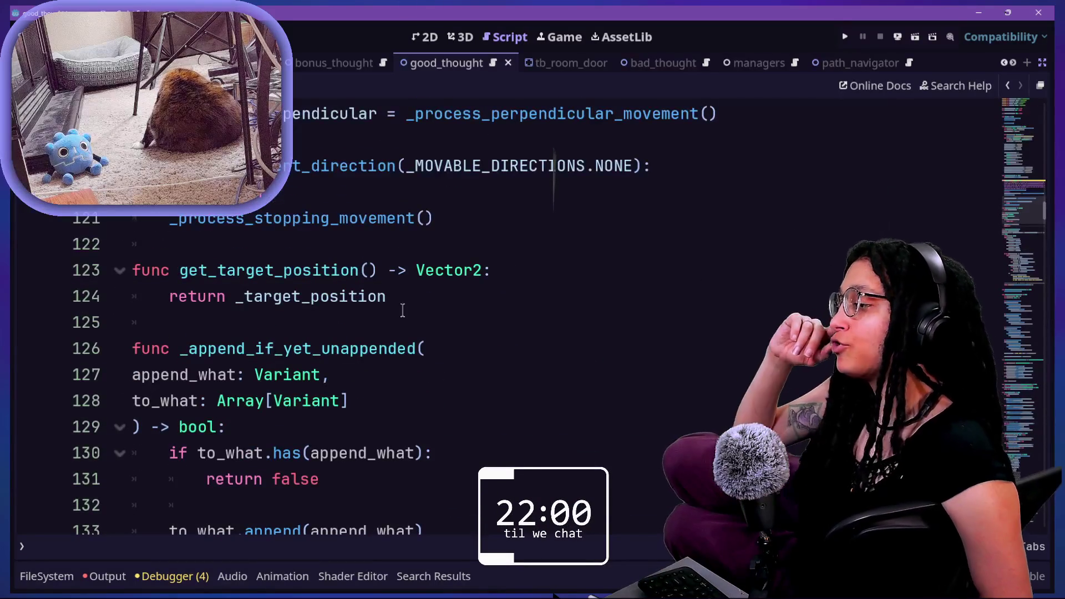
Step: Review lines 124–126 of good_thought.gd, save it and bring up Quick Open
{"action": "left_click", "coordinate": [420, 303]}
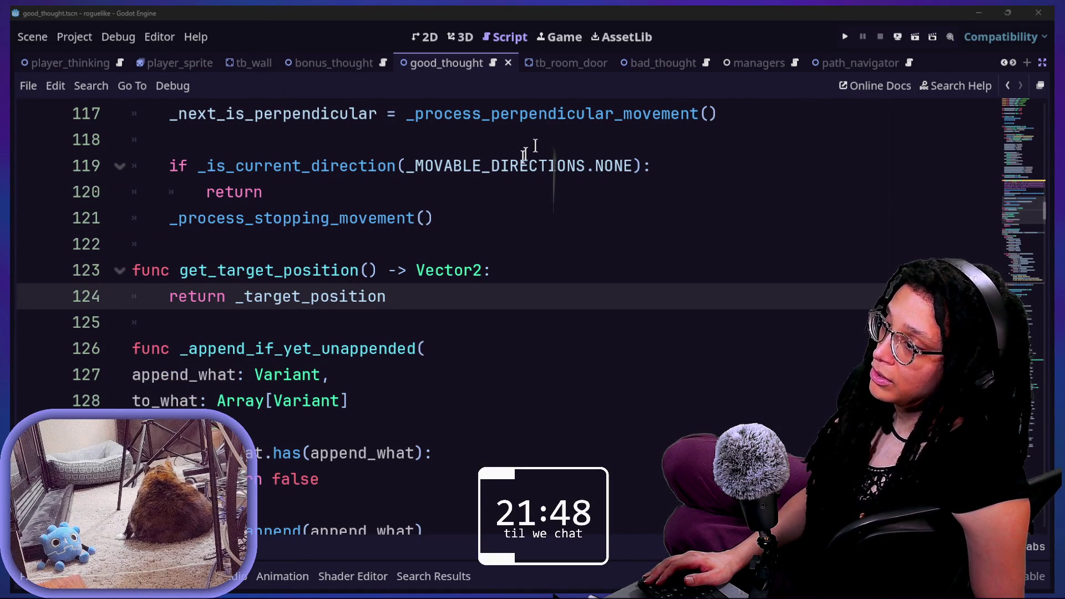
{"action": "scroll", "coordinate": [553, 153], "scroll_direction": "down", "scroll_amount": 2}
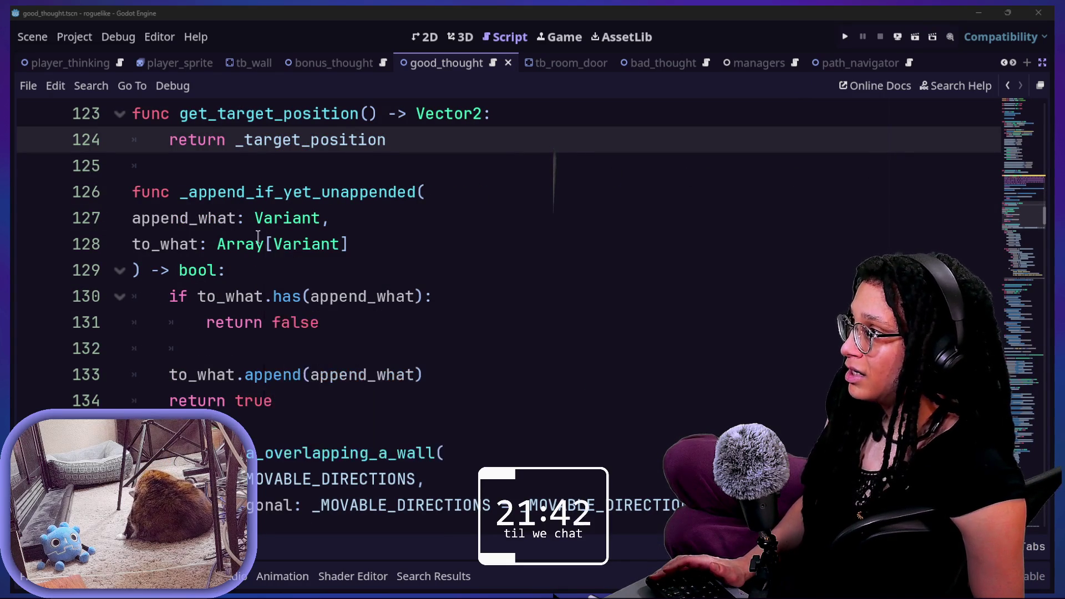
{"action": "left_click", "coordinate": [218, 177]}
{"action": "left_click", "coordinate": [259, 198]}
{"action": "key", "text": "ctrl+s"}
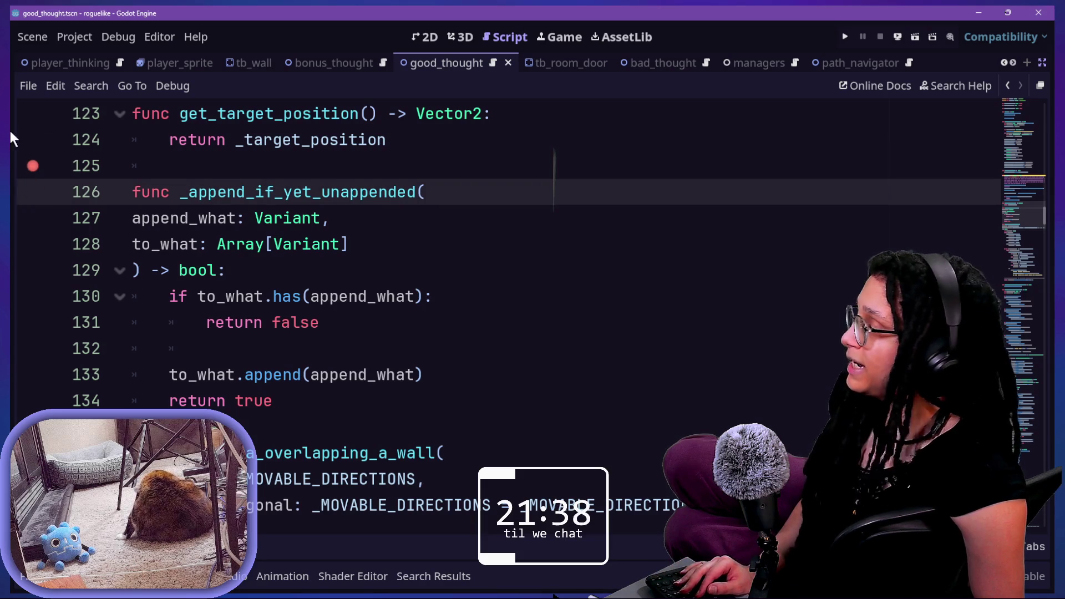
{"action": "key", "text": "shift+alt+o"}
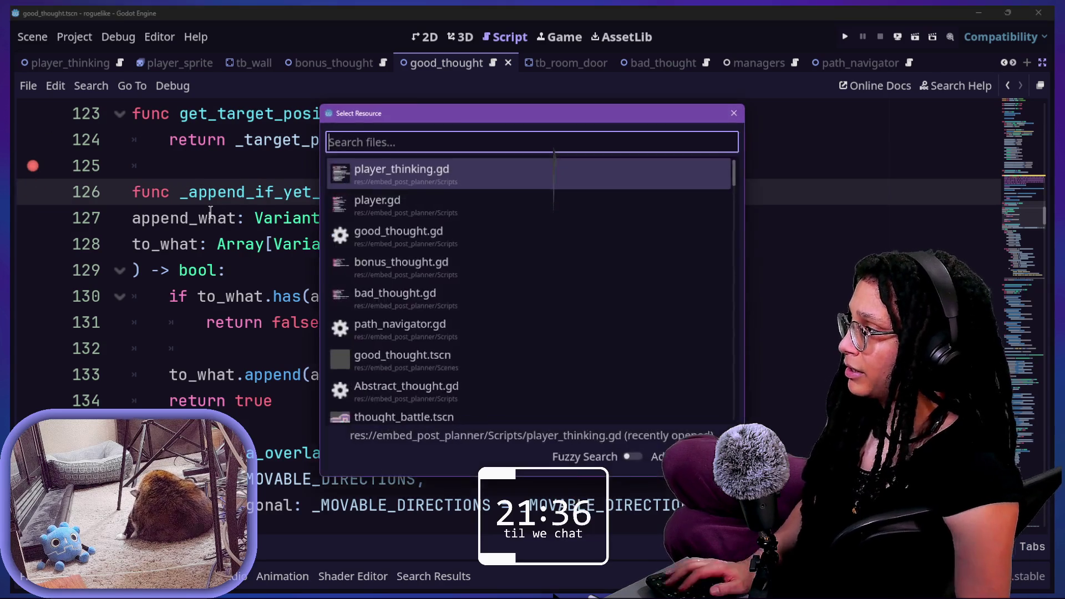
Step: Select lines 125–128, then search Quick Open for 'abstract' and open Abstract_thought.gd
{"action": "key", "text": "Escape"}
{"action": "left_click_drag", "start_coordinate": [32, 165], "coordinate": [266, 192]}
{"action": "triple_click", "coordinate": [431, 233]}
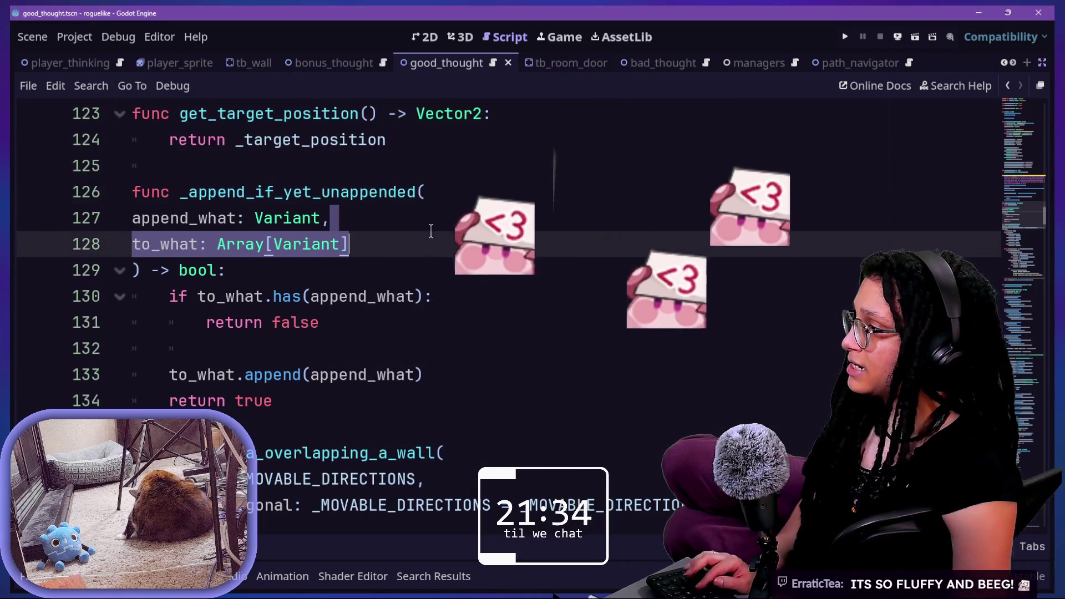
{"action": "key", "text": "shift+alt+o"}
{"action": "type", "text": "thought"}
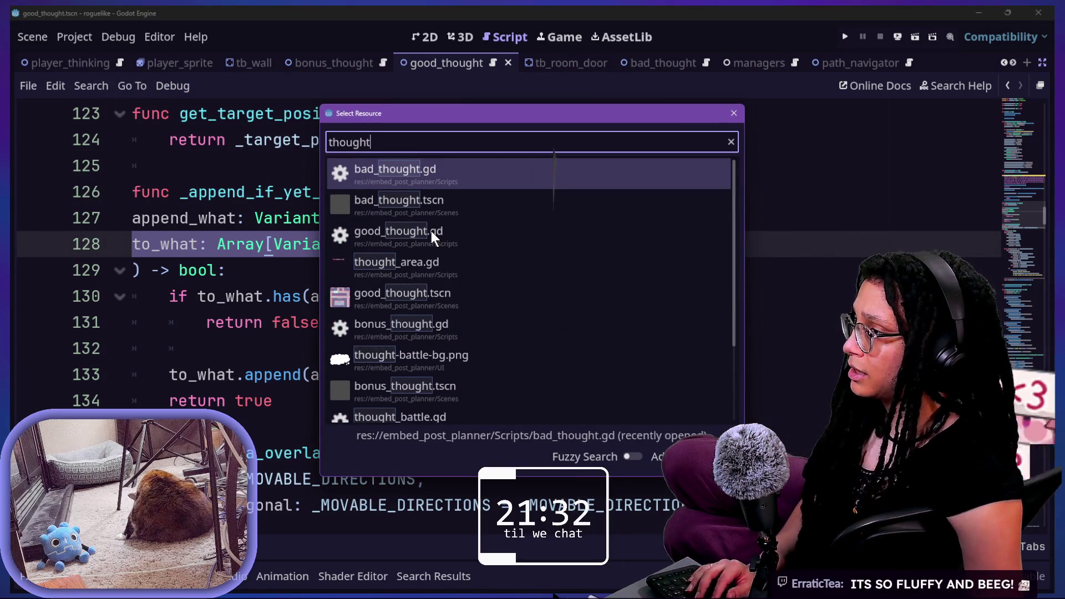
{"action": "key", "text": "ctrl+a"}
{"action": "type", "text": "abstract"}
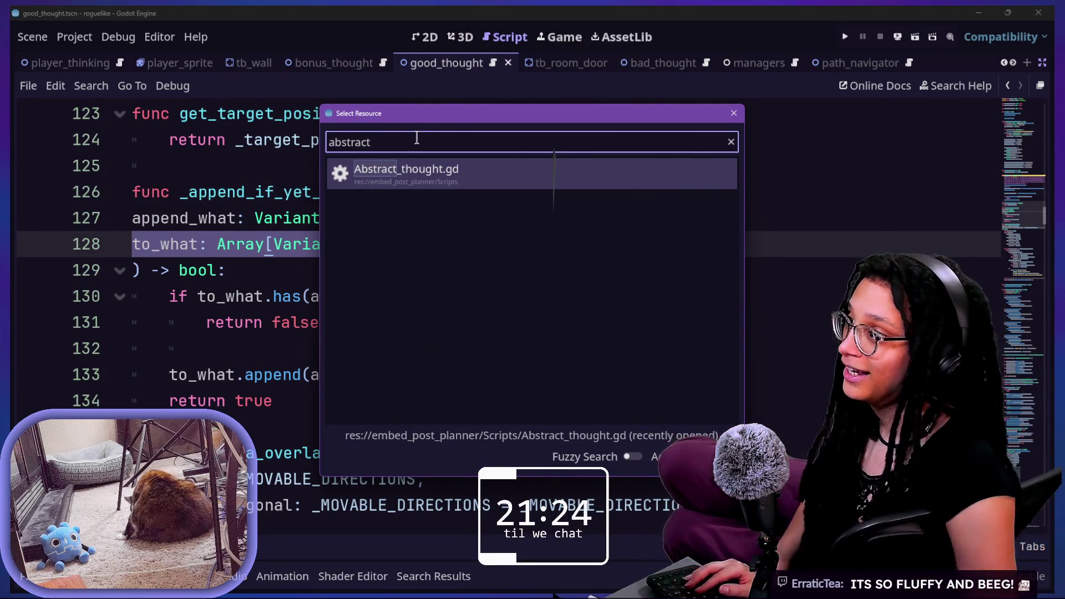
{"action": "key", "text": "Return"}
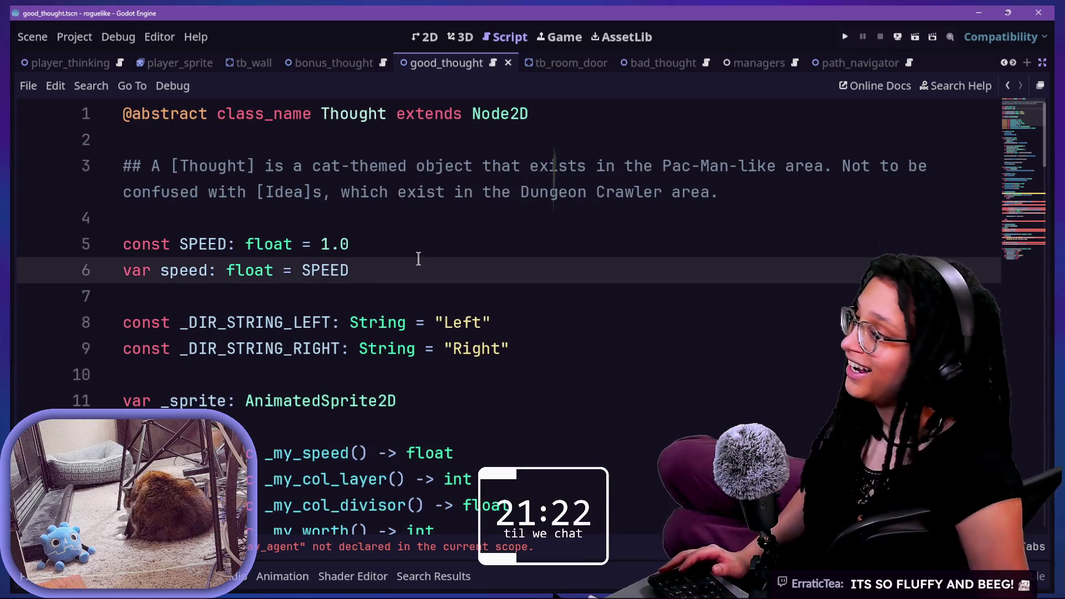
{"action": "scroll", "coordinate": [302, 283], "scroll_direction": "down", "scroll_amount": 2}
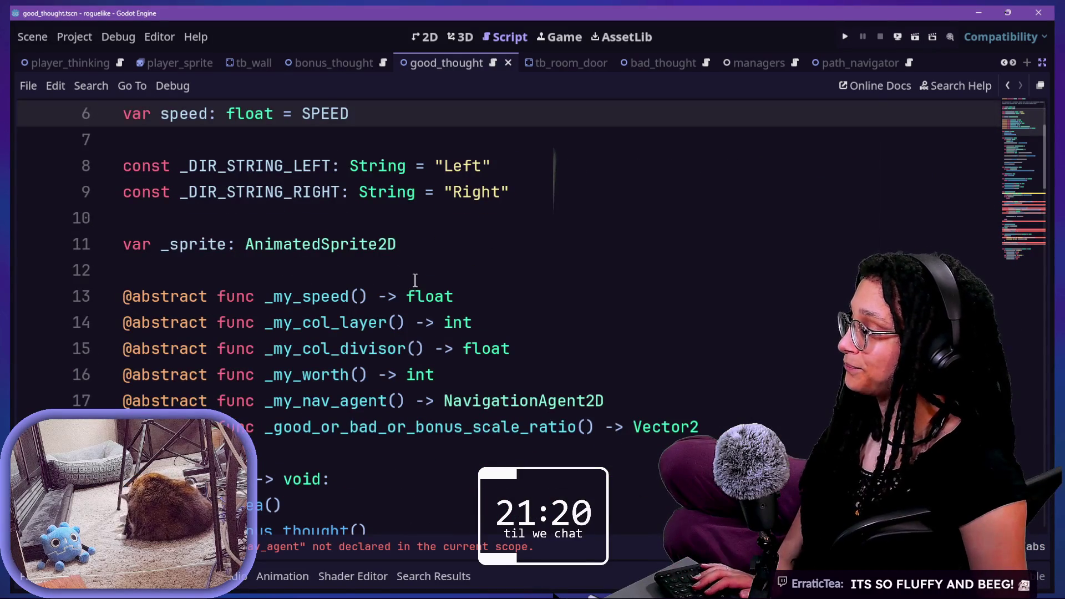
{"action": "left_click", "coordinate": [413, 541]}
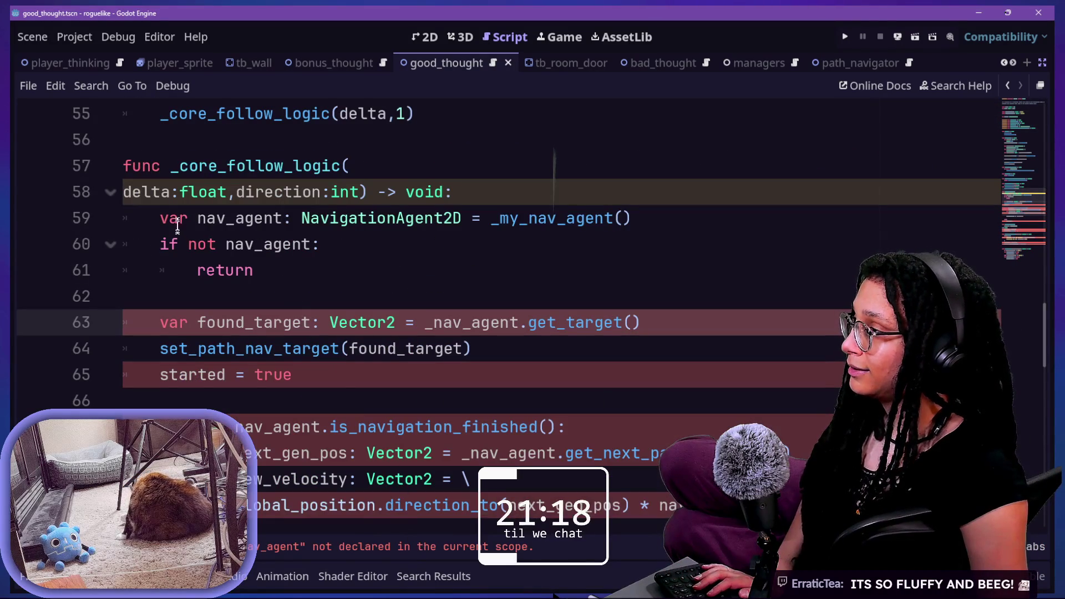
{"action": "scroll", "coordinate": [169, 316], "scroll_direction": "down", "scroll_amount": 1}
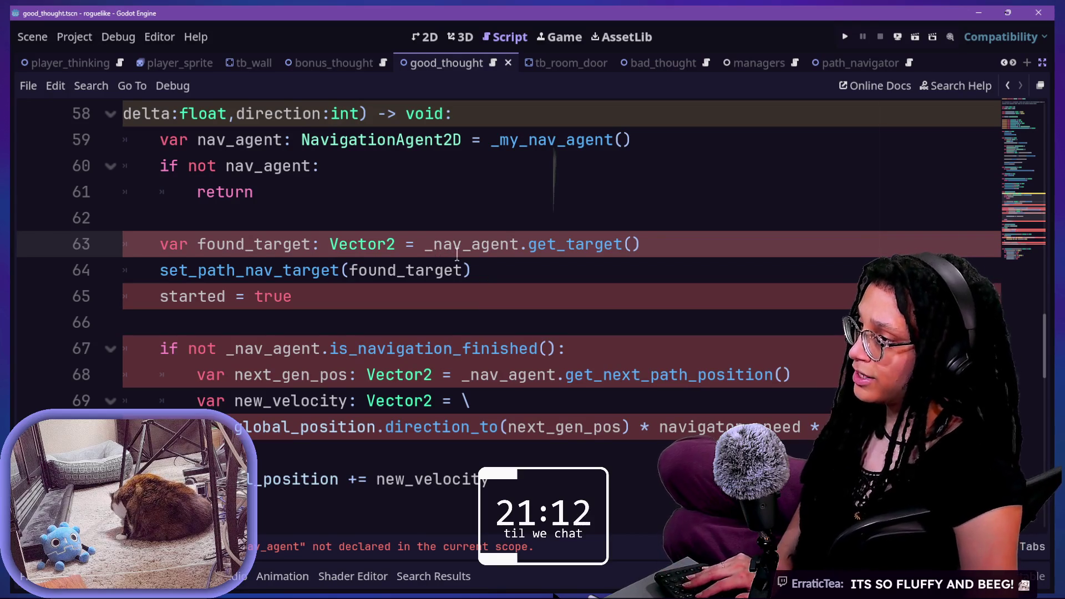
{"action": "left_click_drag", "start_coordinate": [457, 254], "coordinate": [637, 269]}
{"action": "left_click", "coordinate": [648, 252]}
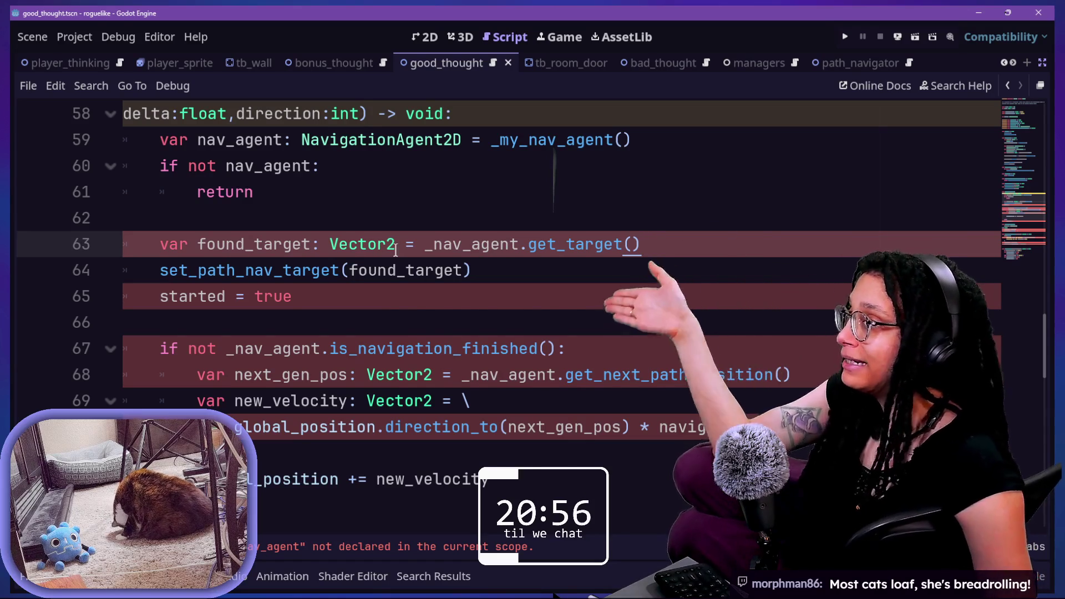
{"action": "mouse_move", "coordinate": [396, 250]}
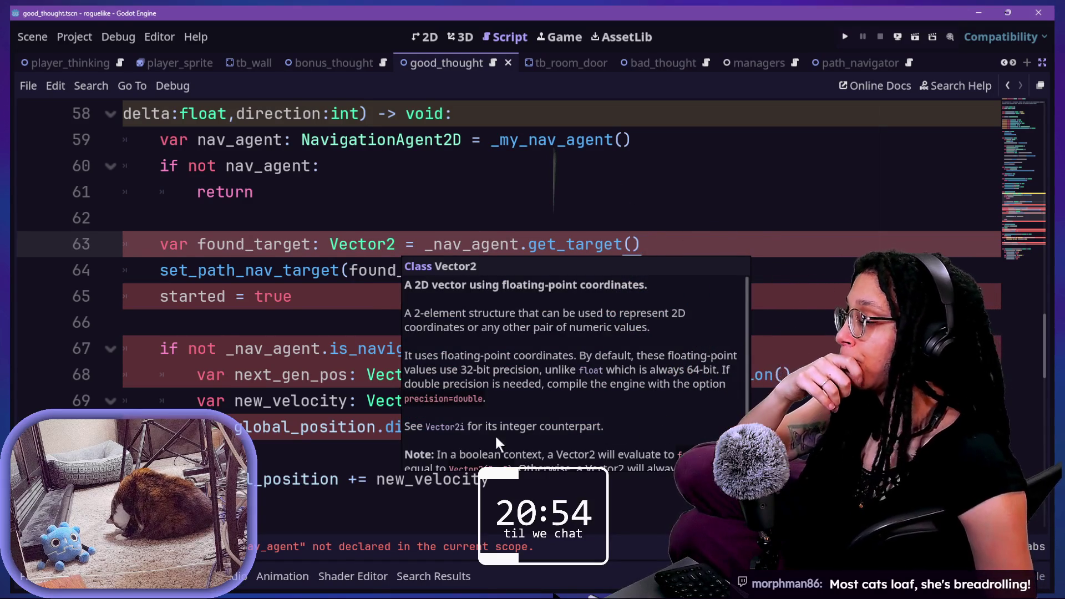
{"action": "scroll", "coordinate": [221, 338], "scroll_direction": "up", "scroll_amount": 4}
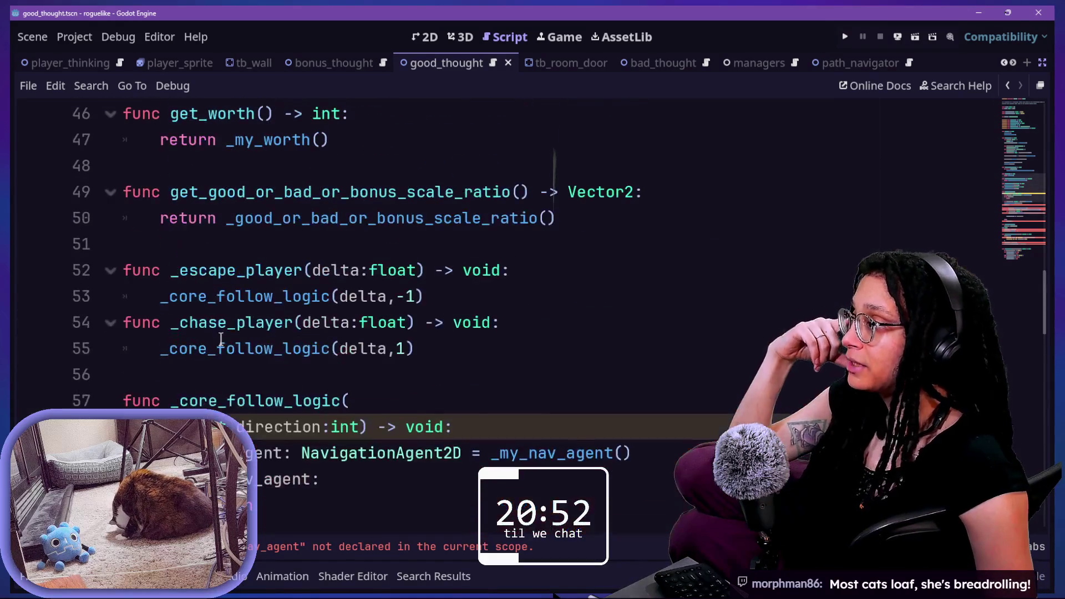
{"action": "scroll", "coordinate": [221, 339], "scroll_direction": "up", "scroll_amount": 15}
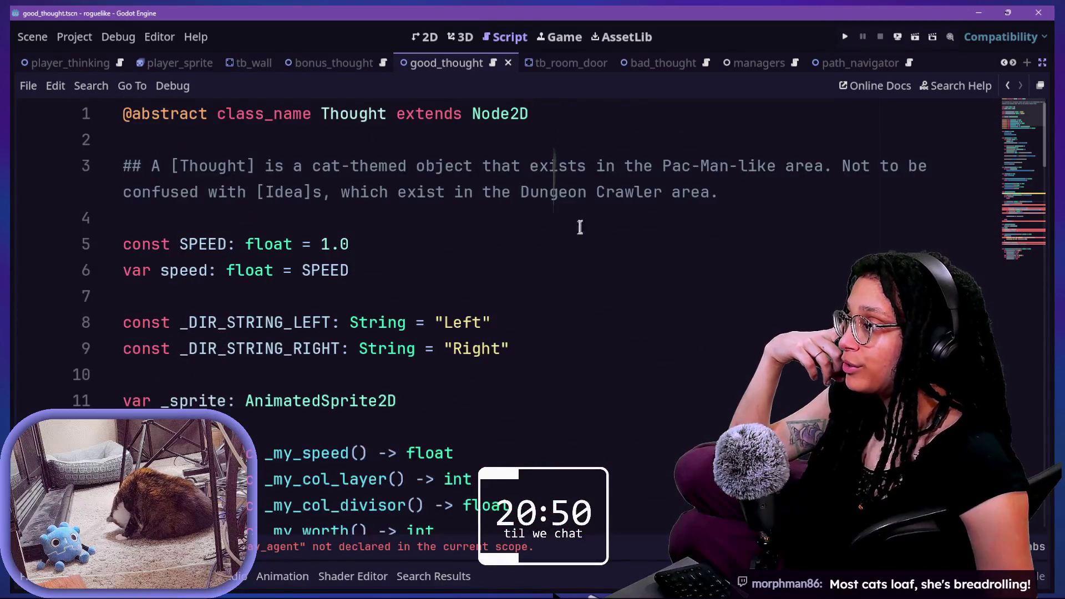
{"action": "scroll", "coordinate": [637, 244], "scroll_direction": "down", "scroll_amount": 2}
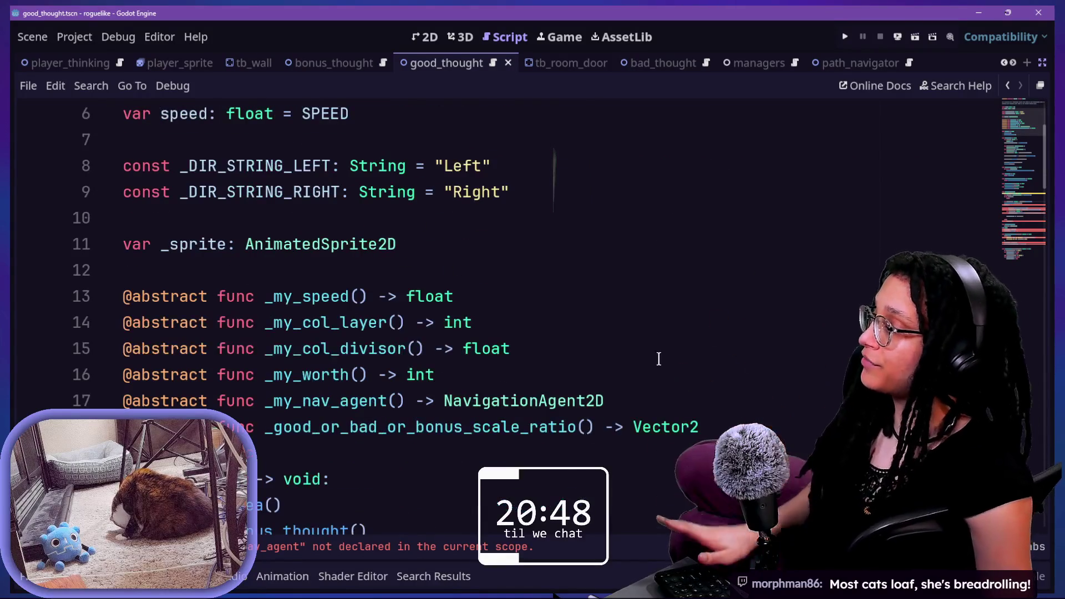
{"action": "left_click", "coordinate": [700, 427]}
{"action": "key", "text": "Return"}
{"action": "key", "text": "Return"}
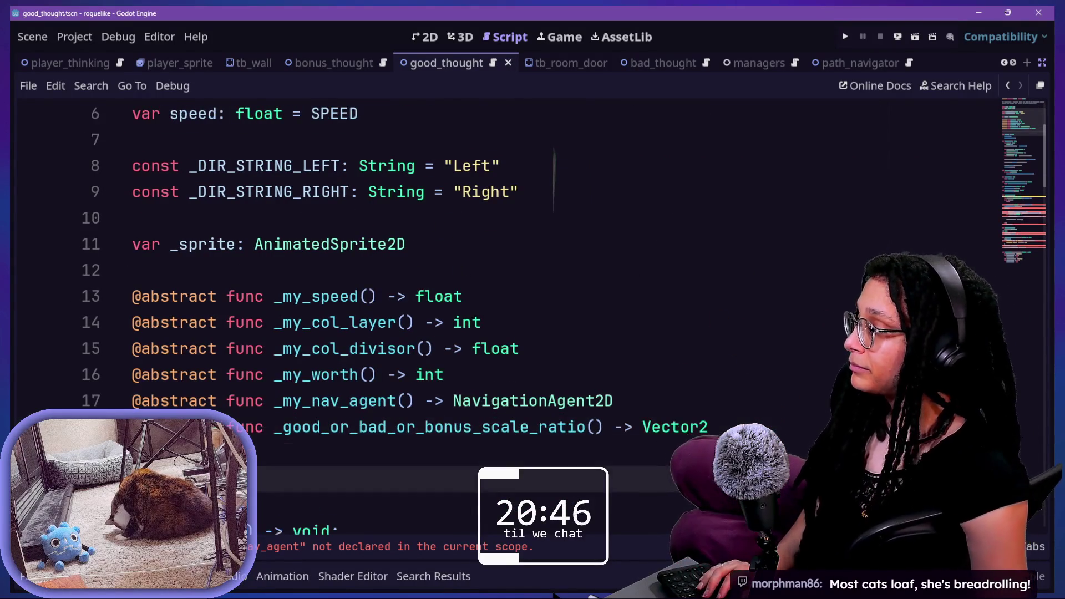
{"action": "key", "text": "BackSpace"}
{"action": "key", "text": "BackSpace"}
{"action": "left_click", "coordinate": [548, 236]}
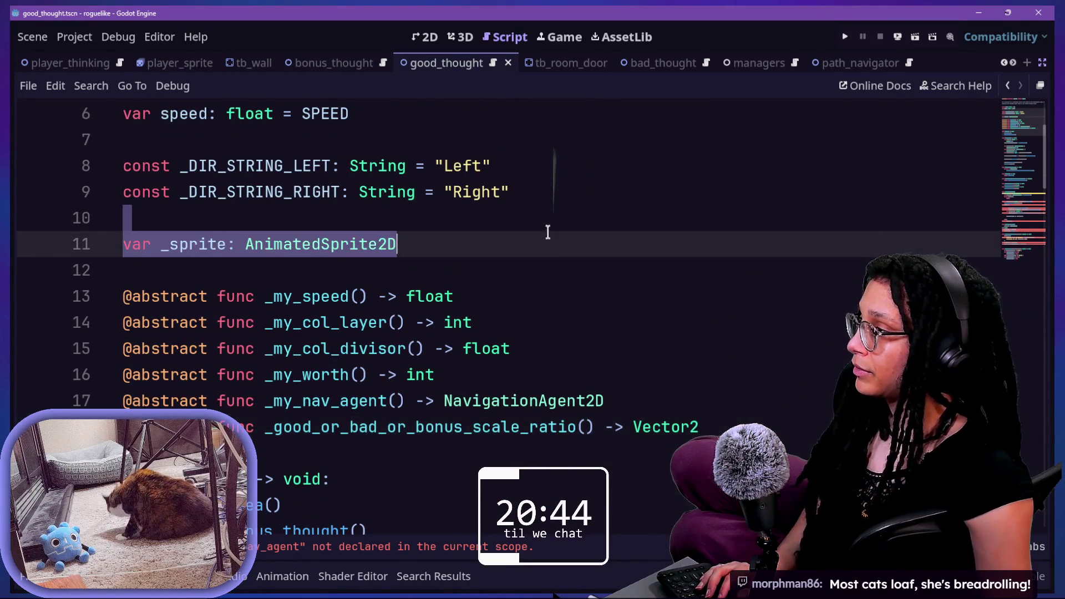
Step: Add a new variable named _movement_methods on line 13 below _sprite
{"action": "key", "text": "Return"}
{"action": "key", "text": "Return"}
{"action": "type", "text": "var c"}
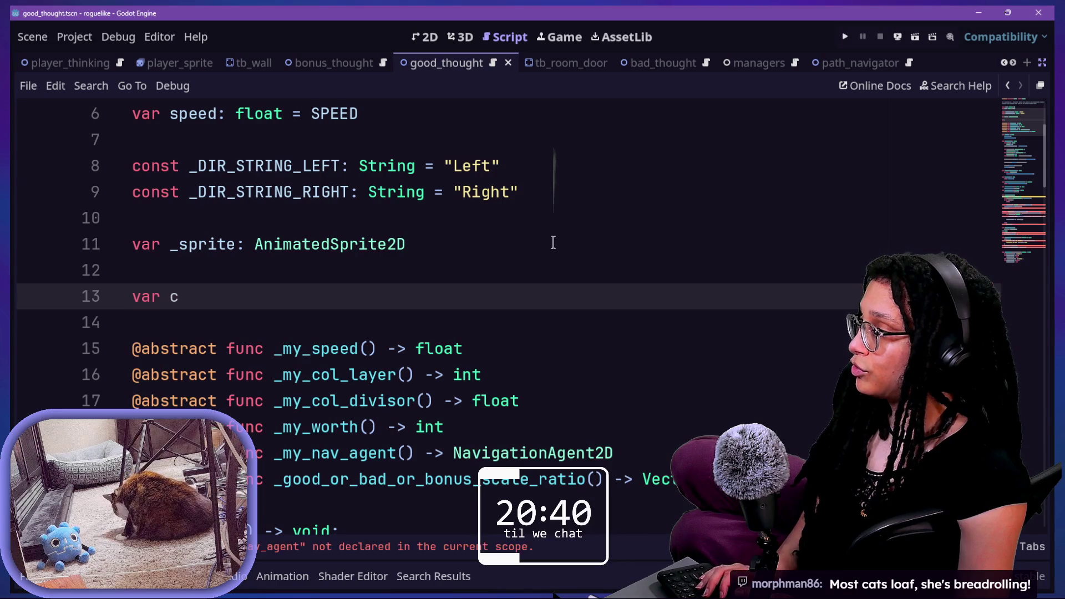
{"action": "key", "text": "BackSpace"}
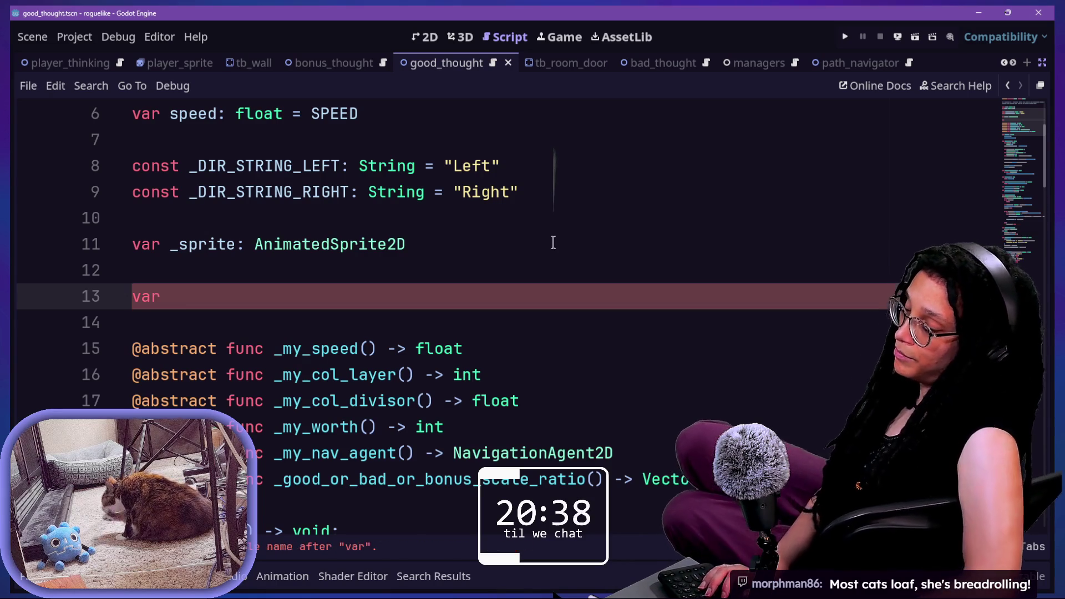
{"action": "type", "text": "m"}
{"action": "key", "text": "BackSpace"}
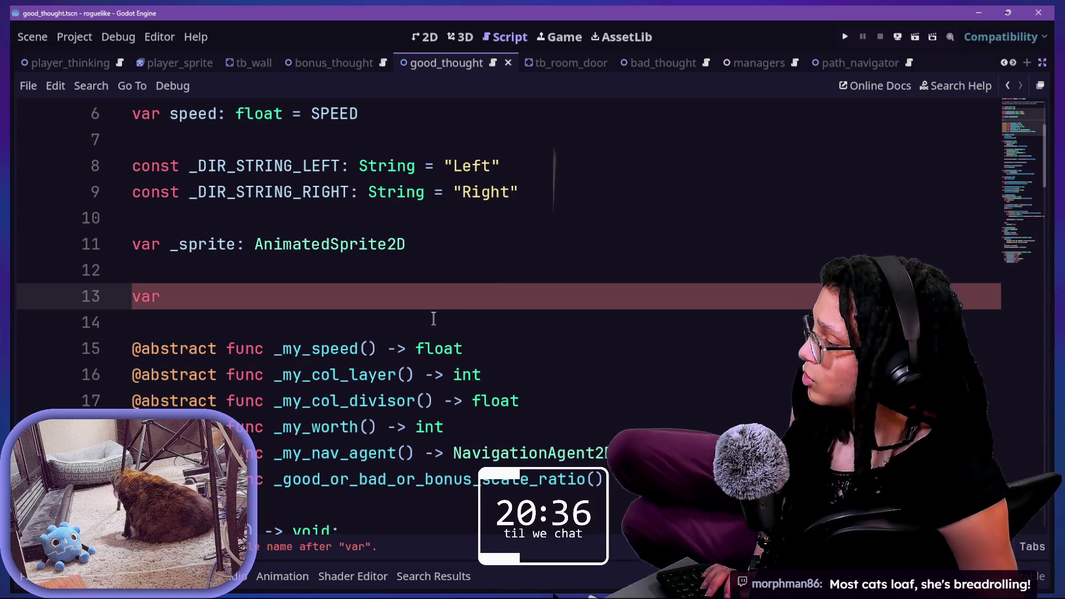
{"action": "type", "text": "movement_"}
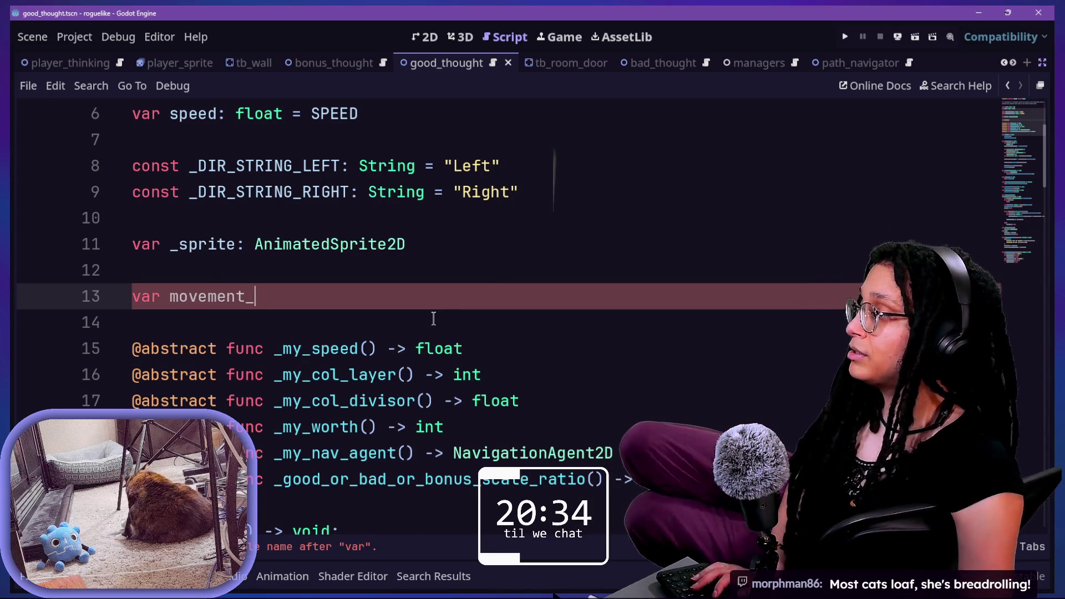
{"action": "key", "text": "BackSpace"}
{"action": "key", "text": "BackSpace"}
{"action": "key", "text": "BackSpace"}
{"action": "key", "text": "BackSpace"}
{"action": "type", "text": ")mov"}
{"action": "key", "text": "BackSpace"}
{"action": "key", "text": "BackSpace"}
{"action": "key", "text": "BackSpace"}
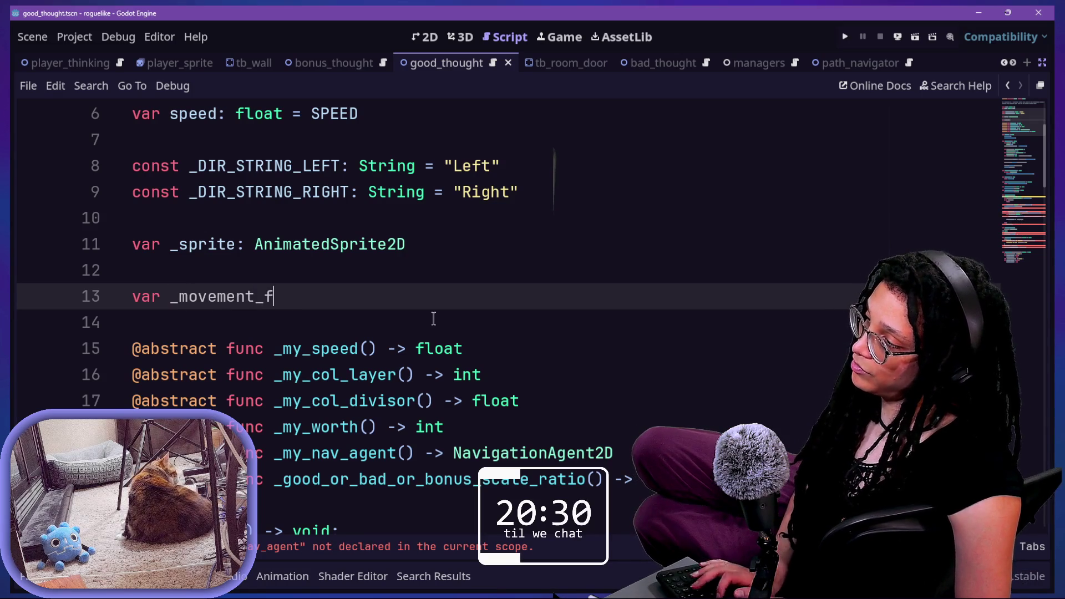
{"action": "type", "text": "ons"}
{"action": "key", "text": "BackSpace"}
{"action": "key", "text": "BackSpace"}
{"action": "key", "text": "BackSpace"}
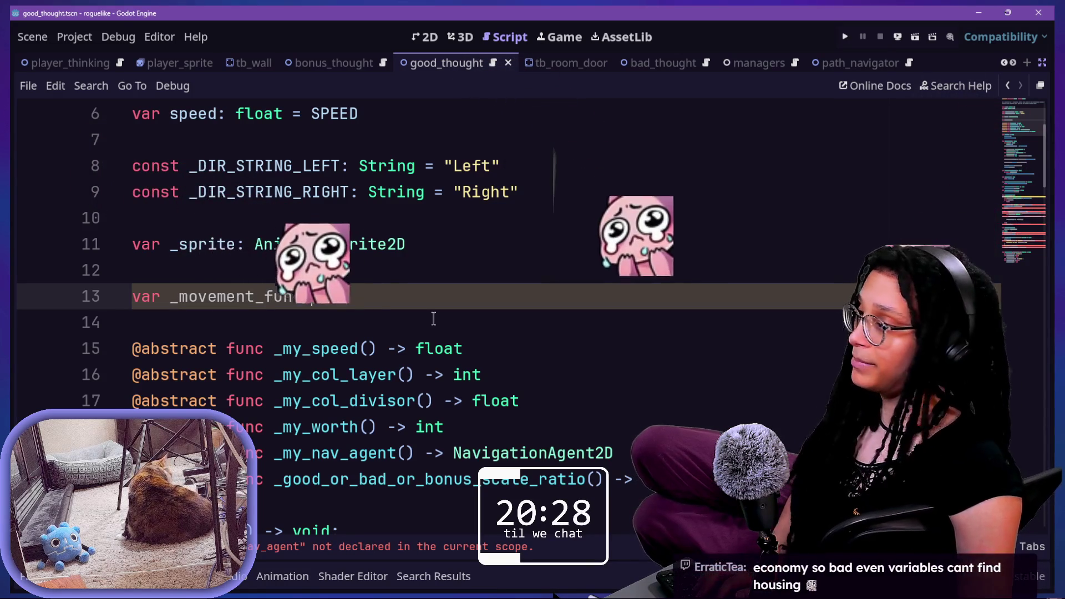
{"action": "key", "text": "BackSpace"}
{"action": "key", "text": "BackSpace"}
{"action": "type", "text": "methods"}
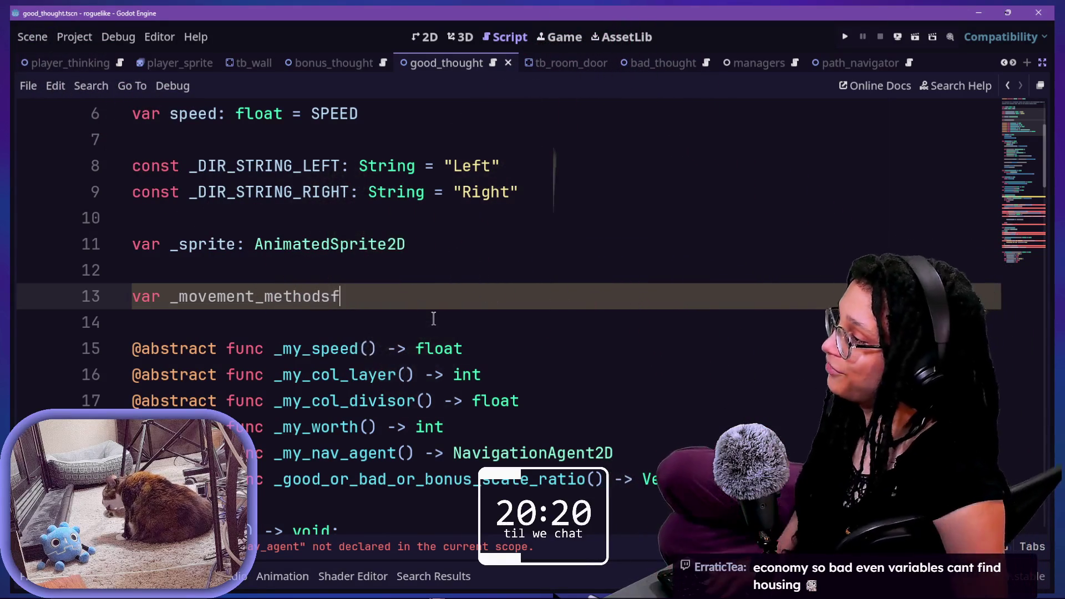
Step: Give _movement_methods an Array type annotation and an empty bracket value
{"action": "type", "text": ":"}
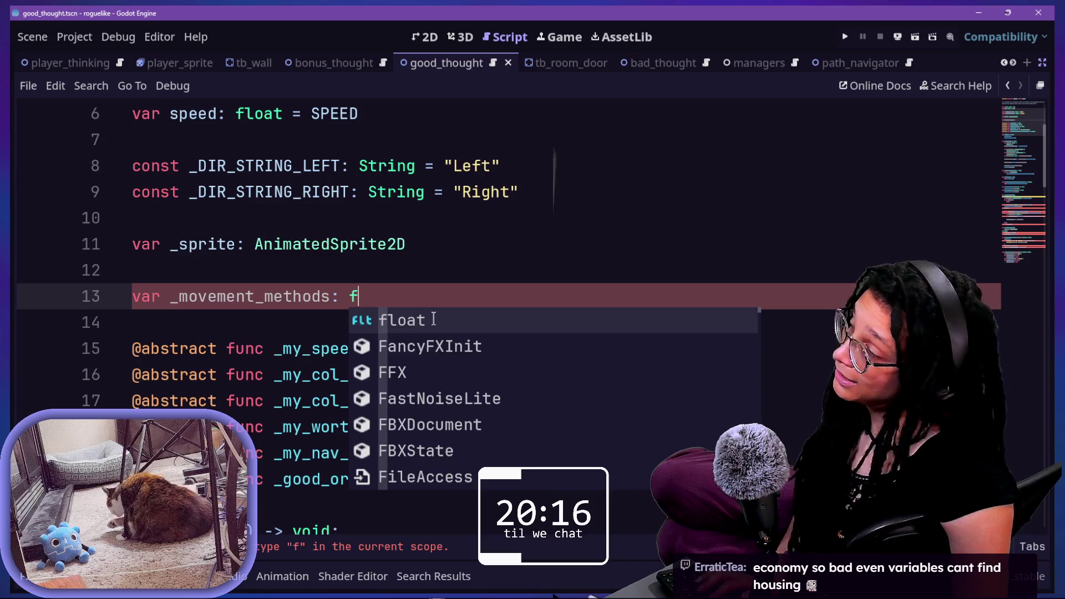
{"action": "key", "text": "BackSpace"}
{"action": "key", "text": "BackSpace"}
{"action": "type", "text": "Array[String"}
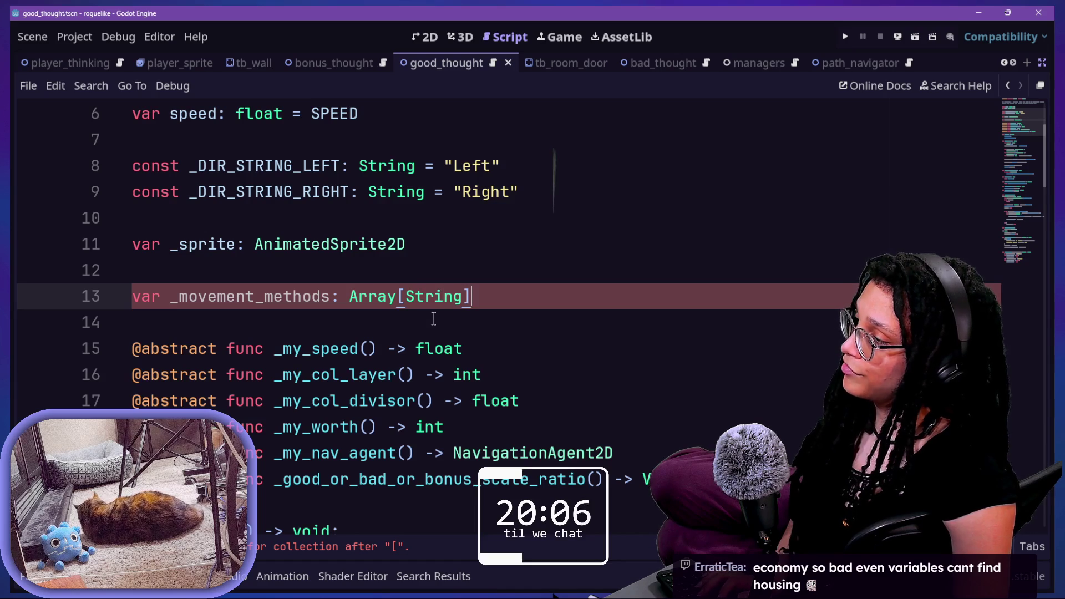
{"action": "type", "text": "\""}
{"action": "key", "text": "BackSpace"}
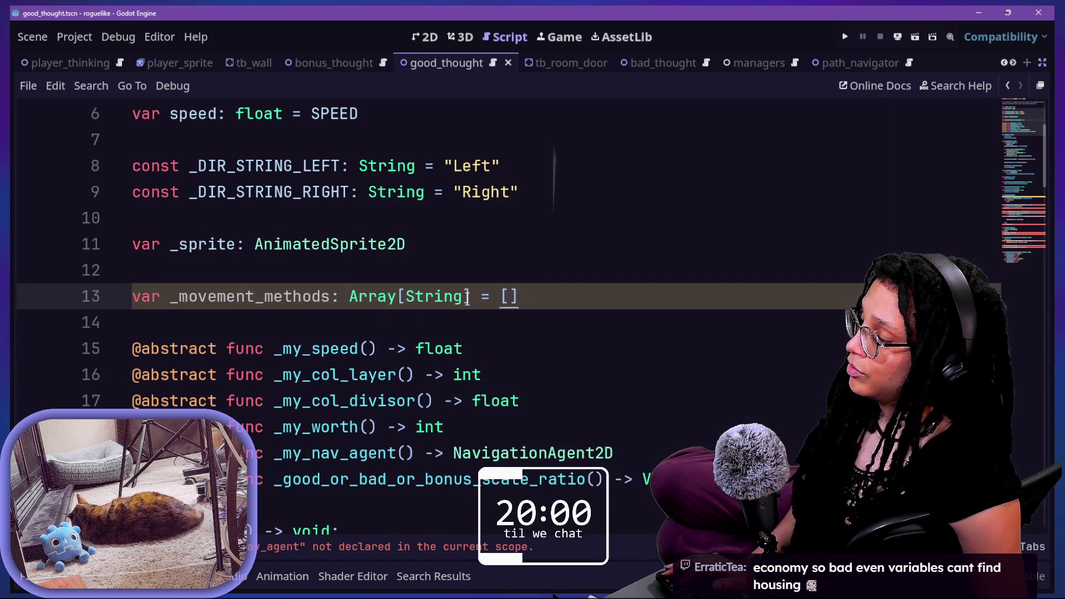
Step: Spread the array across lines and start entering quoted follow method names
{"action": "key", "text": "Left"}
{"action": "key", "text": "Return"}
{"action": "scroll", "coordinate": [553, 291], "scroll_direction": "down", "scroll_amount": 2}
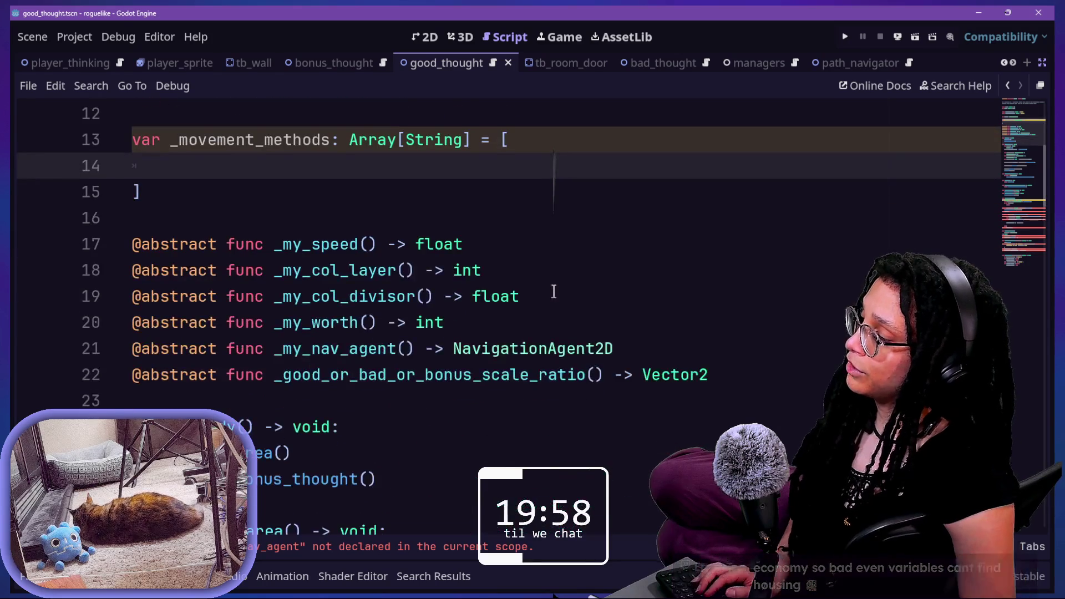
{"action": "scroll", "coordinate": [553, 291], "scroll_direction": "up", "scroll_amount": 1}
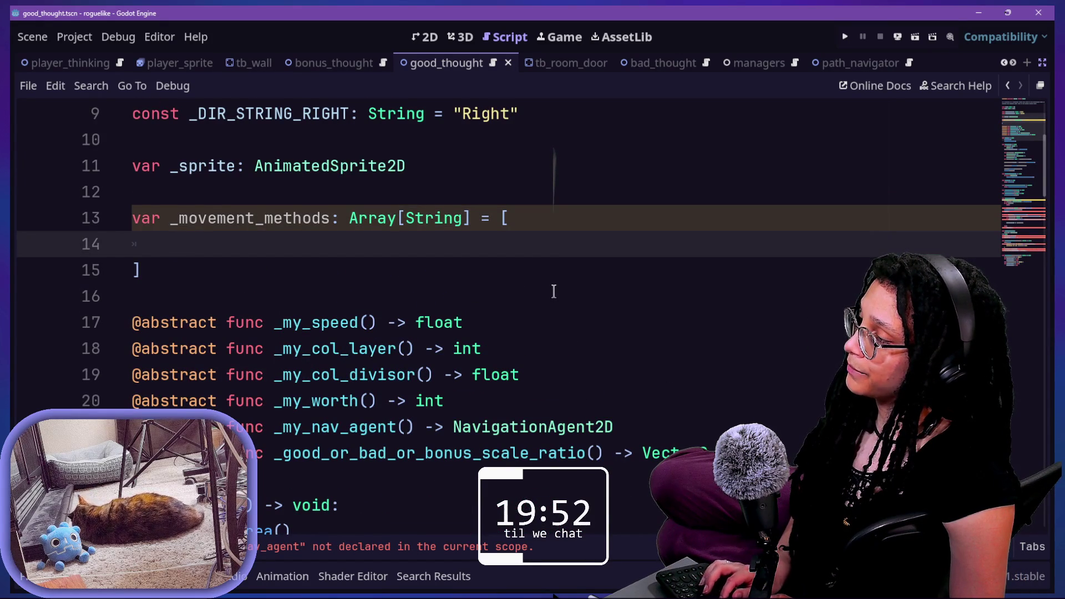
{"action": "type", "text": "pos"}
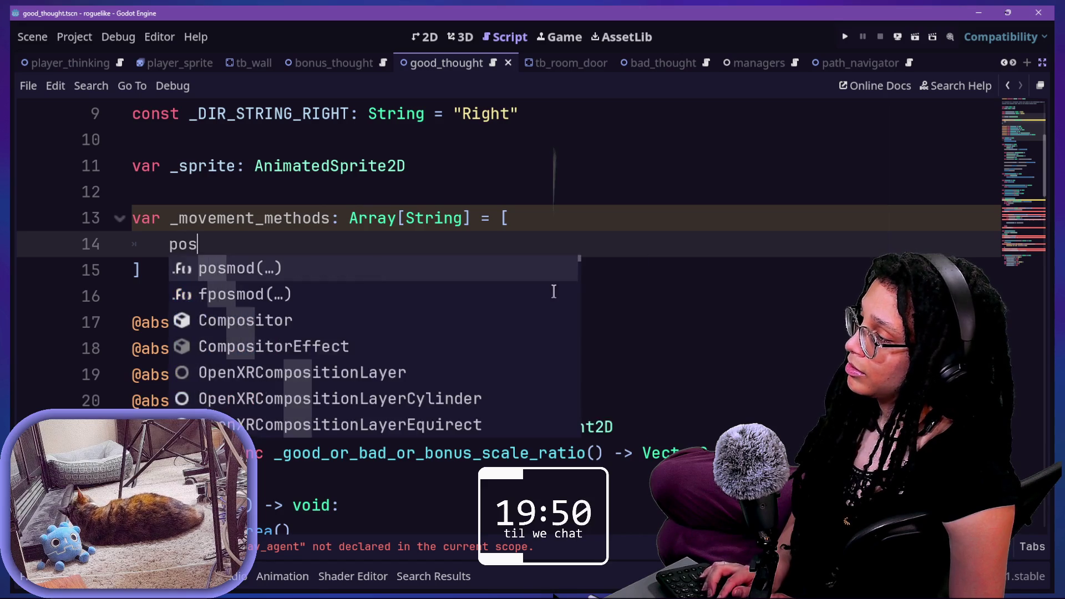
{"action": "key", "text": "BackSpace"}
{"action": "key", "text": "BackSpace"}
{"action": "key", "text": "BackSpace"}
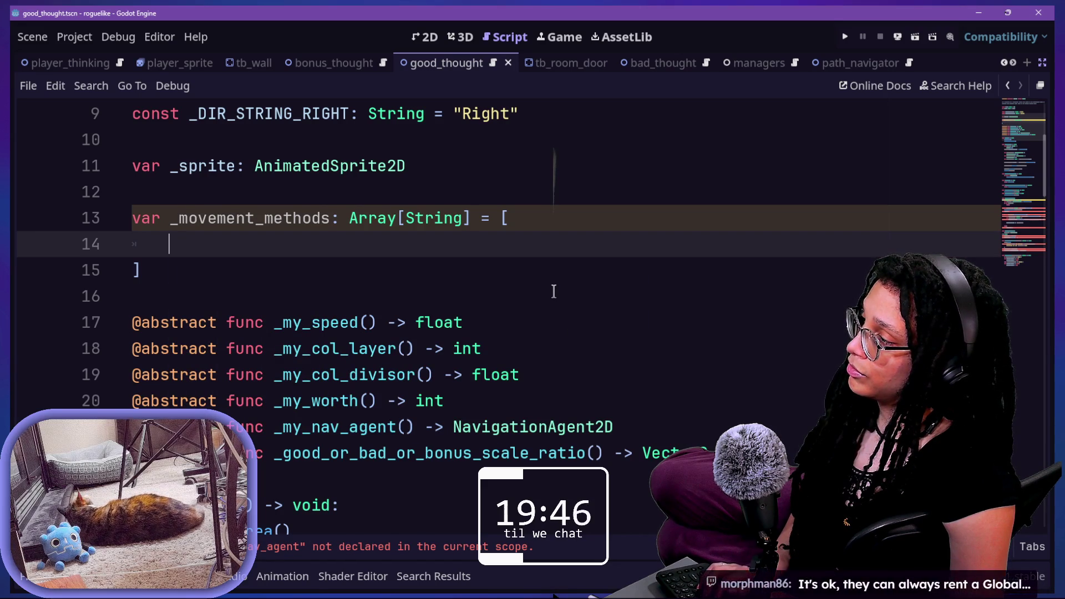
{"action": "type", "text": "asta"}
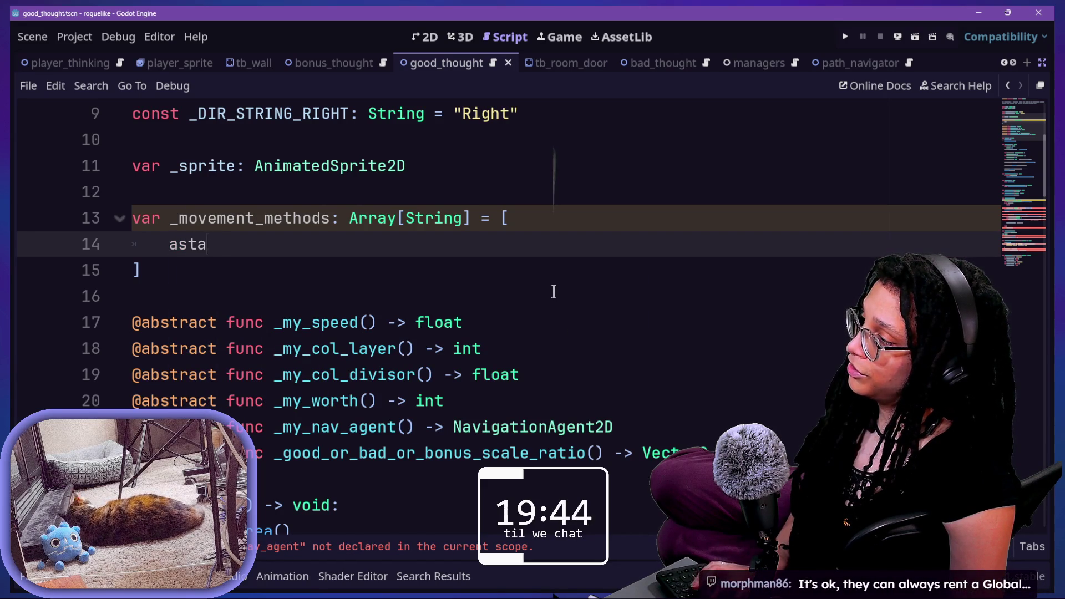
{"action": "key", "text": "BackSpace"}
{"action": "key", "text": "BackSpace"}
{"action": "key", "text": "BackSpace"}
{"action": "type", "text": "\"astar_flo"}
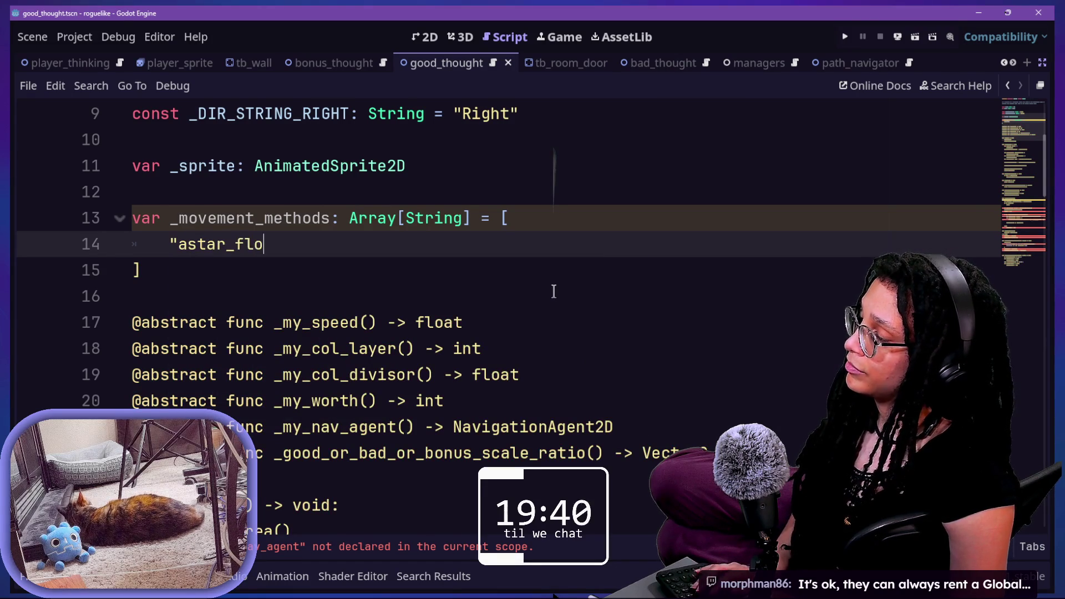
{"action": "key", "text": "BackSpace"}
{"action": "key", "text": "BackSpace"}
{"action": "type", "text": "ollow\","}
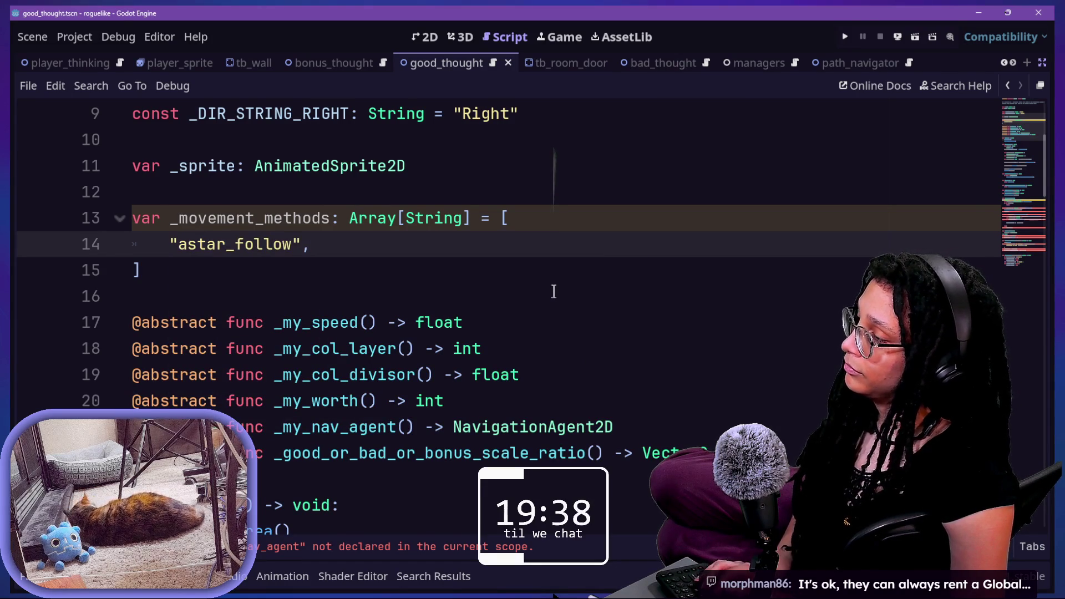
{"action": "type", "text": "\"target"}
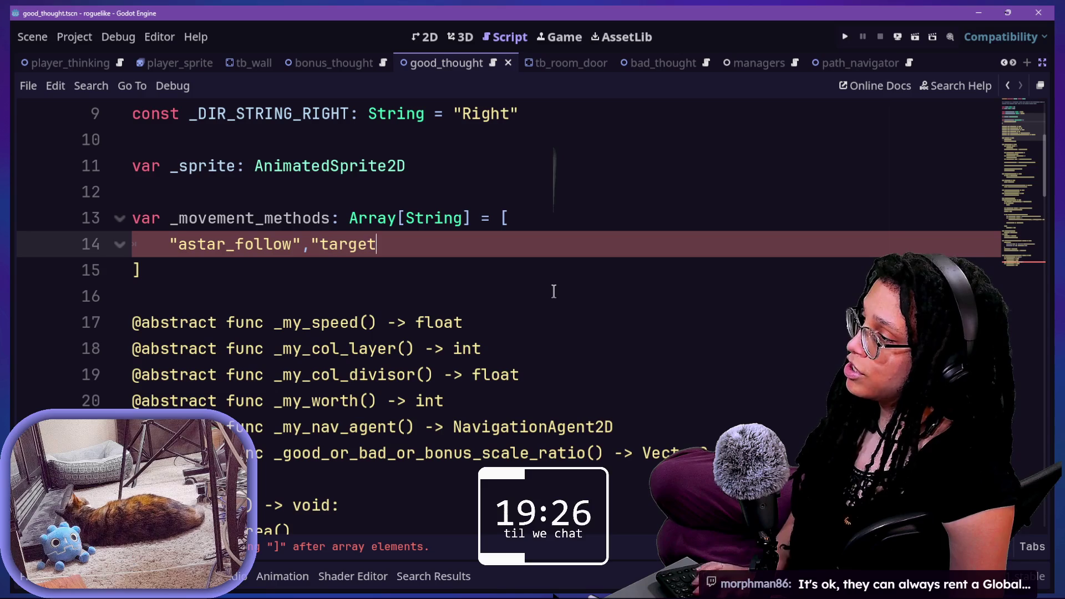
{"action": "key", "text": "BackSpace"}
{"action": "key", "text": "BackSpace"}
{"action": "key", "text": "BackSpace"}
{"action": "key", "text": "BackSpace"}
{"action": "key", "text": "BackSpace"}
{"action": "key", "text": "BackSpace"}
{"action": "type", "text": "ahead_"}
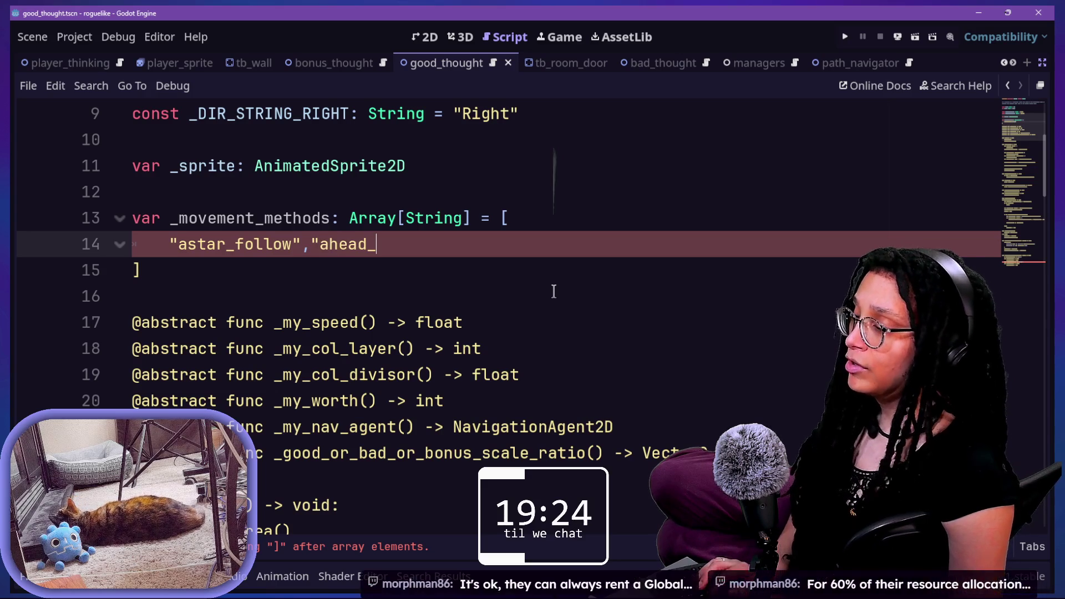
{"action": "key", "text": "BackSpace"}
{"action": "key", "text": "BackSpace"}
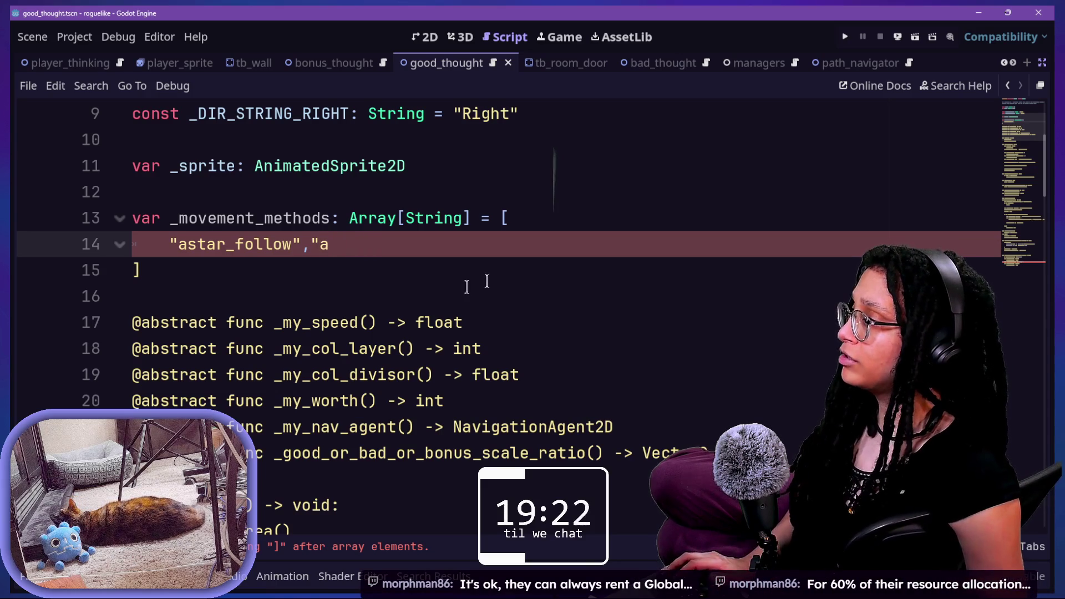
Step: Correct the array entries to "follow_astar", "follow_ahead" and "follow_vector"
{"action": "left_click", "coordinate": [292, 245]}
{"action": "key", "text": "BackSpace"}
{"action": "key", "text": "BackSpace"}
{"action": "key", "text": "BackSpace"}
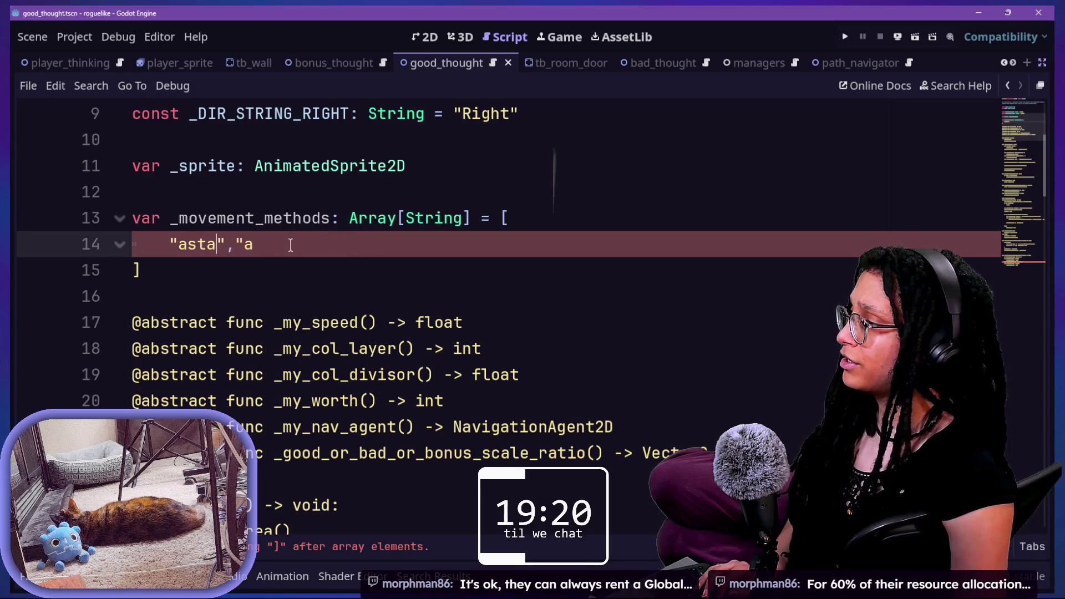
{"action": "key", "text": "BackSpace"}
{"action": "type", "text": "follow_"}
{"action": "type", "text": "astar"}
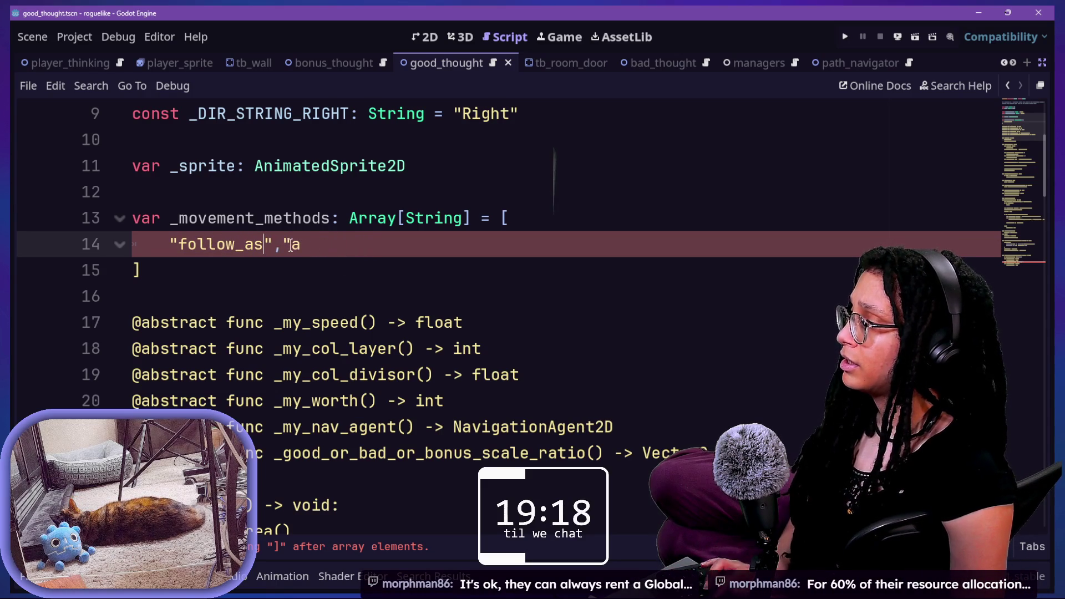
{"action": "key", "text": "BackSpace"}
{"action": "type", "text": "follow_ahead"}
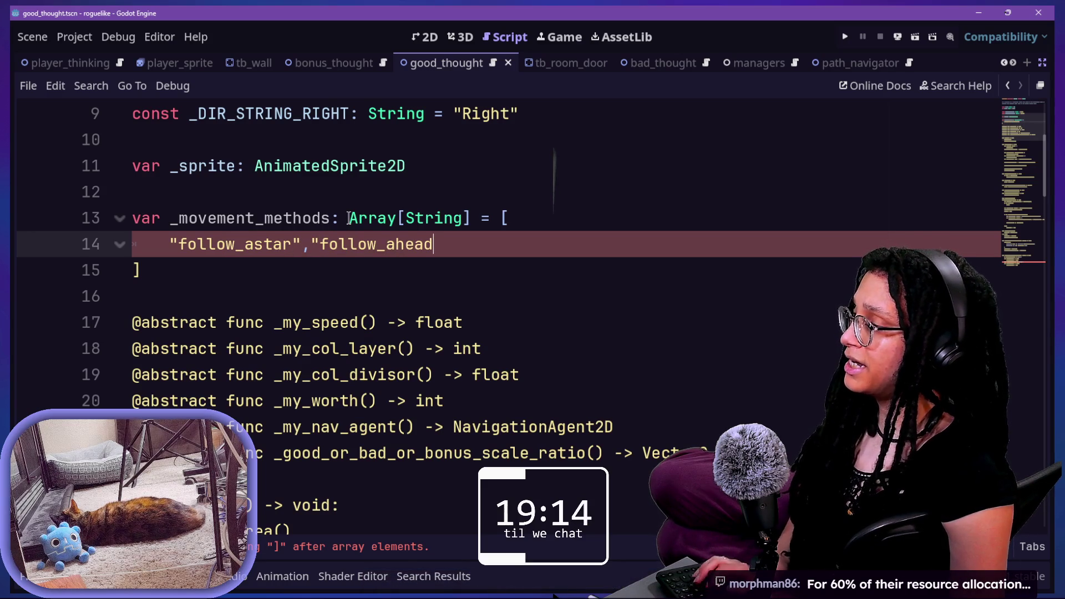
{"action": "type", "text": "\""}
{"action": "type", "text": "\","}
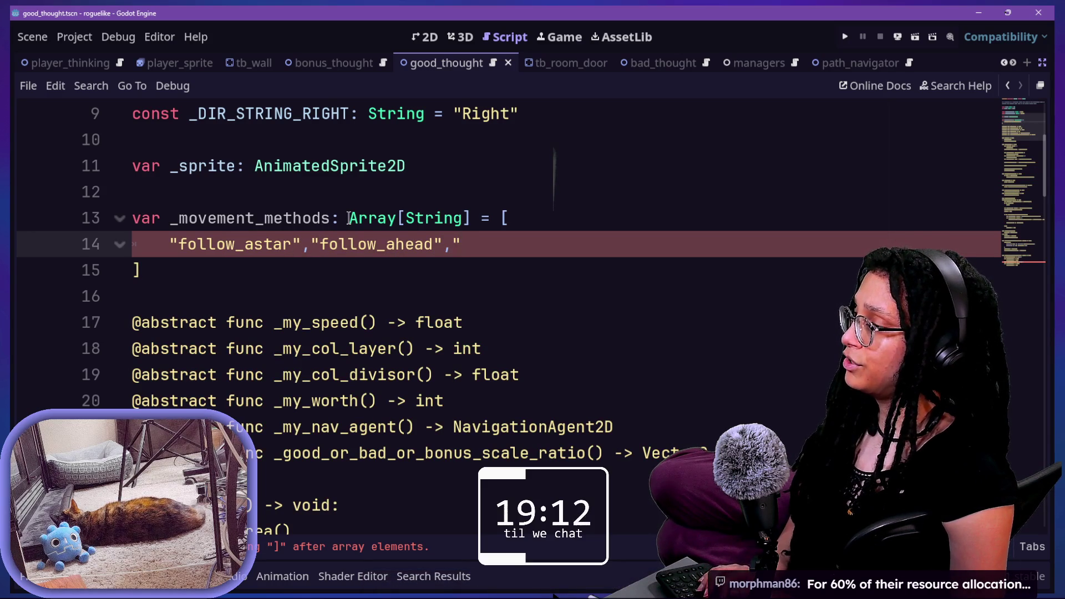
{"action": "type", "text": "_v"}
{"action": "type", "text": "etor\""}
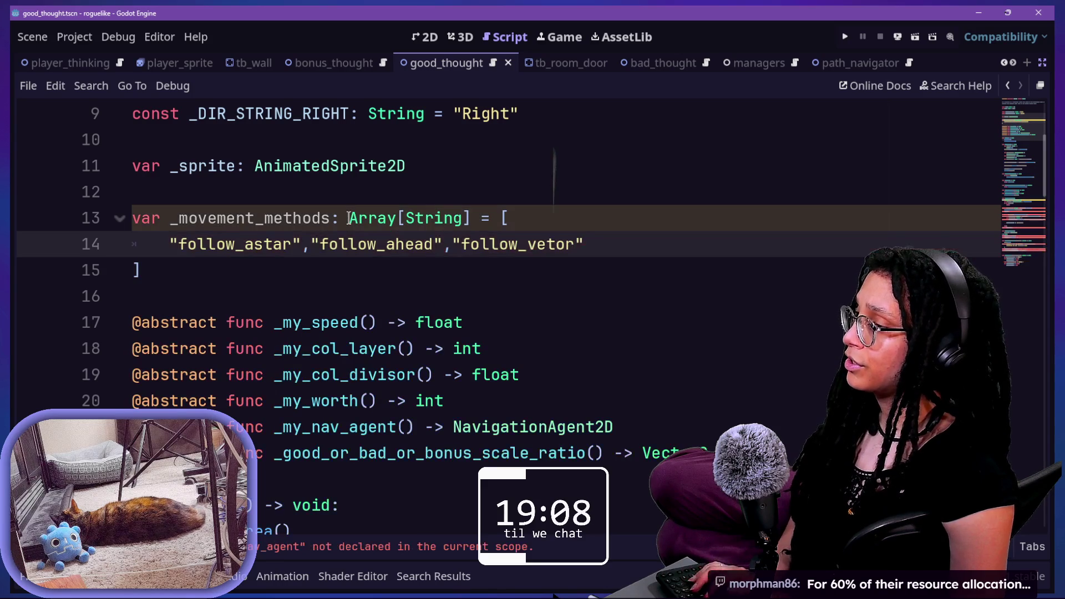
{"action": "key", "text": "BackSpace"}
{"action": "key", "text": "BackSpace"}
{"action": "key", "text": "BackSpace"}
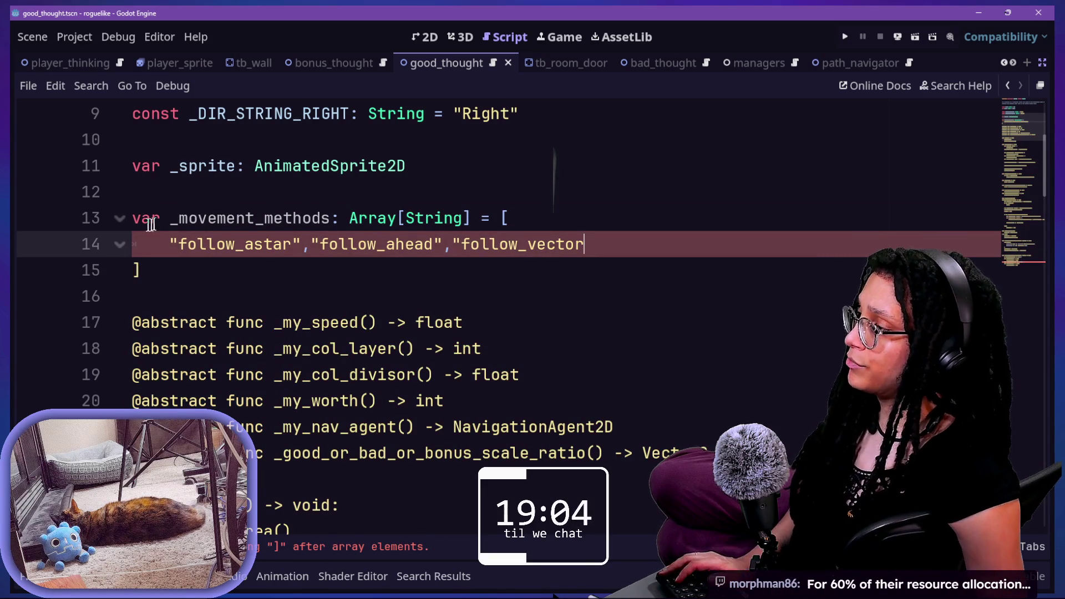
{"action": "left_click", "coordinate": [133, 272]}
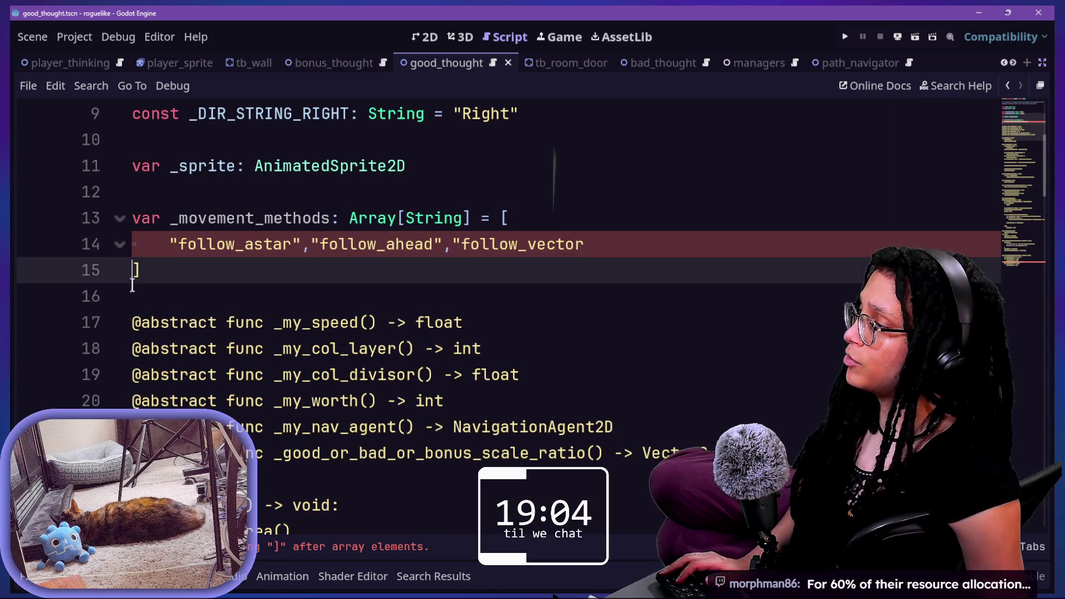
{"action": "left_click", "coordinate": [616, 244]}
{"action": "type", "text": "\""}
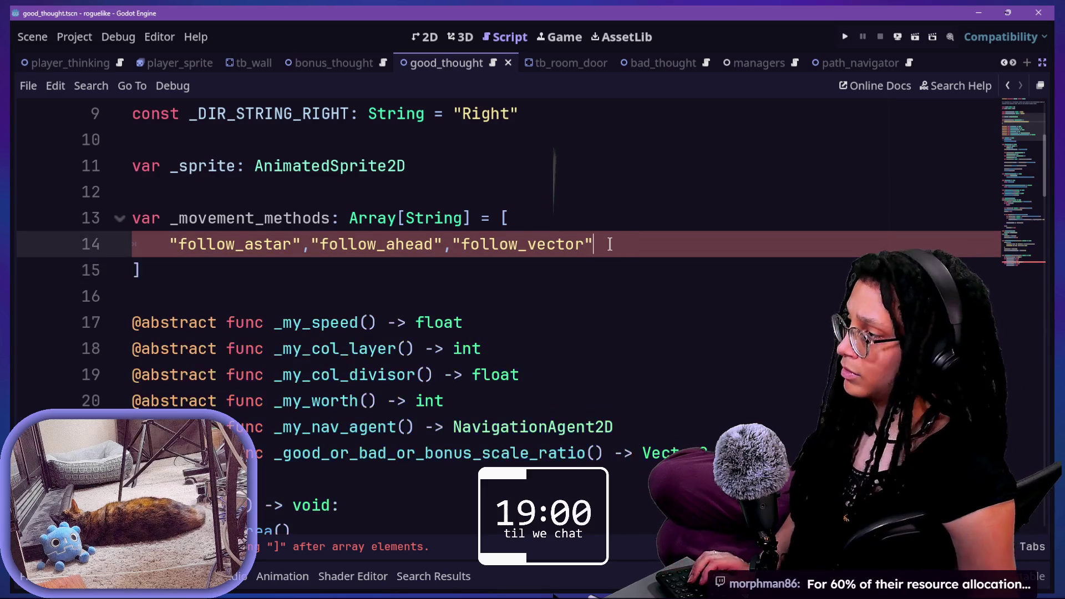
Step: Change the variable name from _movement_methods to _chase_methods
{"action": "left_click", "coordinate": [248, 218]}
{"action": "key", "text": "BackSpace"}
{"action": "key", "text": "BackSpace"}
{"action": "key", "text": "BackSpace"}
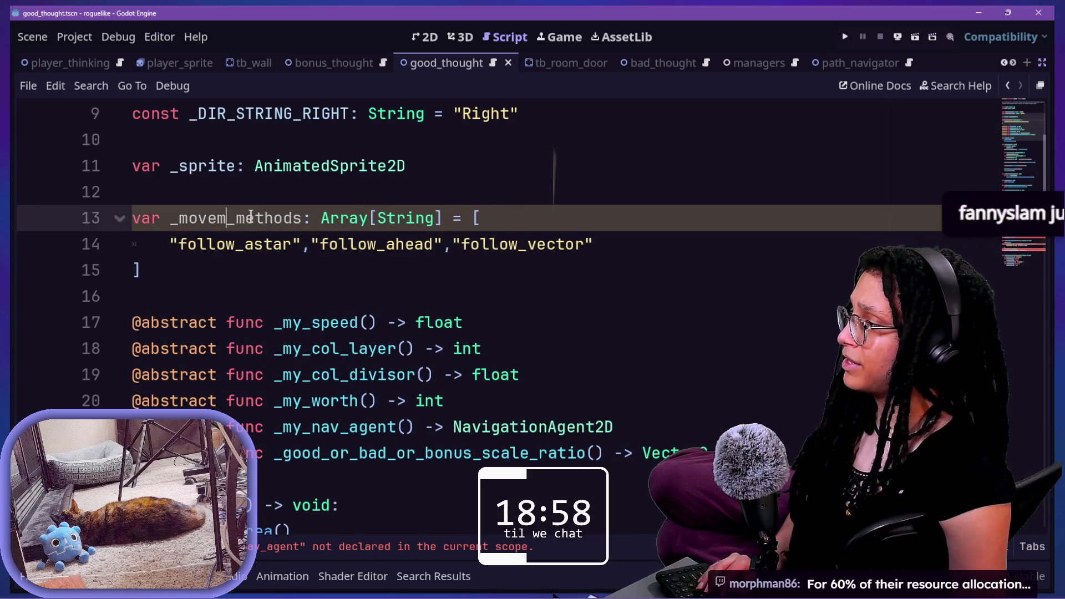
{"action": "type", "text": "ch"}
{"action": "key", "text": "BackSpace"}
{"action": "key", "text": "BackSpace"}
{"action": "key", "text": "BackSpace"}
{"action": "type", "text": "chase"}
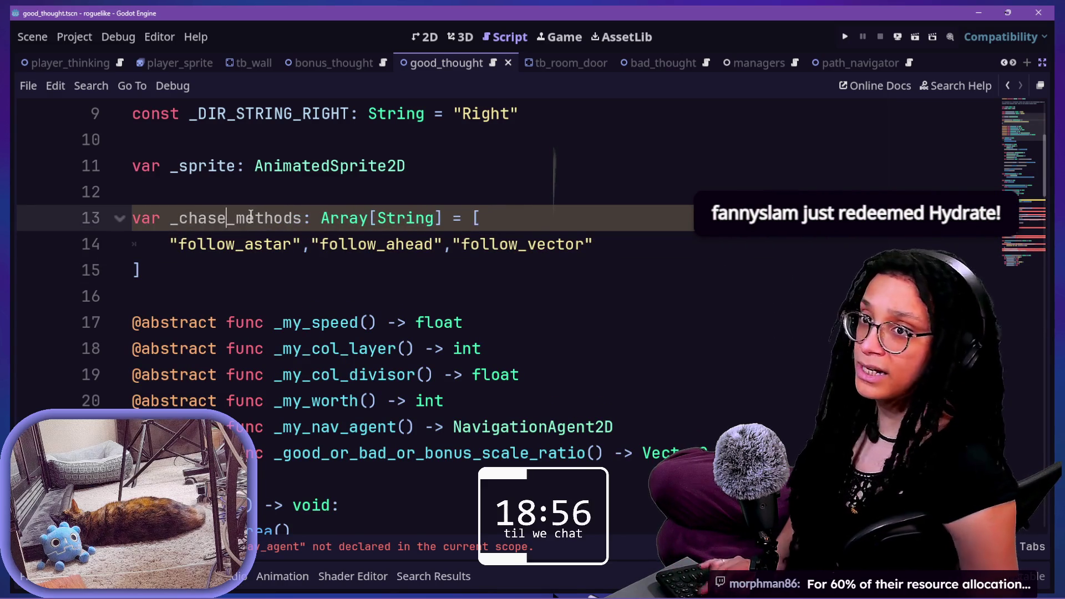
{"action": "left_click", "coordinate": [260, 183]}
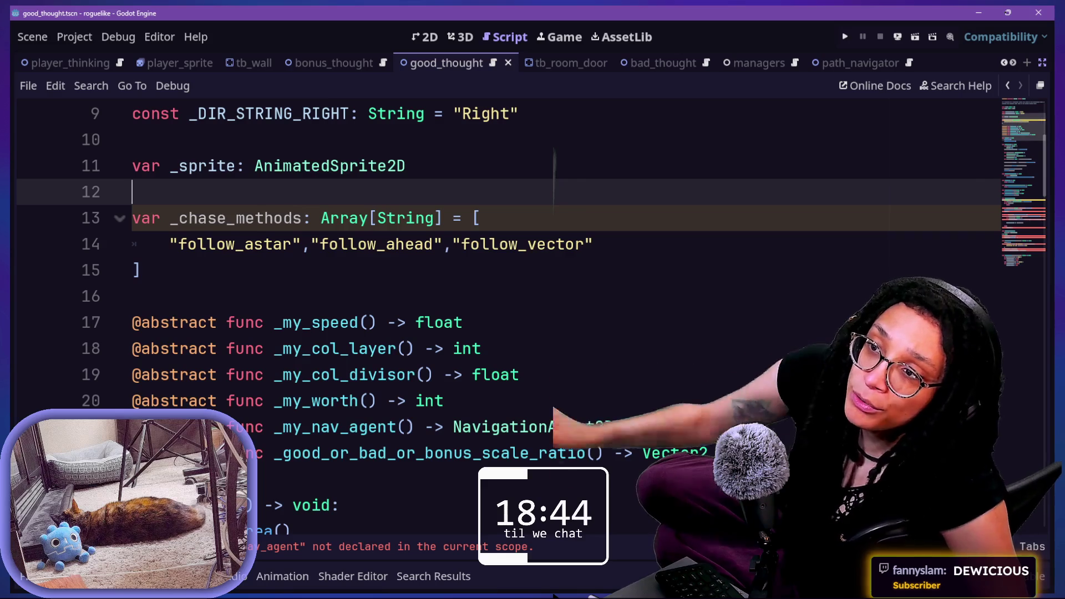
{"action": "left_click", "coordinate": [513, 216]}
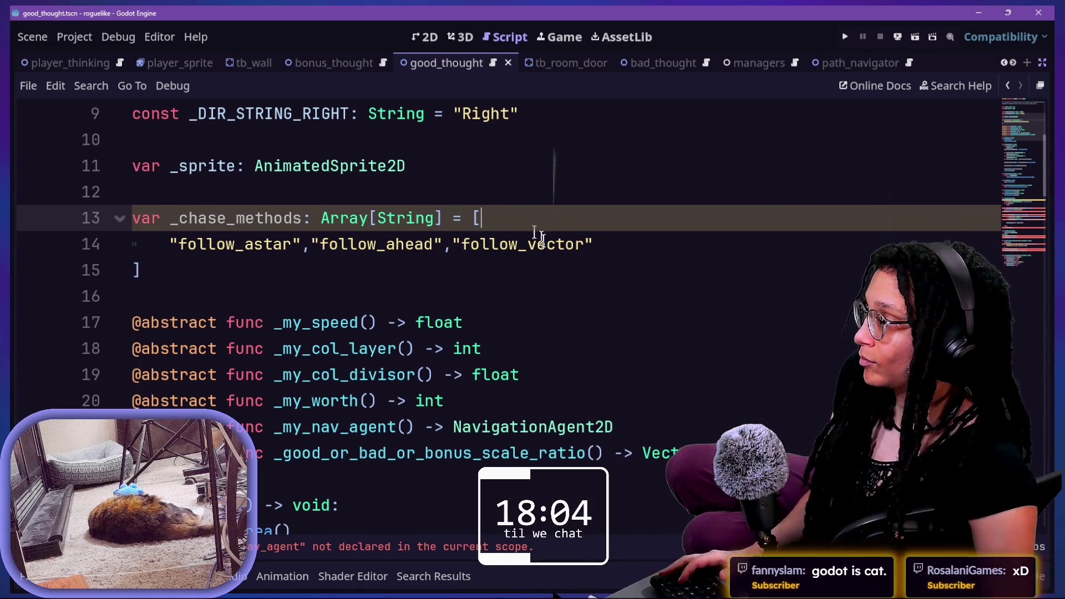
{"action": "left_click", "coordinate": [133, 270]}
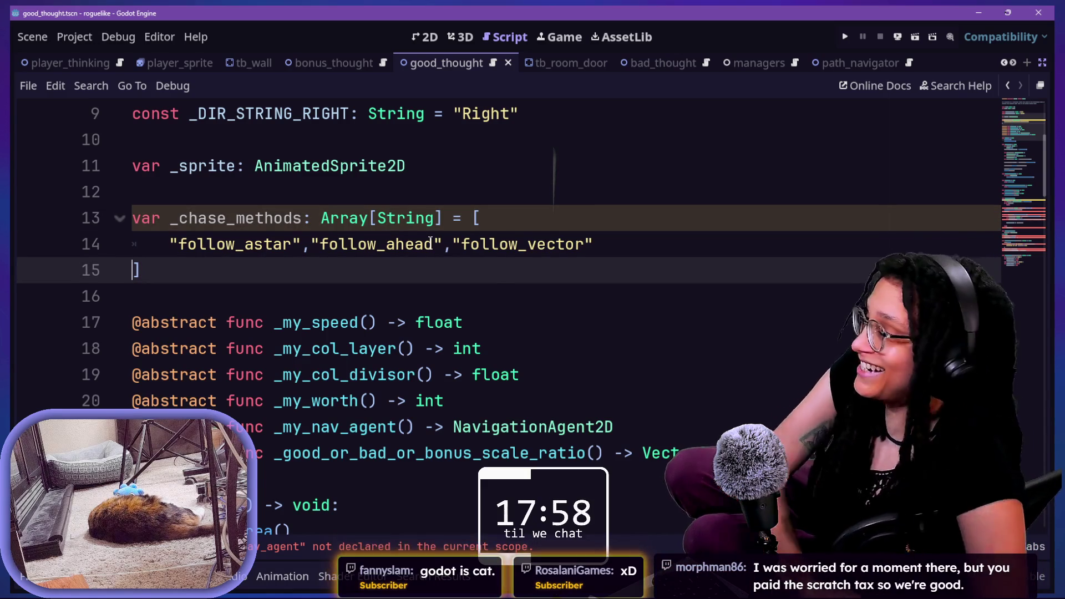
Step: Join the closing ']' onto line 14 right after follow_vector, then review the declaration
{"action": "key", "text": "BackSpace"}
{"action": "left_click", "coordinate": [440, 194]}
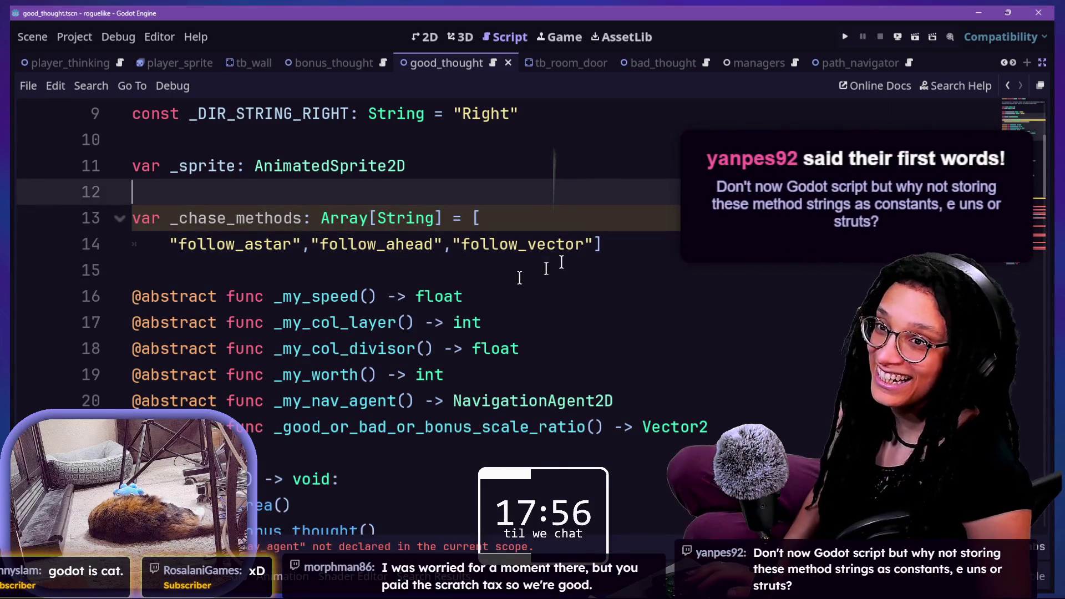
{"action": "left_click", "coordinate": [482, 295]}
{"action": "scroll", "coordinate": [463, 288], "scroll_direction": "down", "scroll_amount": 1}
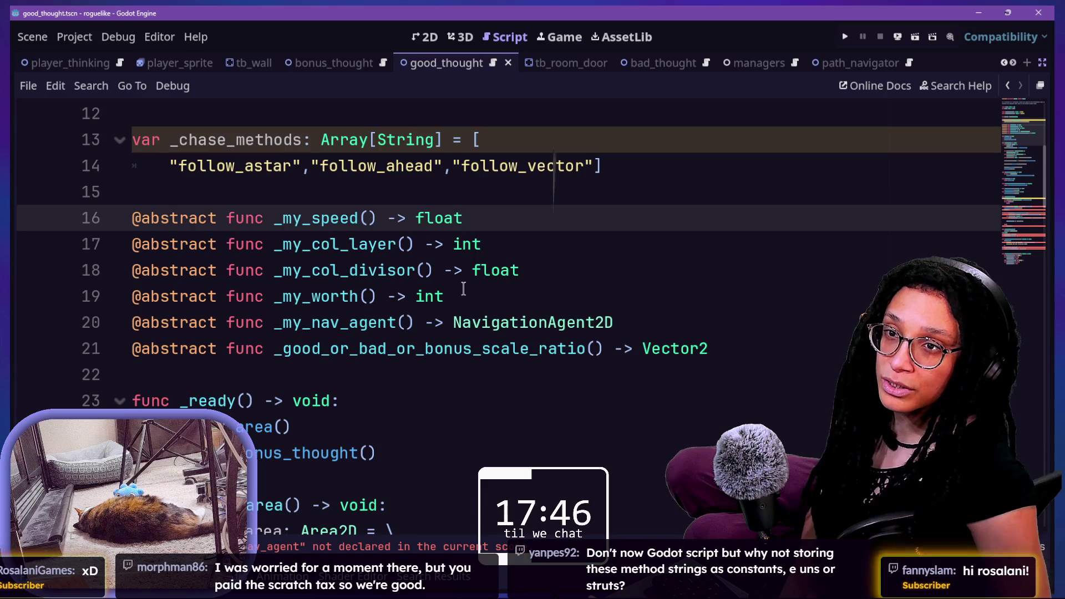
{"action": "mouse_move", "coordinate": [461, 249]}
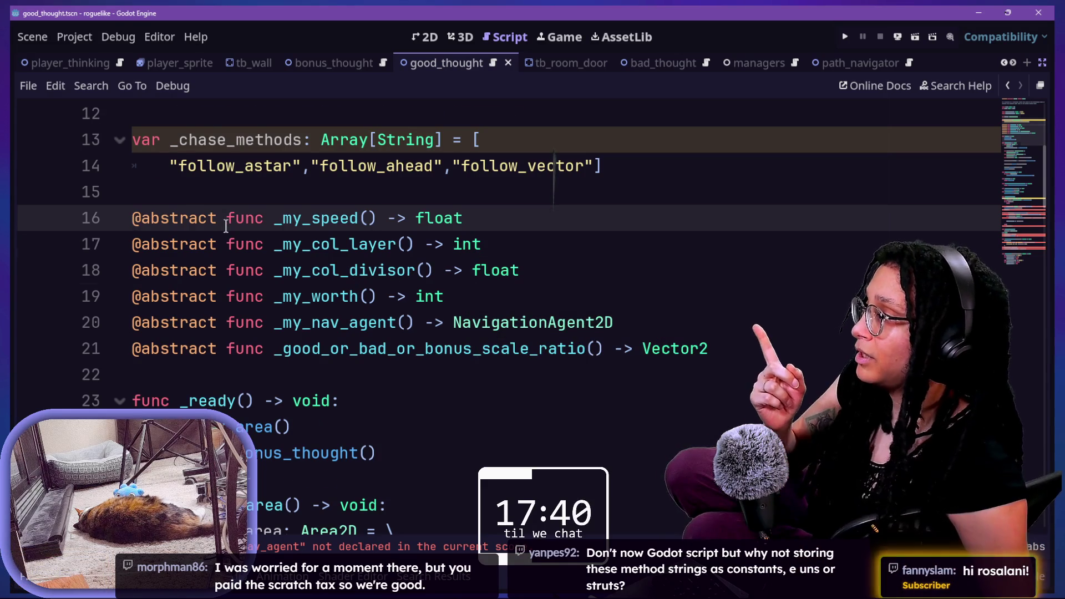
{"action": "scroll", "coordinate": [226, 226], "scroll_direction": "up", "scroll_amount": 2}
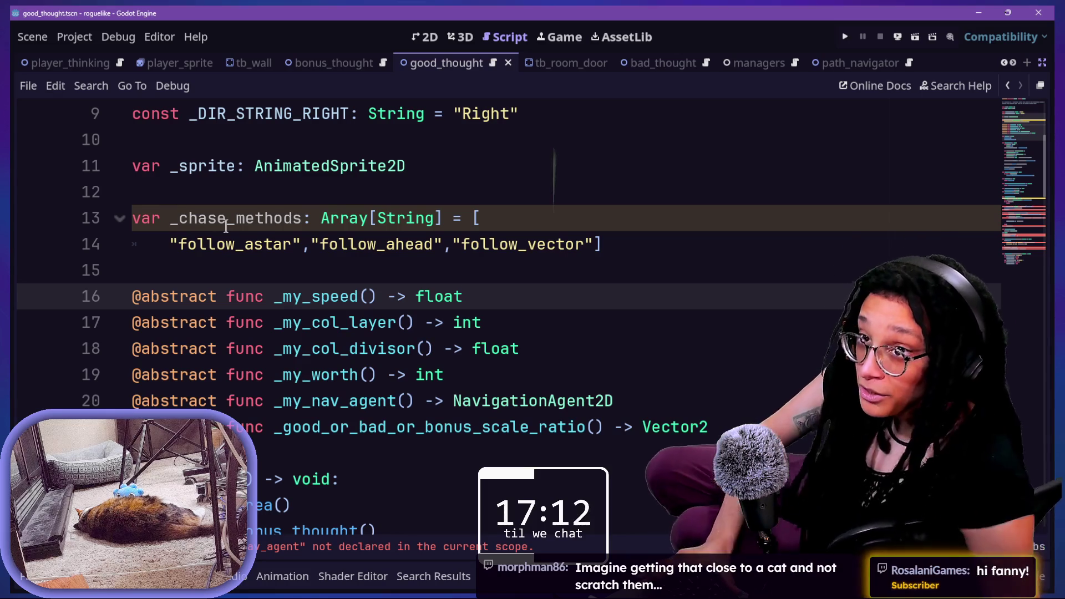
{"action": "left_click_drag", "start_coordinate": [189, 166], "coordinate": [290, 245]}
{"action": "left_click", "coordinate": [293, 244]}
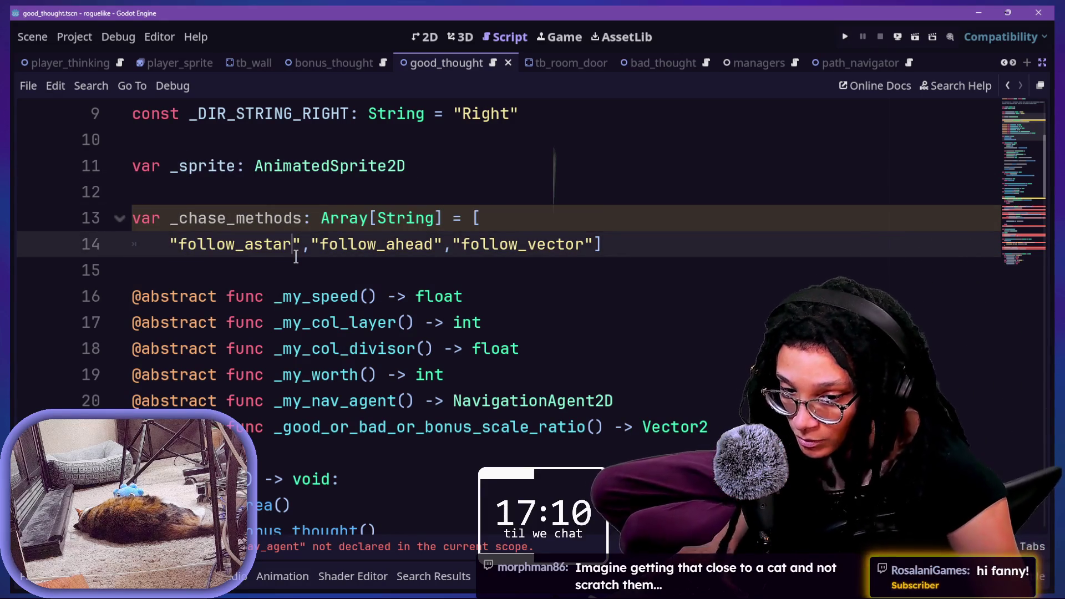
{"action": "scroll", "coordinate": [296, 257], "scroll_direction": "down", "scroll_amount": 15}
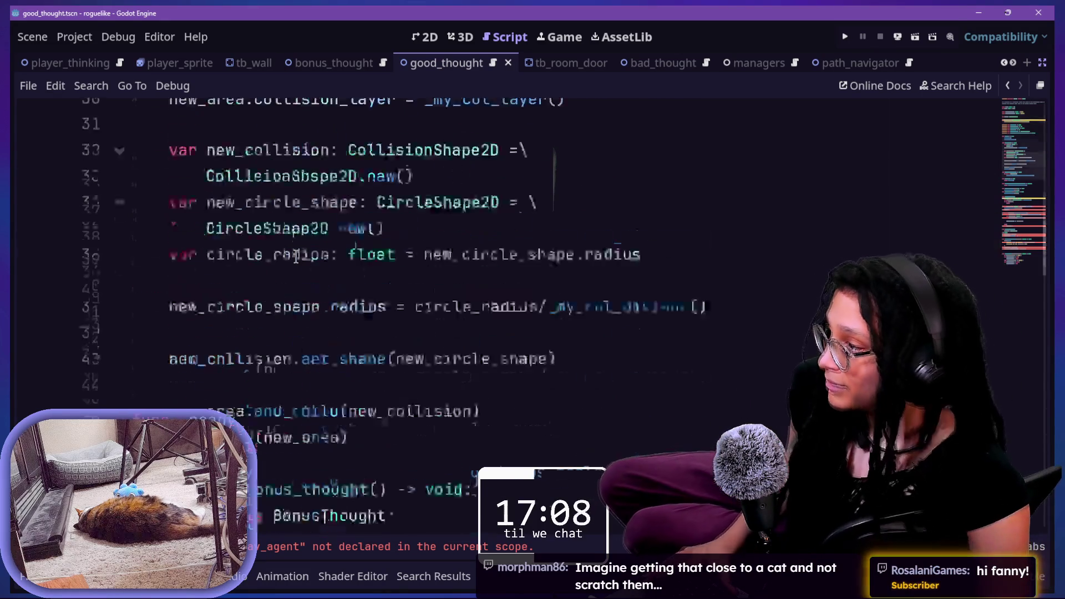
Step: Go to _core_follow_logic and place the caret after the nav-agent early return
{"action": "left_click", "coordinate": [333, 241]}
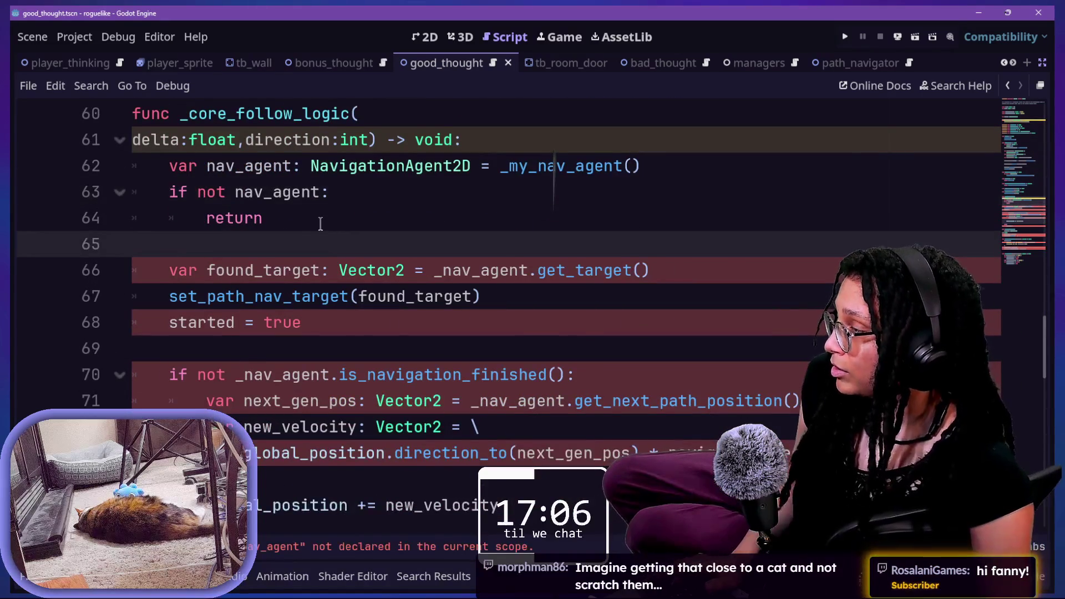
{"action": "scroll", "coordinate": [320, 223], "scroll_direction": "up", "scroll_amount": 1}
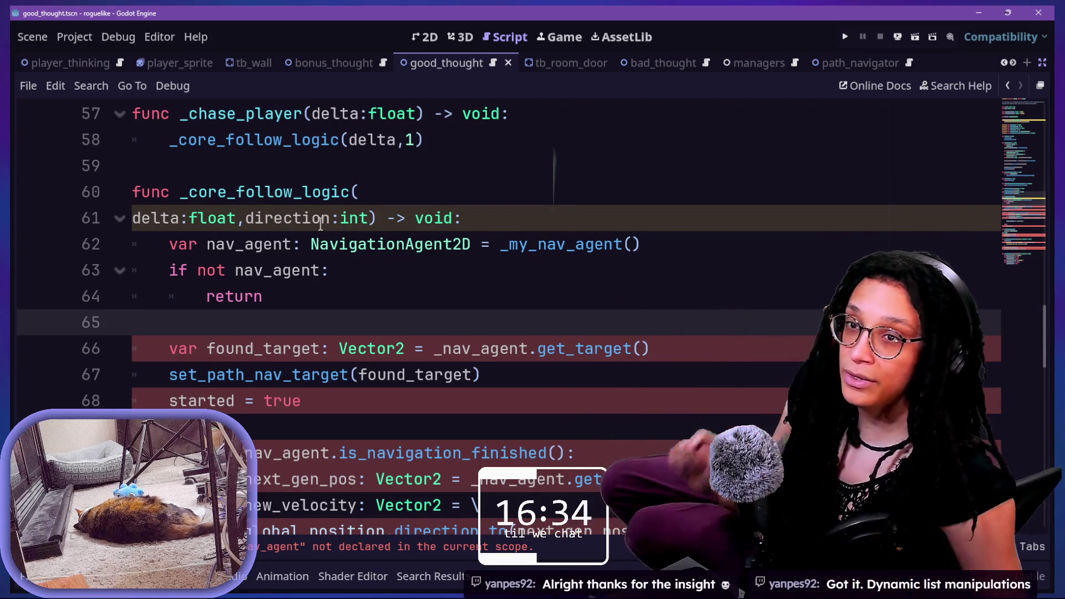
{"action": "left_click", "coordinate": [362, 192]}
{"action": "key", "text": "Down"}
{"action": "key", "text": "Down"}
{"action": "key", "text": "Down"}
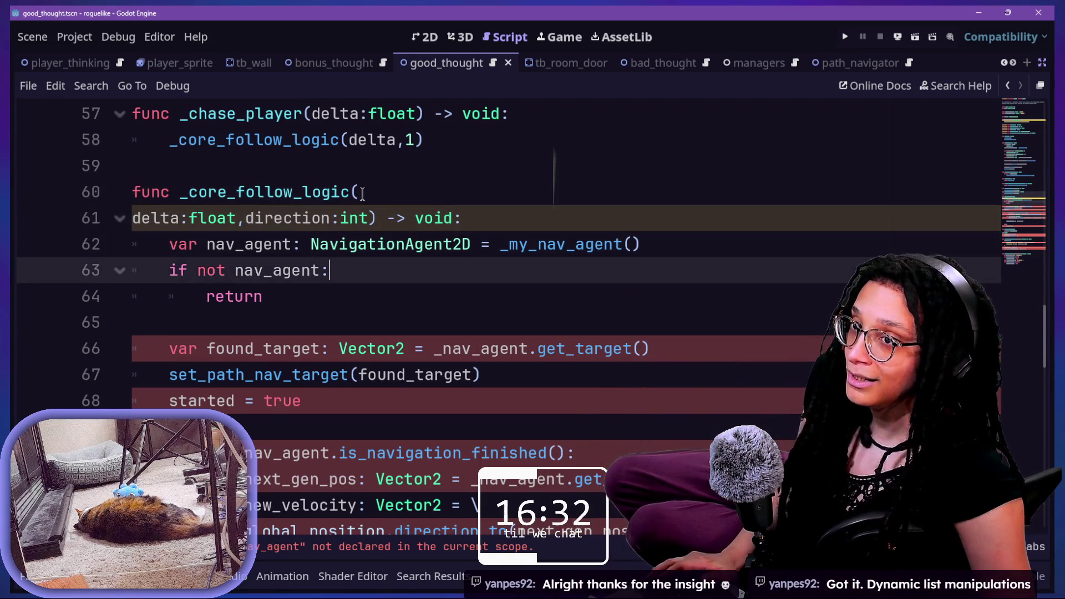
{"action": "left_click", "coordinate": [228, 161]}
{"action": "left_click", "coordinate": [371, 261]}
{"action": "left_click", "coordinate": [388, 295]}
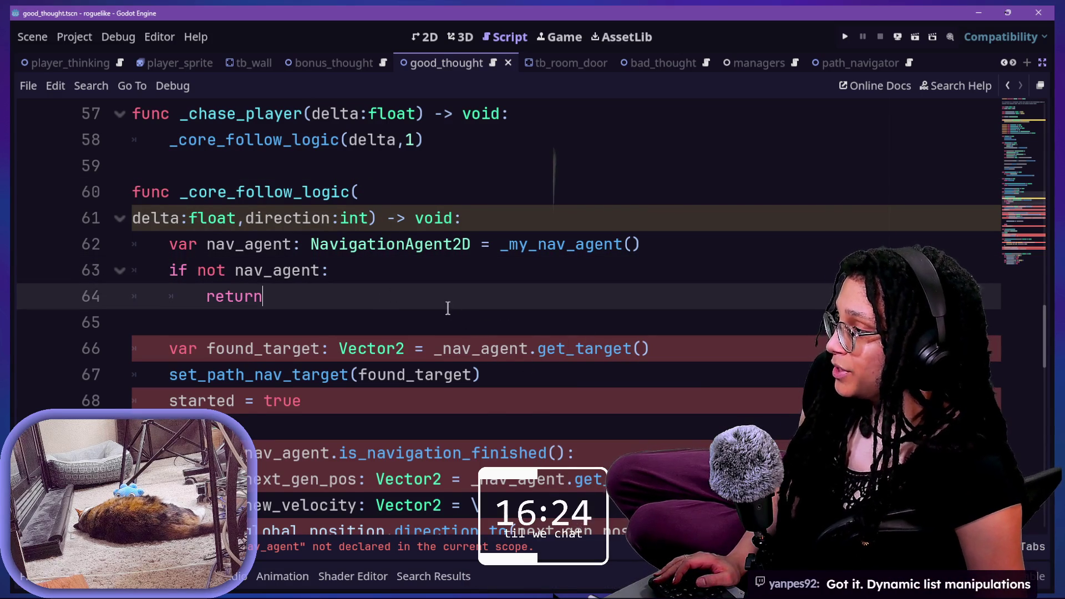
Step: Add a blank line after the early return and begin a new 'var' declaration
{"action": "key", "text": "Return"}
{"action": "key", "text": "Return"}
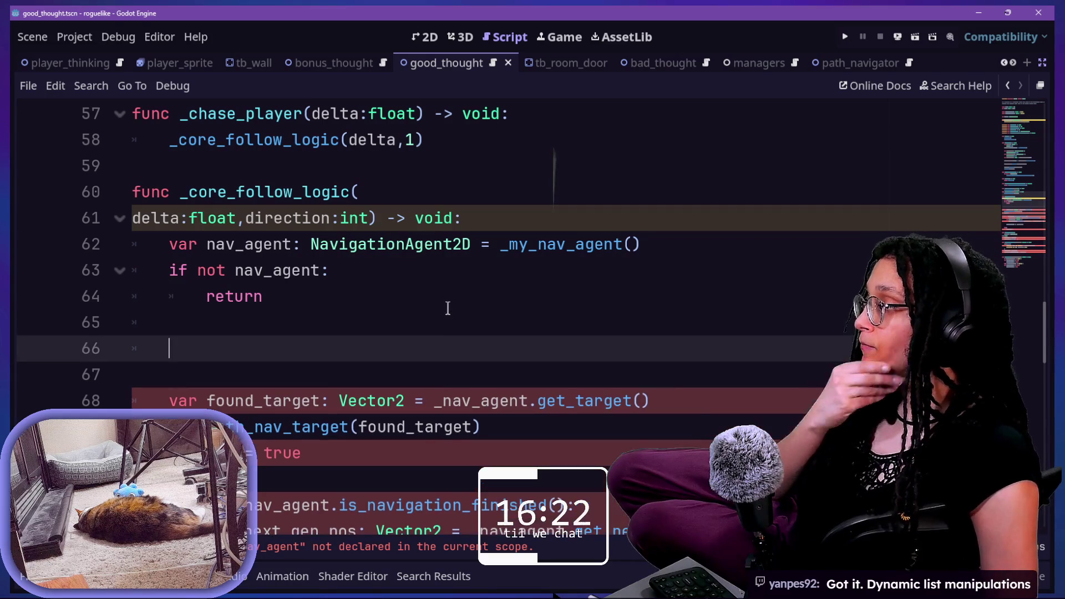
{"action": "type", "text": "f"}
{"action": "key", "text": "BackSpace"}
{"action": "type", "text": "var"}
{"action": "key", "text": "BackSpace"}
{"action": "key", "text": "BackSpace"}
{"action": "key", "text": "BackSpace"}
{"action": "type", "text": "var"}
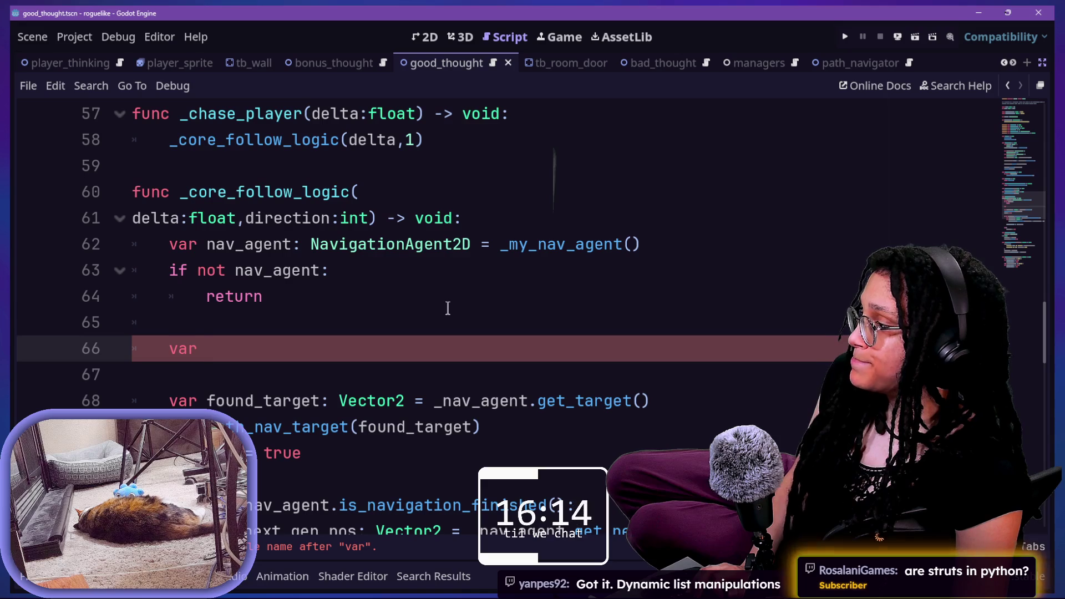
{"action": "key", "text": "BackSpace"}
{"action": "key", "text": "BackSpace"}
{"action": "key", "text": "BackSpace"}
Step: Scroll to the top of the Thought script and look over its opening lines
{"action": "scroll", "coordinate": [447, 308], "scroll_direction": "up", "scroll_amount": 15}
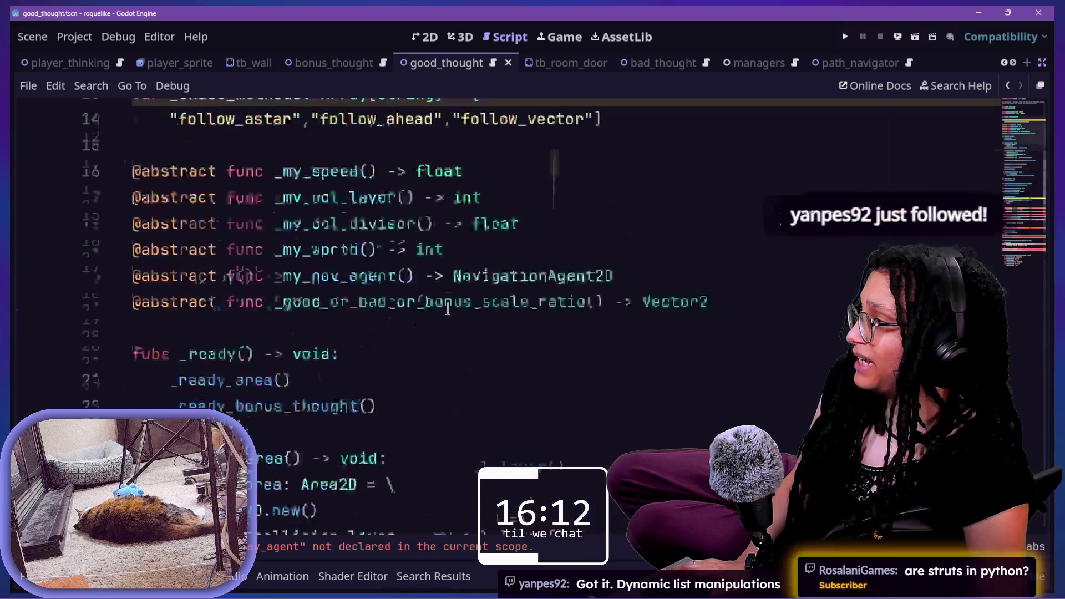
{"action": "scroll", "coordinate": [448, 308], "scroll_direction": "down", "scroll_amount": 6}
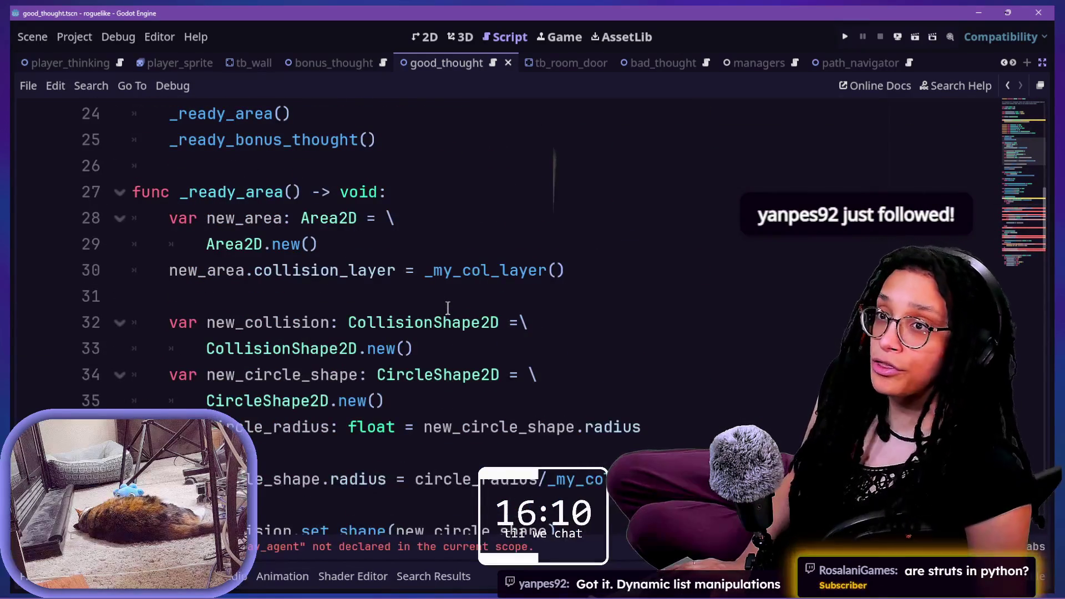
{"action": "scroll", "coordinate": [453, 306], "scroll_direction": "up", "scroll_amount": 2}
{"action": "scroll", "coordinate": [453, 306], "scroll_direction": "down", "scroll_amount": 4}
{"action": "scroll", "coordinate": [453, 305], "scroll_direction": "up", "scroll_amount": 7}
{"action": "left_click", "coordinate": [347, 188]}
{"action": "key", "text": "Down"}
{"action": "key", "text": "Down"}
{"action": "key", "text": "Down"}
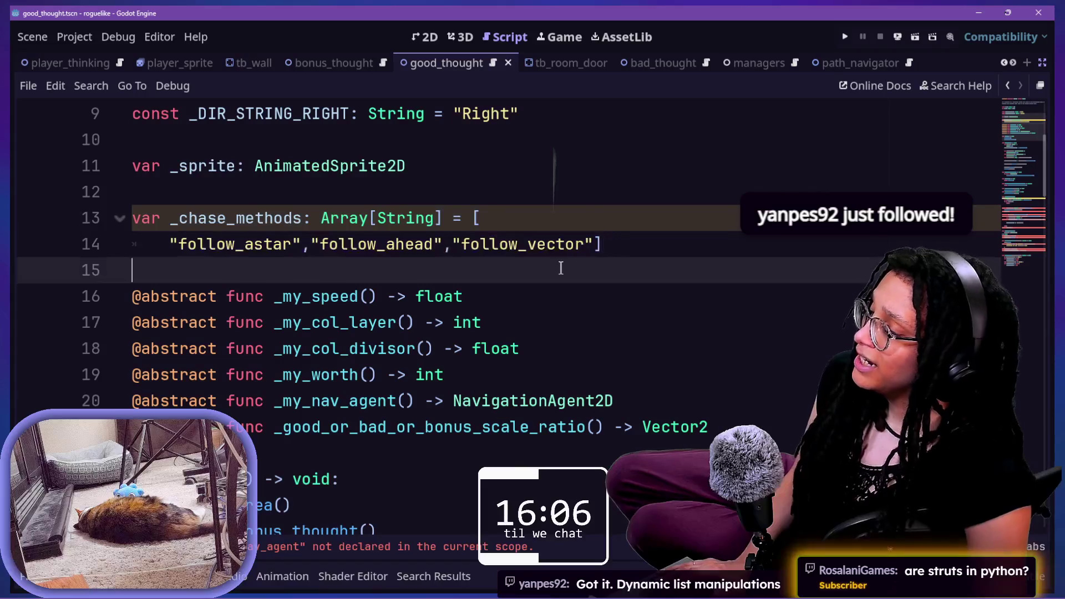
{"action": "key", "text": "Up"}
{"action": "key", "text": "Up"}
{"action": "key", "text": "Up"}
{"action": "key", "text": "Up"}
{"action": "key", "text": "Up"}
{"action": "key", "text": "Up"}
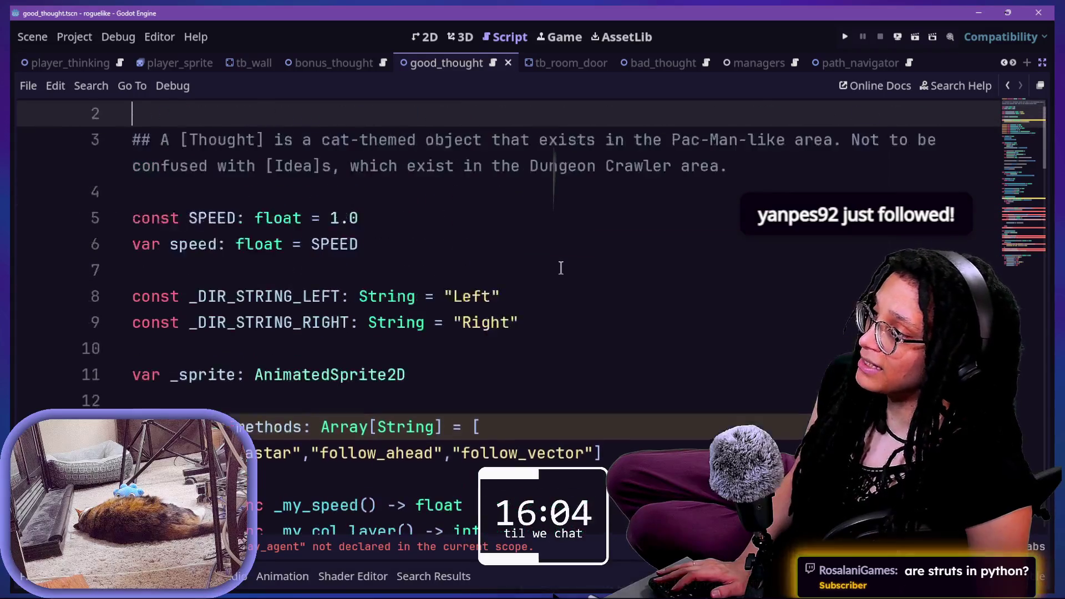
{"action": "left_click_drag", "start_coordinate": [218, 113], "coordinate": [697, 285]}
{"action": "left_click", "coordinate": [696, 285]}
Step: Select and delete the _chase_methods array declaration on lines 13–14
{"action": "left_click", "coordinate": [640, 422]}
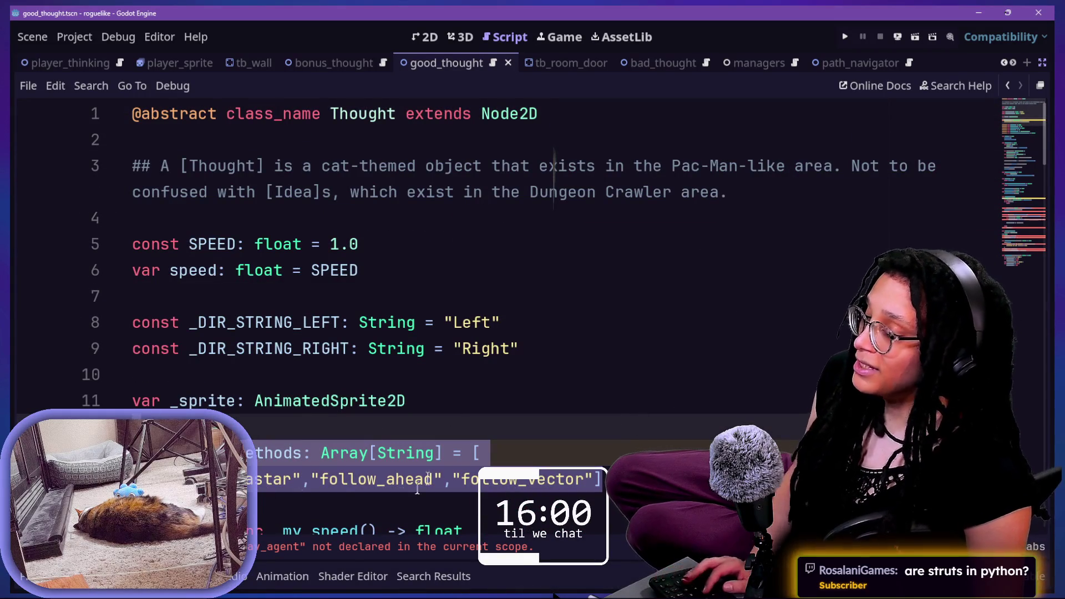
{"action": "scroll", "coordinate": [340, 508], "scroll_direction": "down", "scroll_amount": 3}
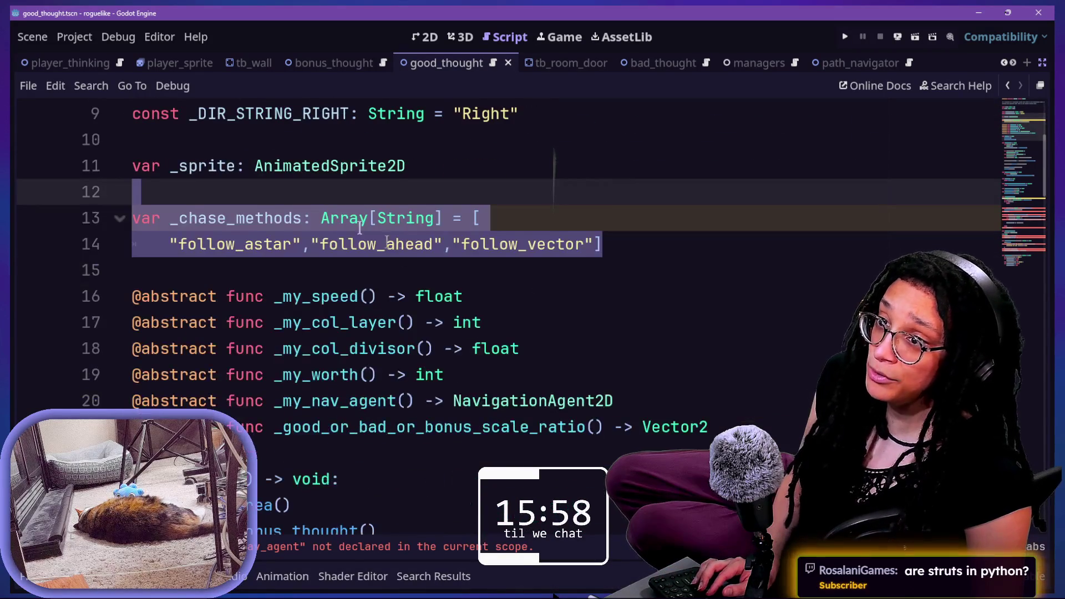
{"action": "left_click", "coordinate": [629, 244]}
{"action": "left_click_drag", "start_coordinate": [630, 244], "coordinate": [614, 199]}
{"action": "key", "text": "BackSpace"}
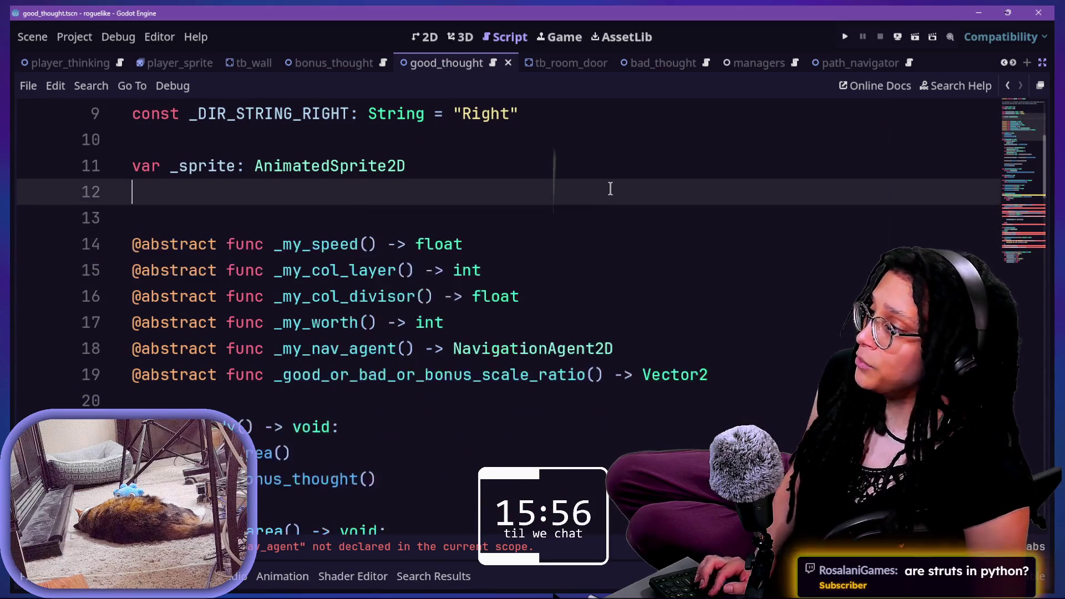
Step: Leave distraction-free mode so the Scene and Inspector docks return
{"action": "scroll", "coordinate": [610, 189], "scroll_direction": "up", "scroll_amount": 3}
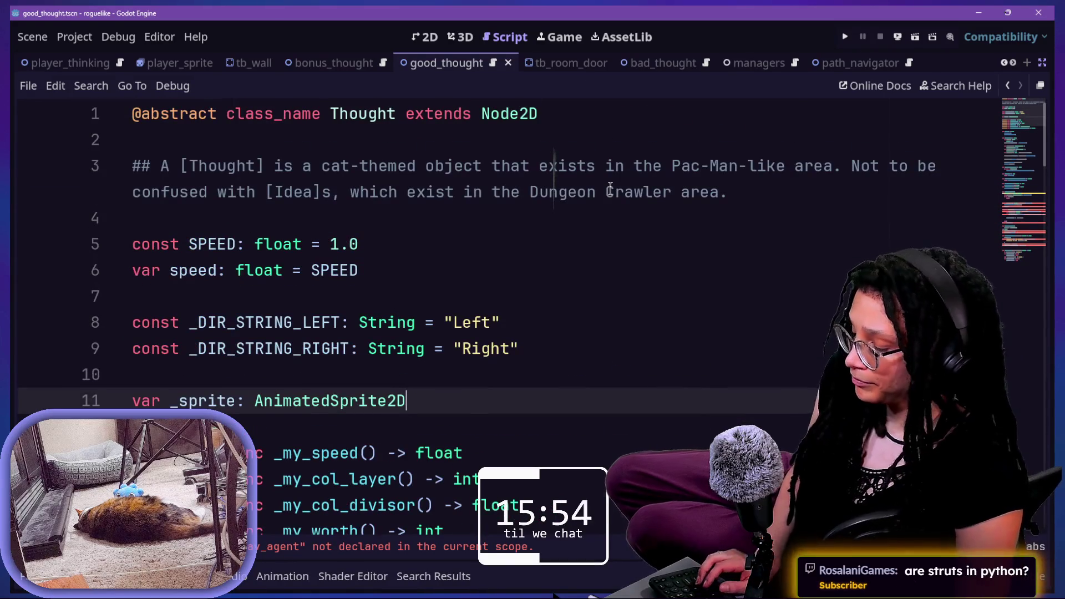
{"action": "key", "text": "ctrl+shift+F11"}
{"action": "key", "text": "shift+alt+o"}
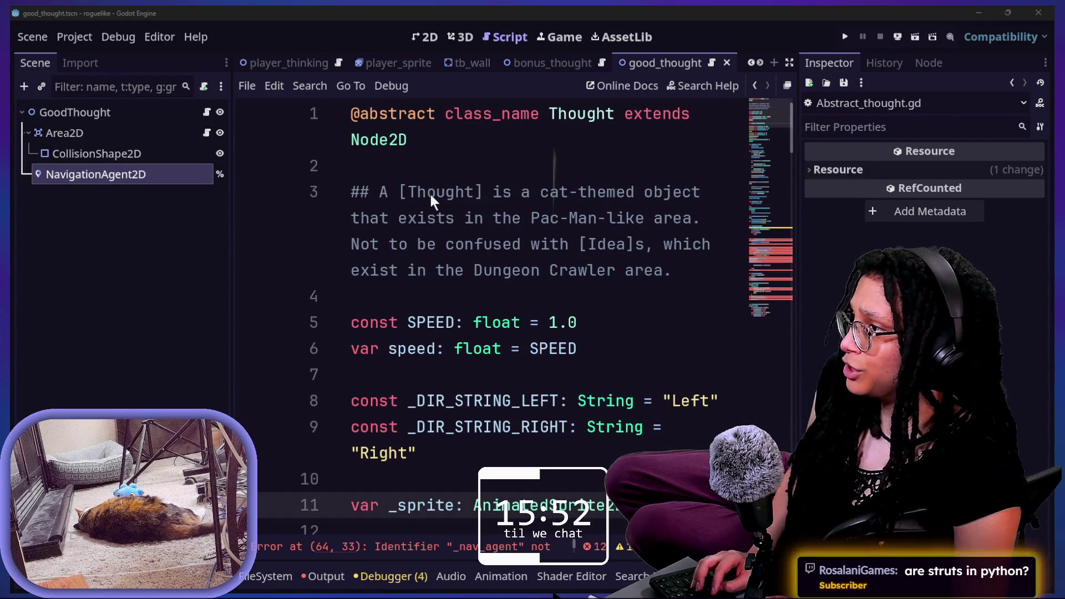
Step: Open the managers scene and its ManageThoughtBattles script
{"action": "type", "text": "manage"}
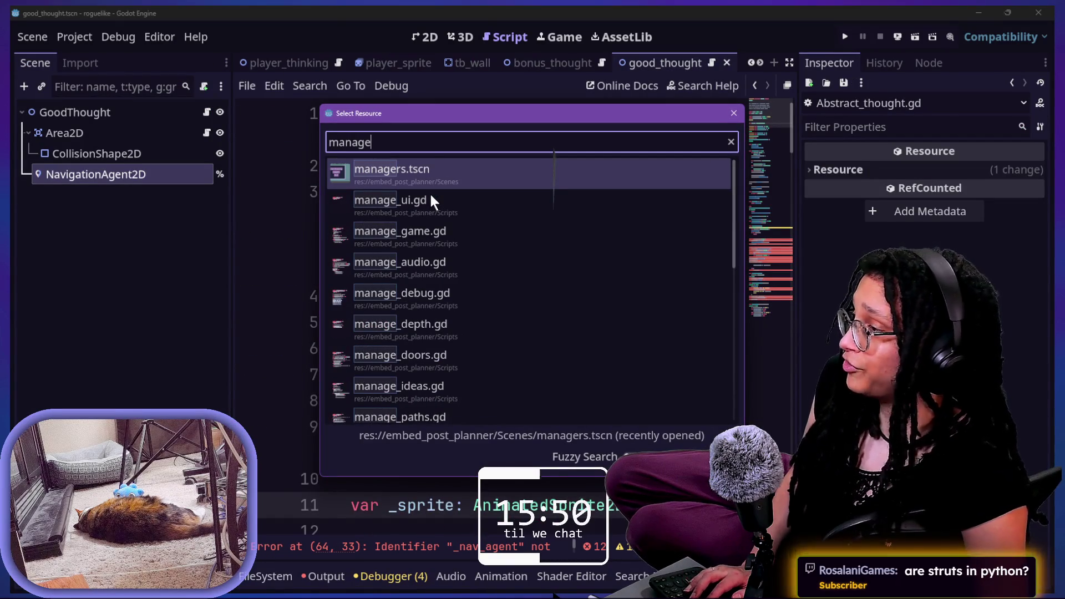
{"action": "key", "text": "Return"}
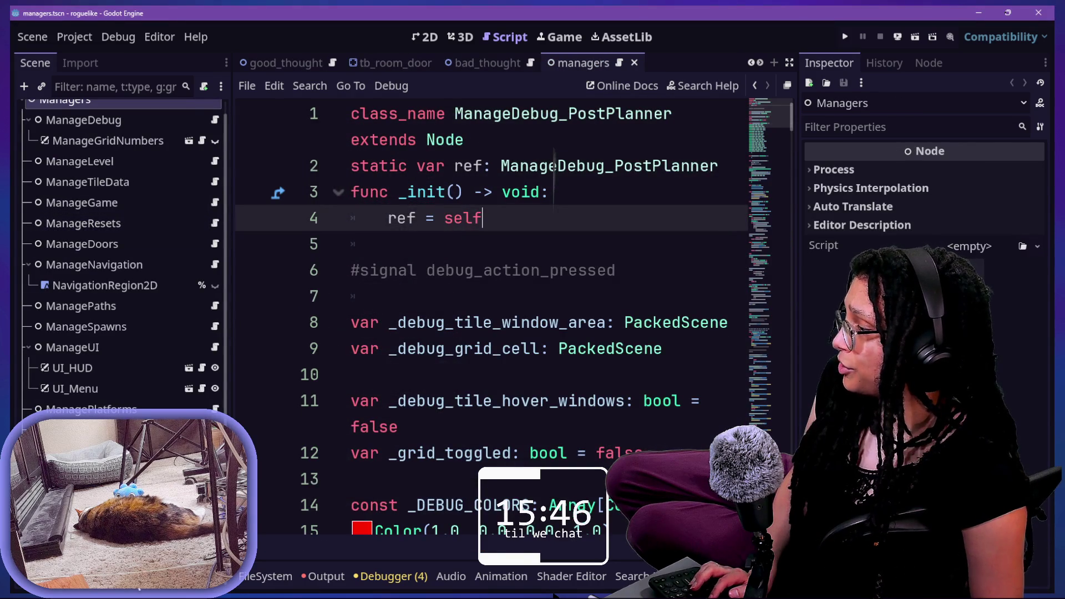
{"action": "left_click", "coordinate": [88, 442]}
{"action": "left_click", "coordinate": [215, 443]}
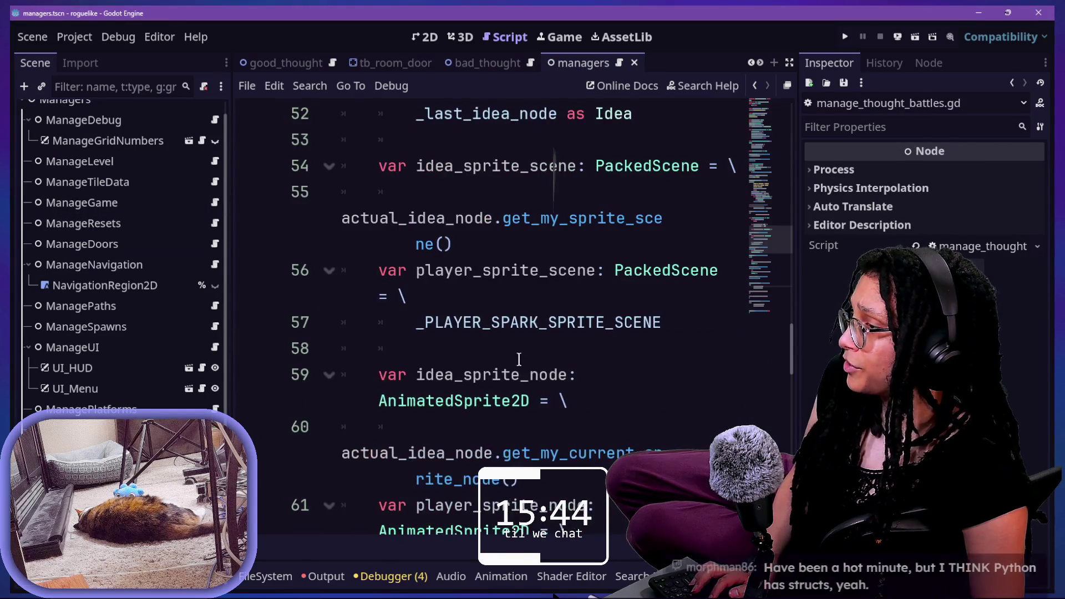
Step: Widen the script view and read through the thought-battle manager code
{"action": "scroll", "coordinate": [519, 360], "scroll_direction": "up", "scroll_amount": 5}
{"action": "key", "text": "ctrl+shift+F11"}
{"action": "scroll", "coordinate": [518, 359], "scroll_direction": "up", "scroll_amount": 12}
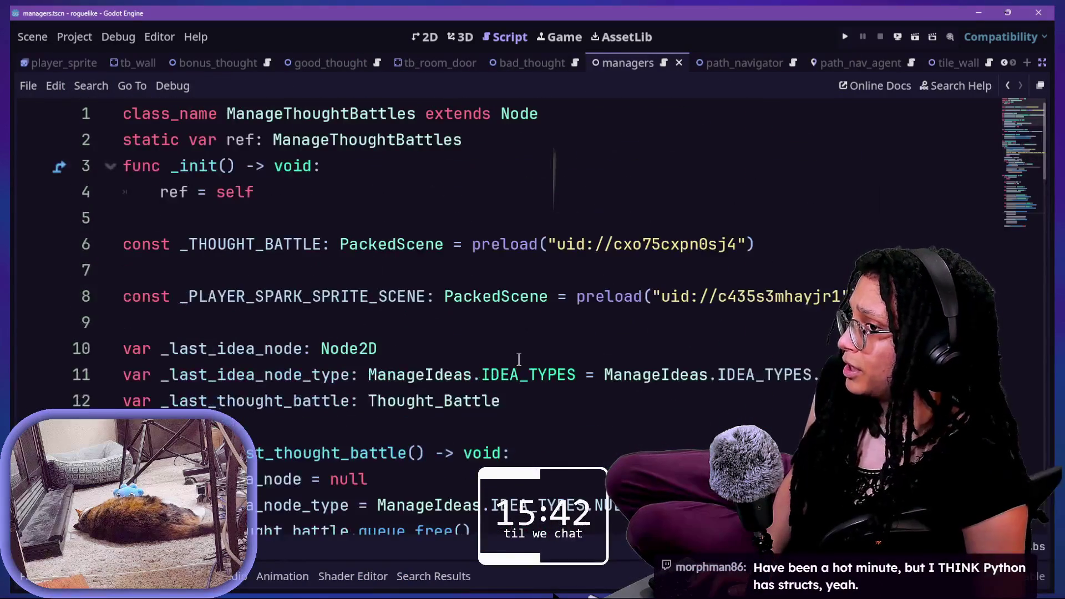
{"action": "left_click_drag", "start_coordinate": [1019, 236], "coordinate": [1009, 83]}
{"action": "left_click", "coordinate": [603, 328]}
{"action": "key", "text": "Down"}
{"action": "key", "text": "Down"}
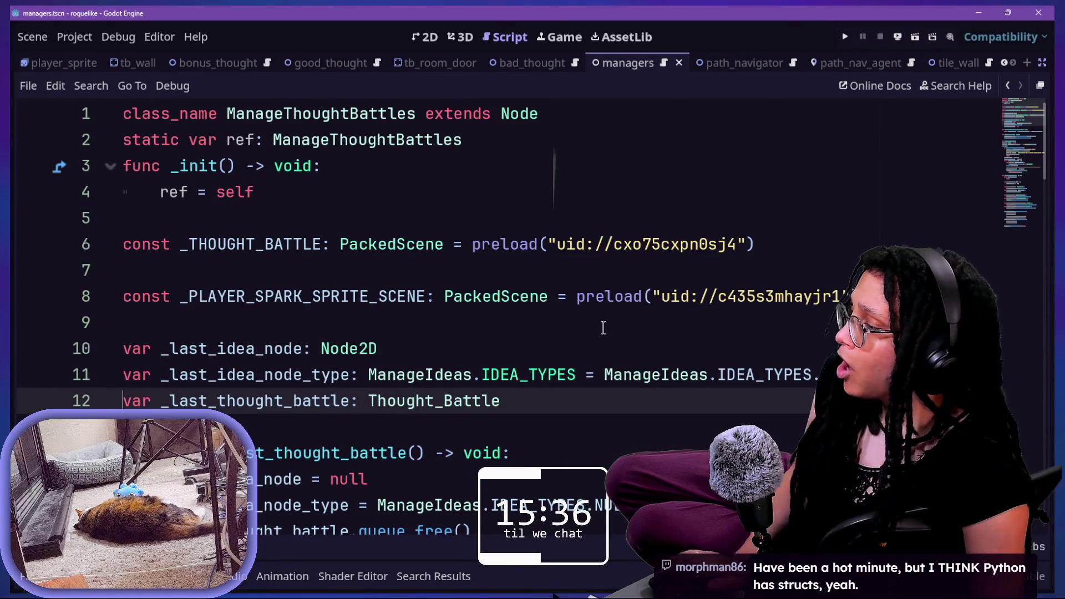
{"action": "scroll", "coordinate": [603, 328], "scroll_direction": "down", "scroll_amount": 6}
{"action": "scroll", "coordinate": [602, 328], "scroll_direction": "down", "scroll_amount": 6}
{"action": "left_click_drag", "start_coordinate": [358, 192], "coordinate": [216, 244]}
{"action": "left_click", "coordinate": [475, 305]}
{"action": "scroll", "coordinate": [475, 307], "scroll_direction": "down", "scroll_amount": 8}
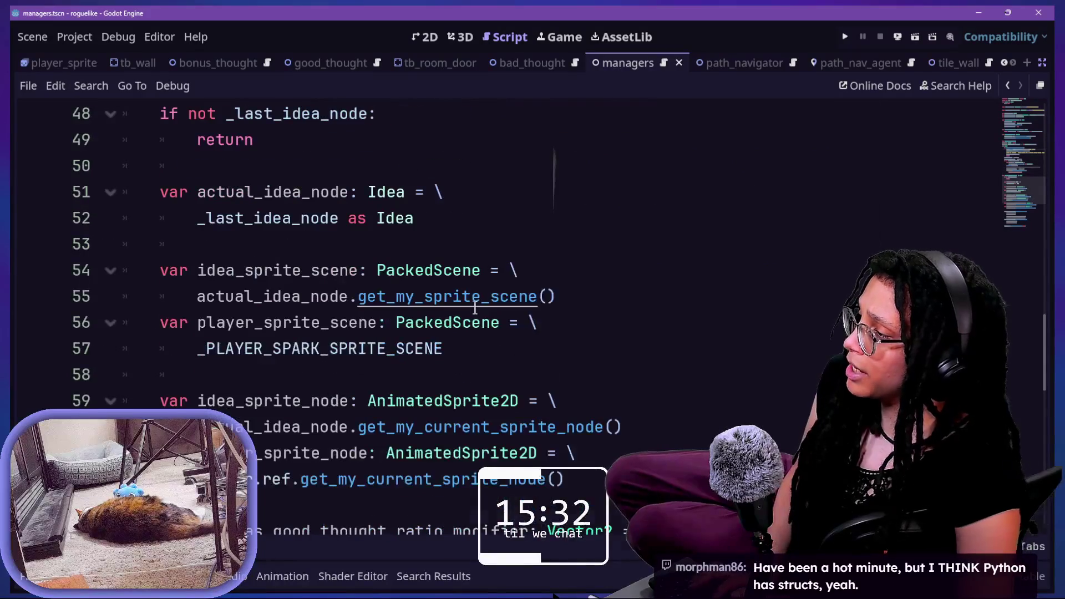
Step: Search the script for 'thought', then start adding a child node under Managers
{"action": "key", "text": "ctrl+f"}
{"action": "type", "text": "thought"}
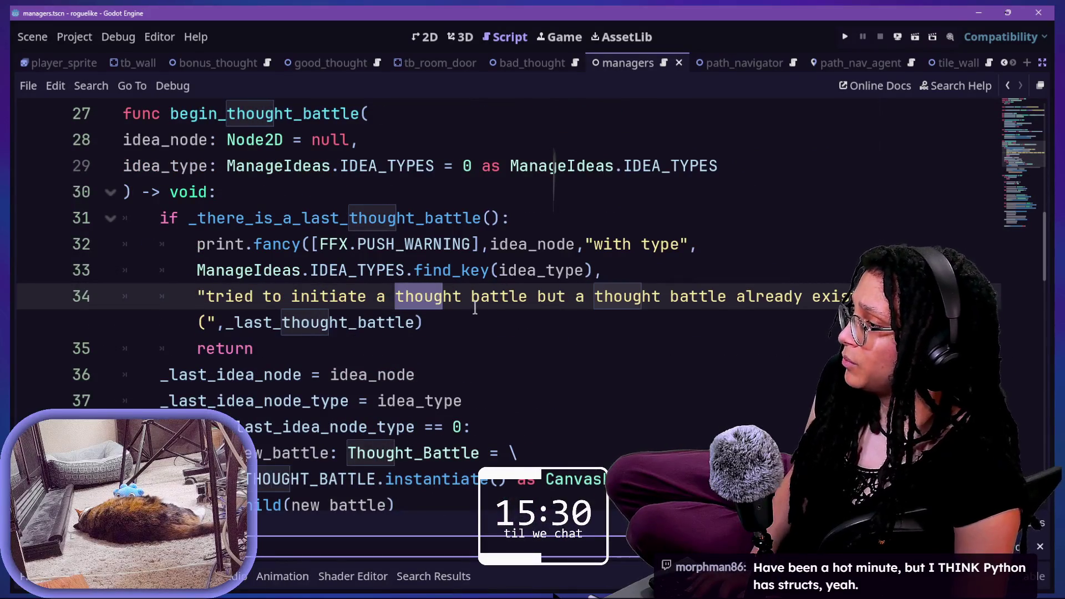
{"action": "key", "text": "Escape"}
{"action": "scroll", "coordinate": [441, 451], "scroll_direction": "up", "scroll_amount": 10}
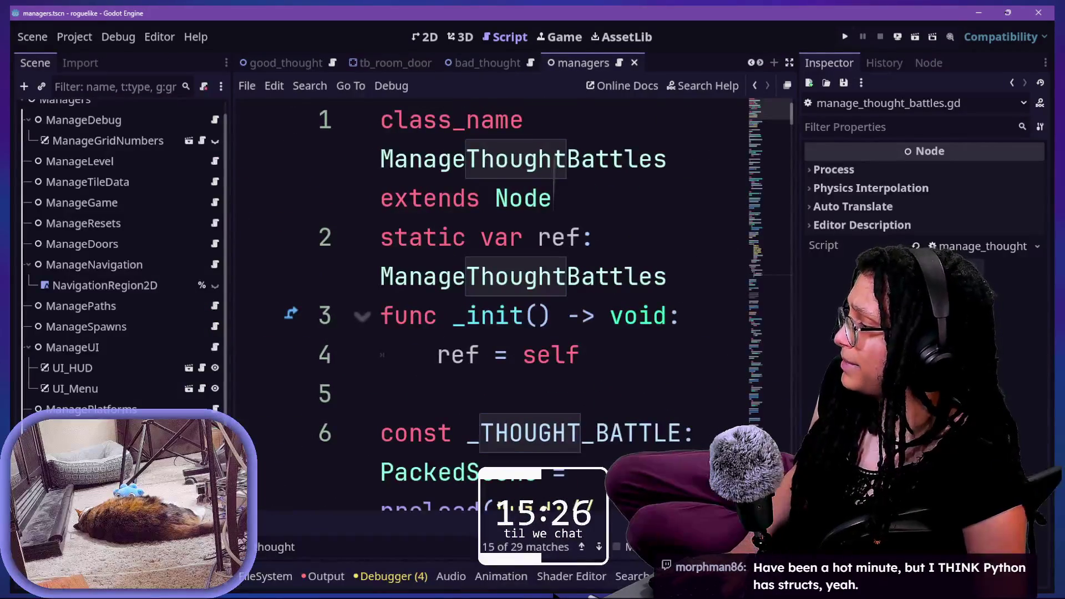
{"action": "scroll", "coordinate": [127, 166], "scroll_direction": "up", "scroll_amount": 1}
{"action": "right_click", "coordinate": [119, 111]}
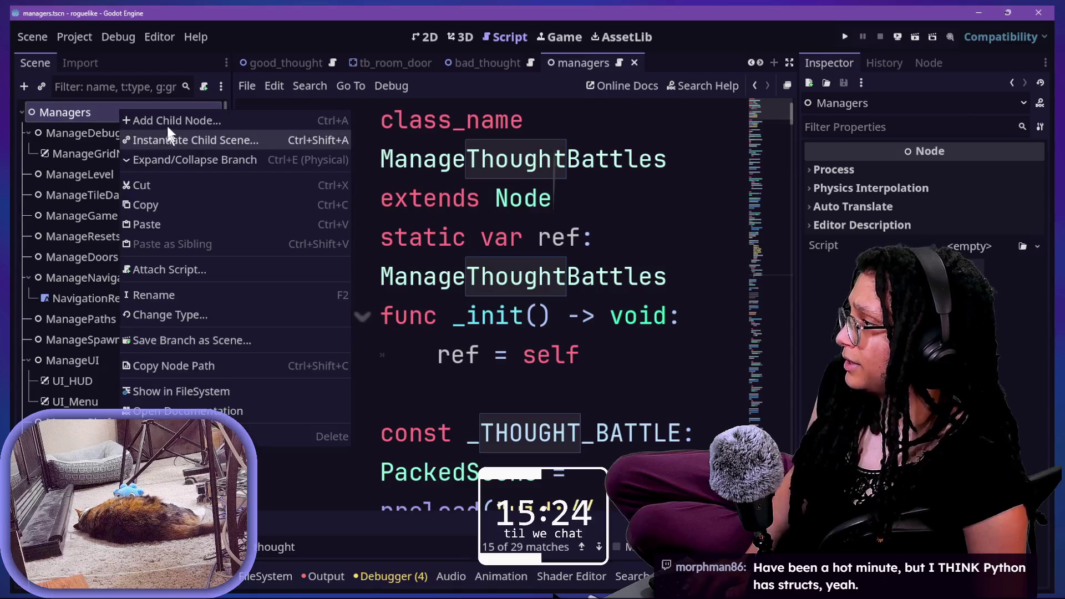
{"action": "left_click", "coordinate": [256, 116]}
Step: Add a plain Node as a child under Managers for ManageThoughts
{"action": "type", "text": "M"}
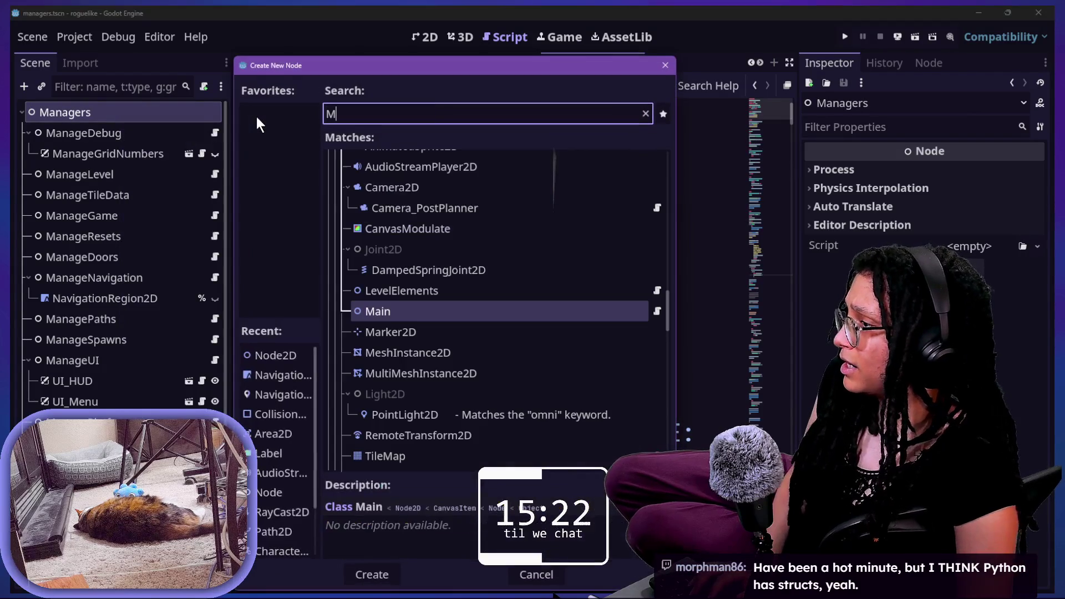
{"action": "key", "text": "BackSpace"}
{"action": "type", "text": "node"}
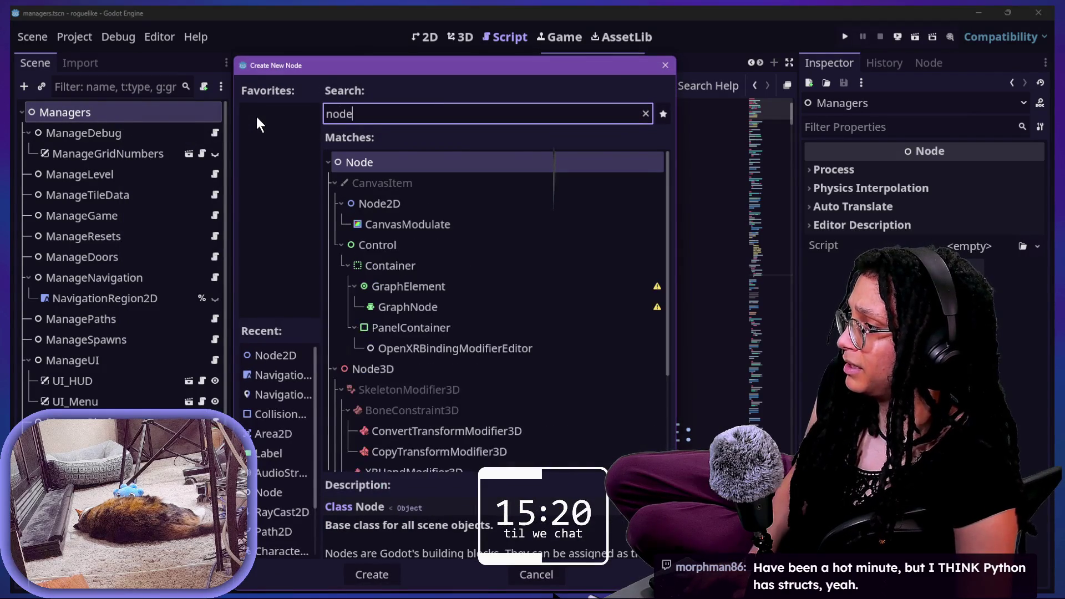
{"action": "key", "text": "Return"}
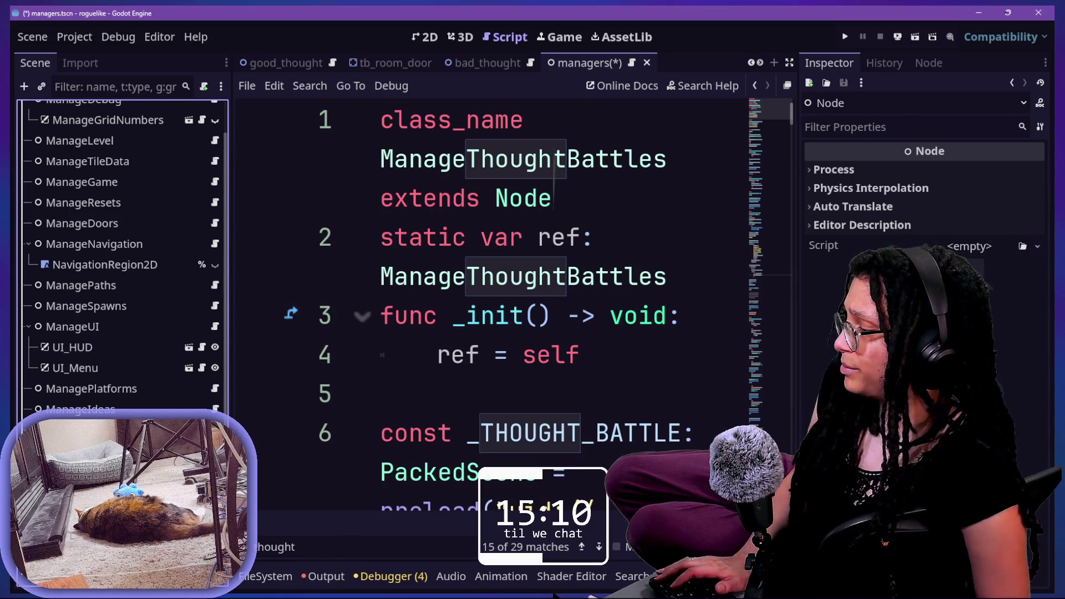
Step: Attach a new manage_thoughts.gd script to ManageThoughts, saved in the Scripts folder
{"action": "right_click", "coordinate": [111, 133]}
{"action": "left_click", "coordinate": [240, 284]}
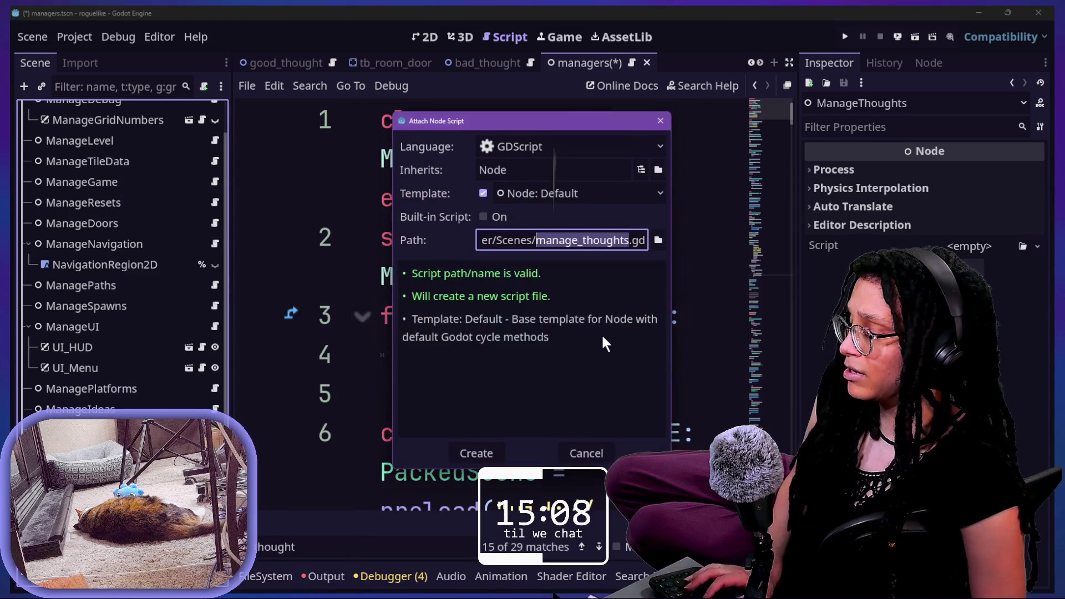
{"action": "left_click", "coordinate": [525, 237]}
{"action": "key", "text": "BackSpace"}
{"action": "key", "text": "BackSpace"}
{"action": "key", "text": "BackSpace"}
{"action": "type", "text": "ript"}
{"action": "key", "text": "Return"}
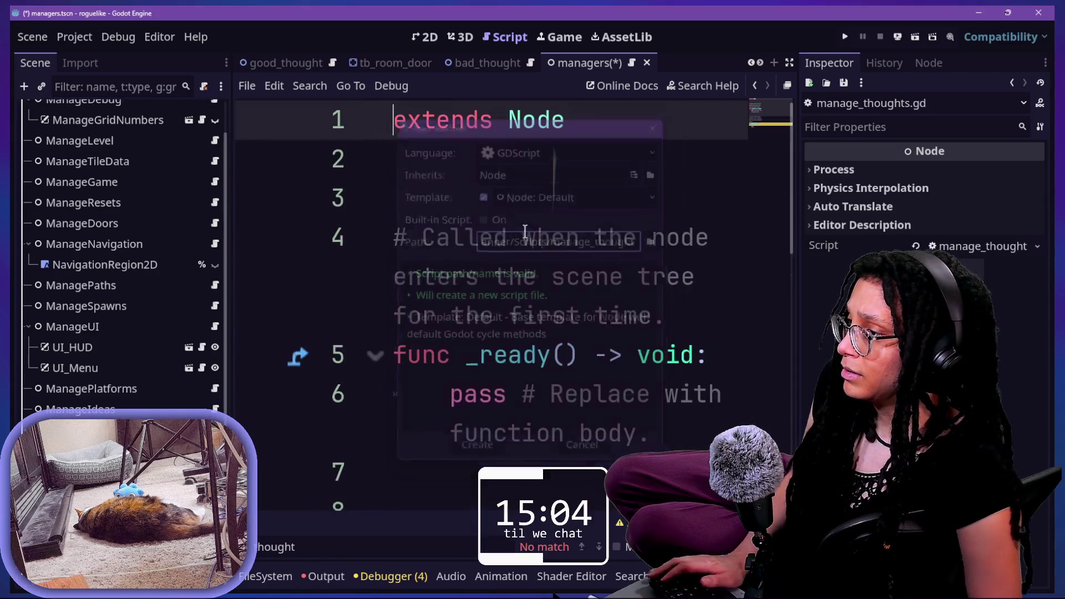
Step: Shrink the editor text and delete all the template code from manage_thoughts.gd
{"action": "key", "text": "ctrl+minus"}
{"action": "key", "text": "ctrl+minus"}
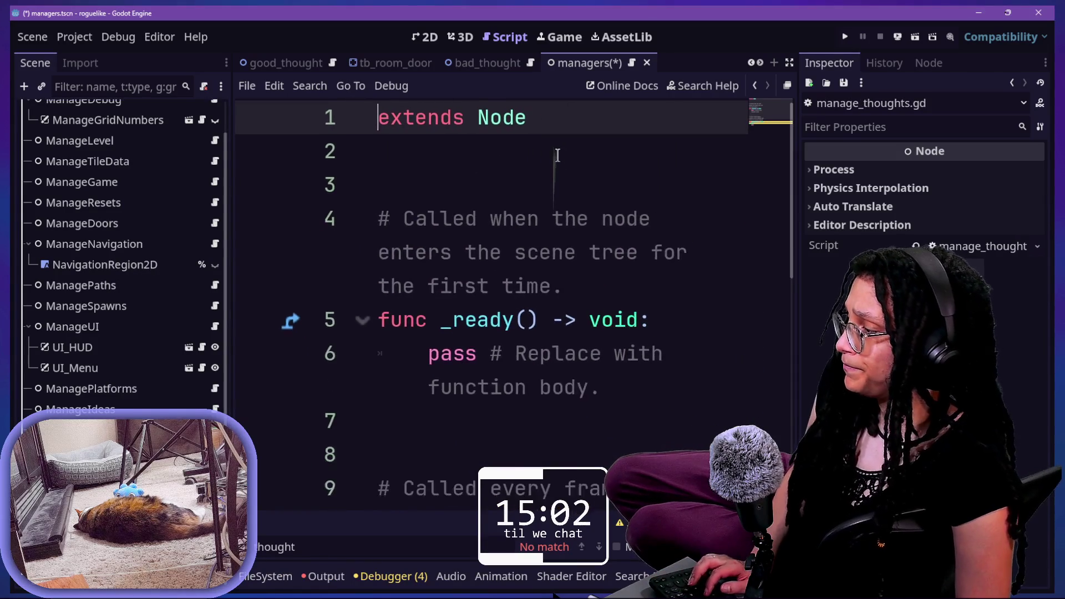
{"action": "key", "text": "ctrl+a"}
{"action": "type", "text": "M"}
{"action": "key", "text": "BackSpace"}
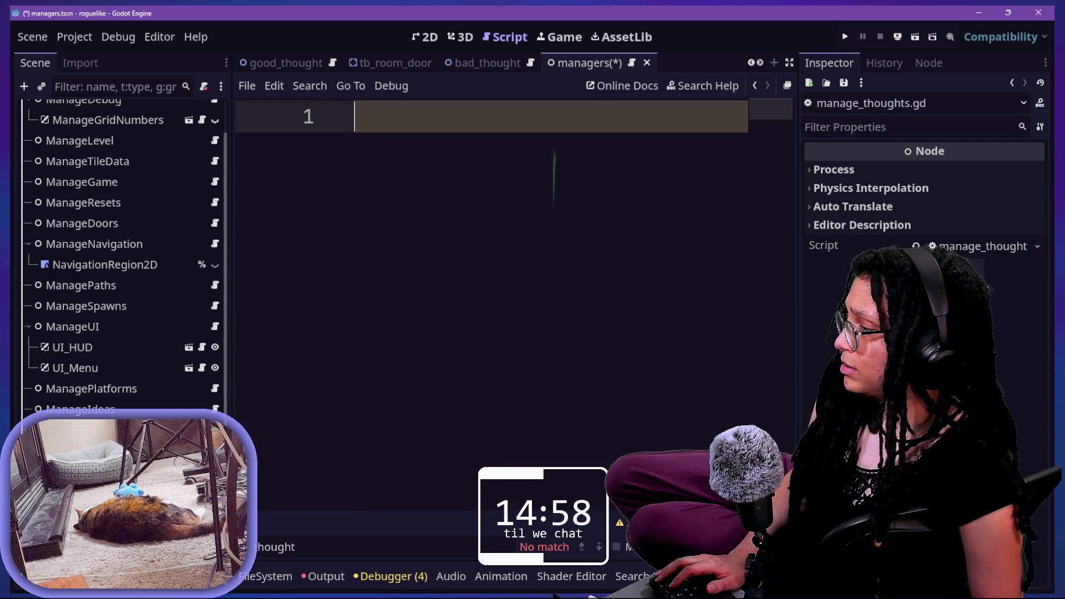
{"action": "key", "text": "ctrl+w"}
Step: Copy the class header and singleton lines 1–4 from manage_idea_slots.gd into manage_thoughts.gd
{"action": "scroll", "coordinate": [475, 213], "scroll_direction": "up", "scroll_amount": 5}
{"action": "key", "text": "ctrl+minus"}
{"action": "key", "text": "ctrl+minus"}
{"action": "key", "text": "ctrl+minus"}
{"action": "key", "text": "ctrl+minus"}
{"action": "scroll", "coordinate": [480, 213], "scroll_direction": "up", "scroll_amount": 5}
{"action": "left_click_drag", "start_coordinate": [572, 222], "coordinate": [353, 114]}
{"action": "key", "text": "ctrl+c"}
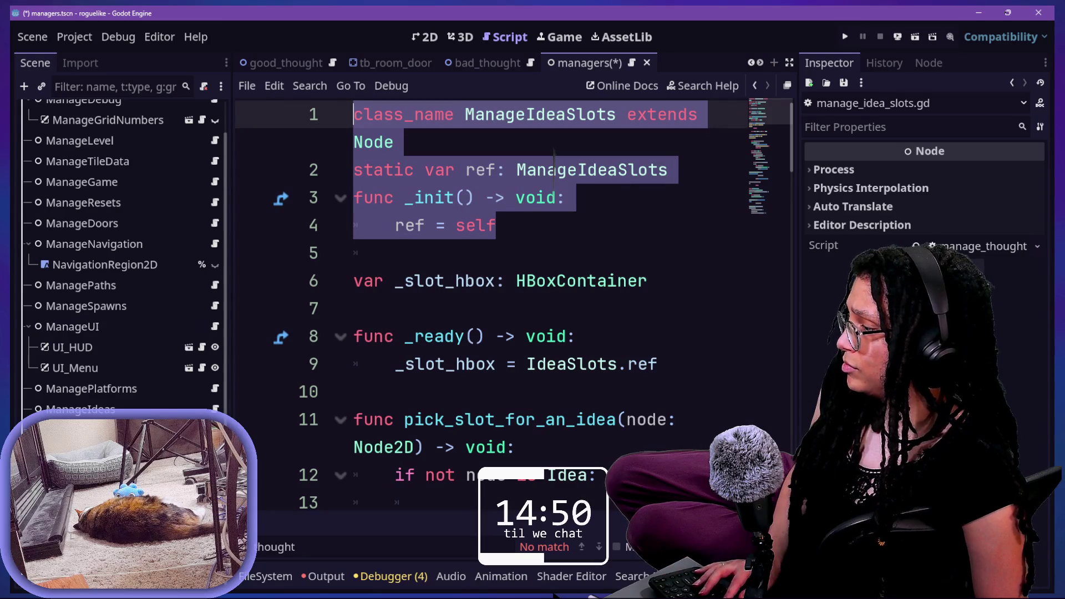
{"action": "left_click", "coordinate": [183, 571]}
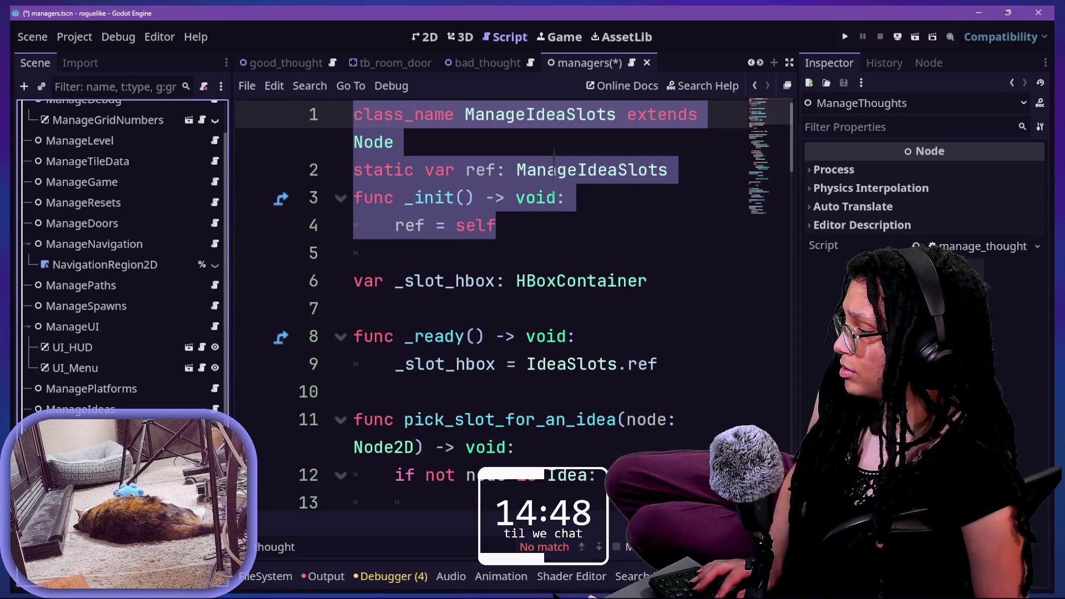
{"action": "key", "text": "ctrl+v"}
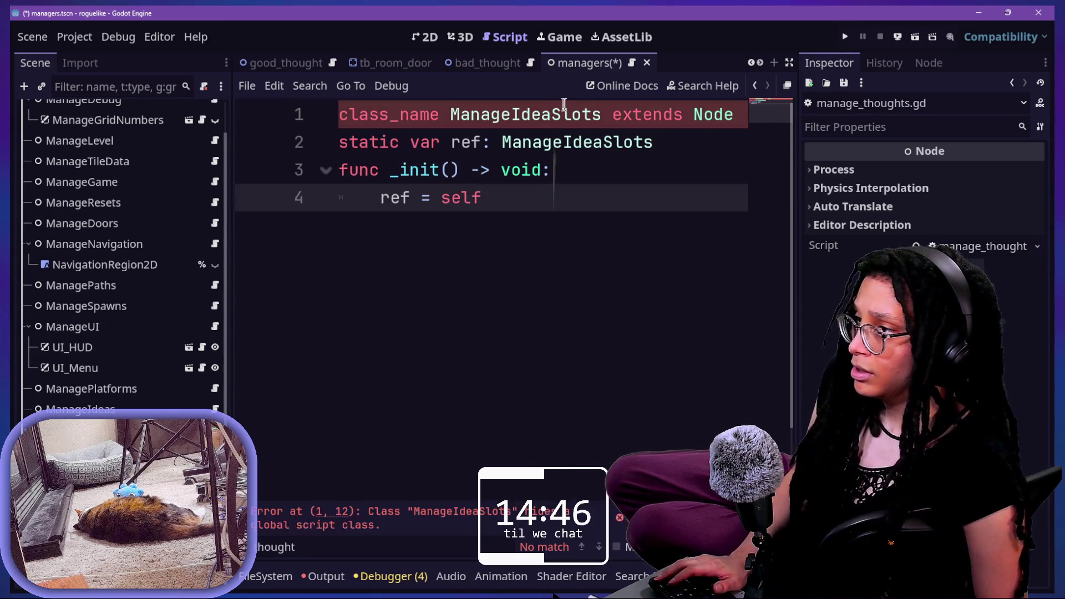
Step: Rename ManageIdeaSlots to ManageThoughts in the class name and ref type
{"action": "left_click", "coordinate": [595, 118]}
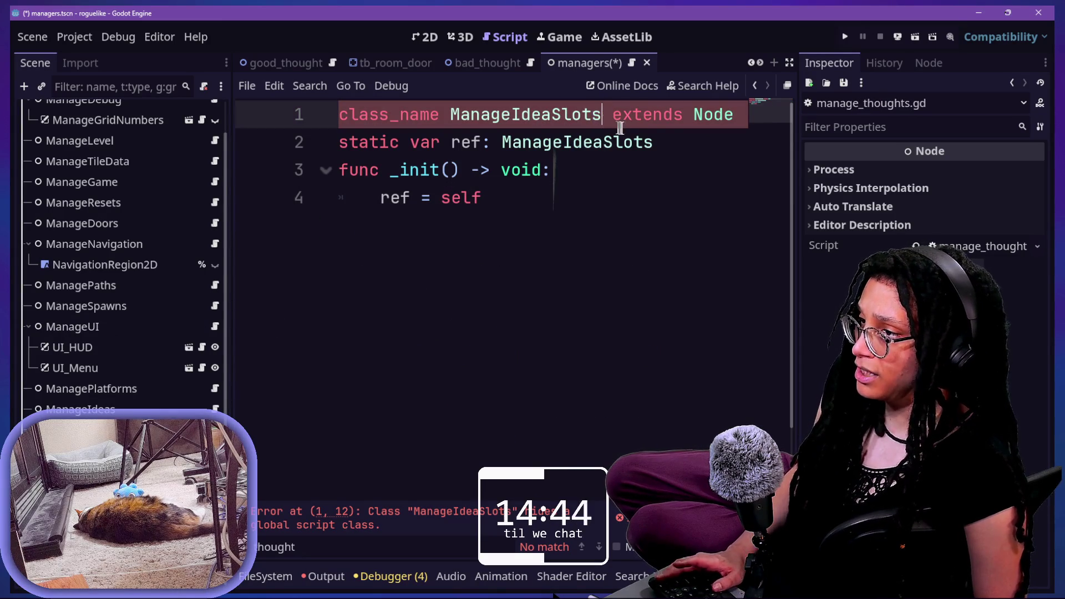
{"action": "left_click", "coordinate": [667, 139], "text": "alt"}
{"action": "key", "text": "BackSpace"}
{"action": "key", "text": "BackSpace"}
{"action": "key", "text": "BackSpace"}
{"action": "type", "text": "Th"}
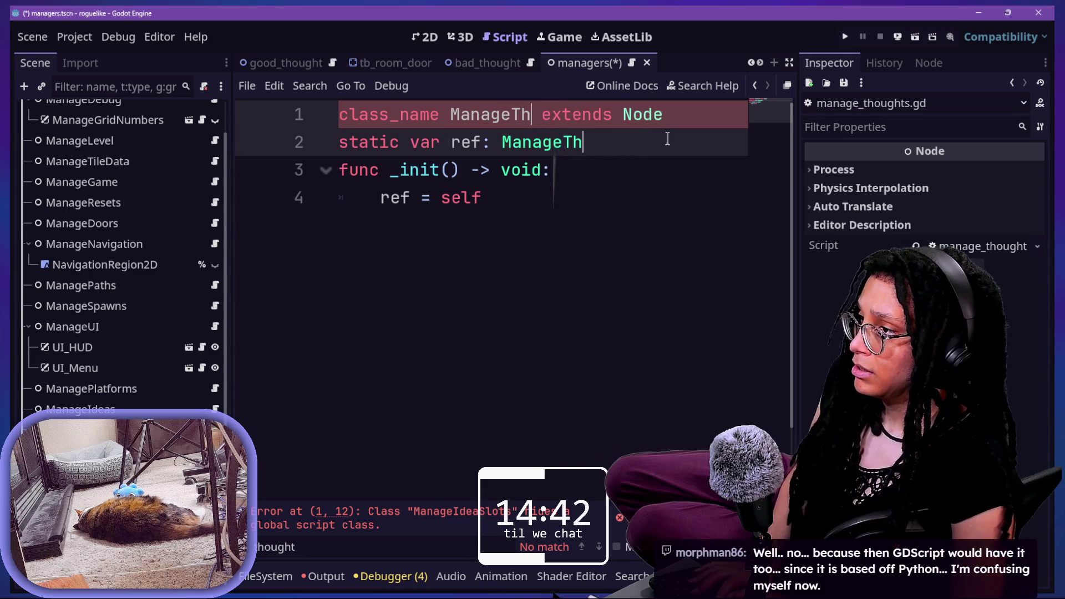
{"action": "type", "text": "oughts"}
Step: Paste the _chase_methods array of three follow method names below the singleton setup
{"action": "left_click", "coordinate": [481, 231]}
{"action": "key", "text": "Return"}
{"action": "key", "text": "Return"}
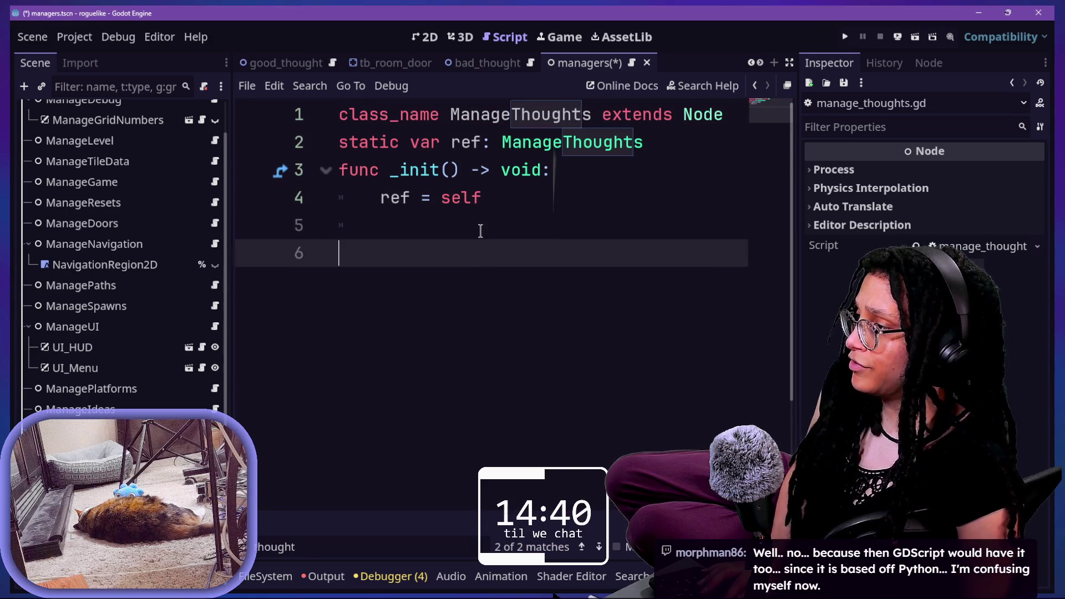
{"action": "key", "text": "ctrl+v"}
{"action": "key", "text": "ctrl+z"}
{"action": "key", "text": "super+v"}
{"action": "left_click", "coordinate": [546, 349]}
{"action": "key", "text": "ctrl+z"}
{"action": "key", "text": "super+v"}
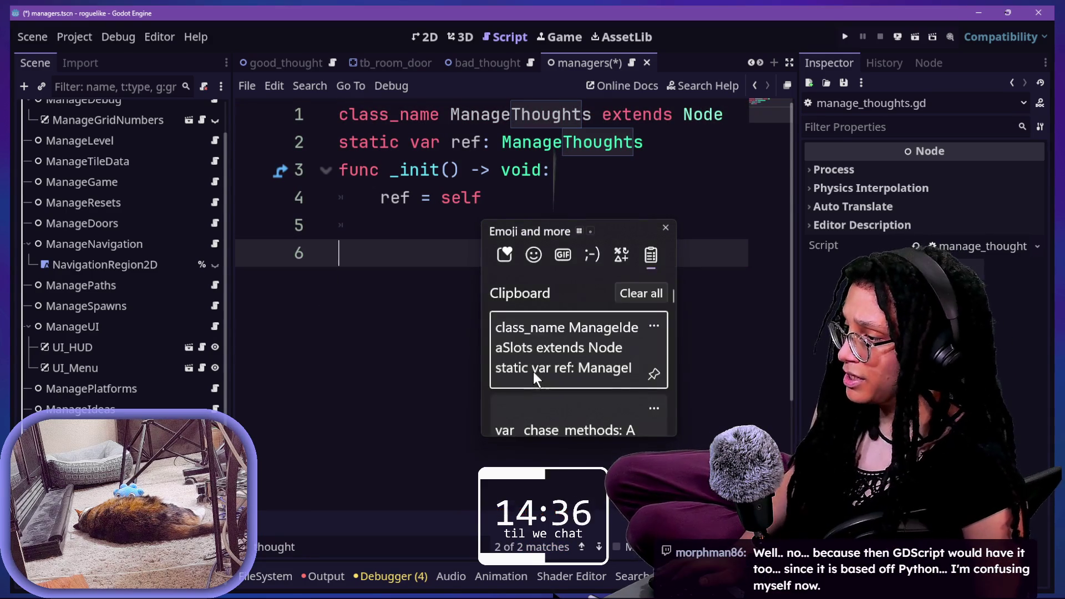
{"action": "left_click", "coordinate": [549, 425]}
{"action": "left_click", "coordinate": [479, 240]}
{"action": "key", "text": "BackSpace"}
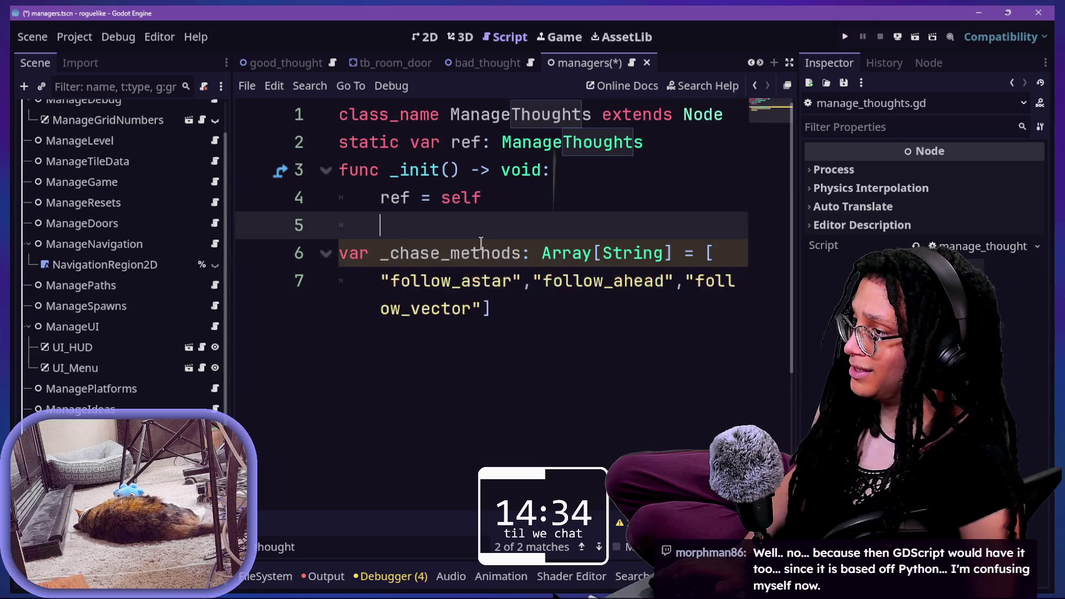
{"action": "left_click", "coordinate": [657, 367]}
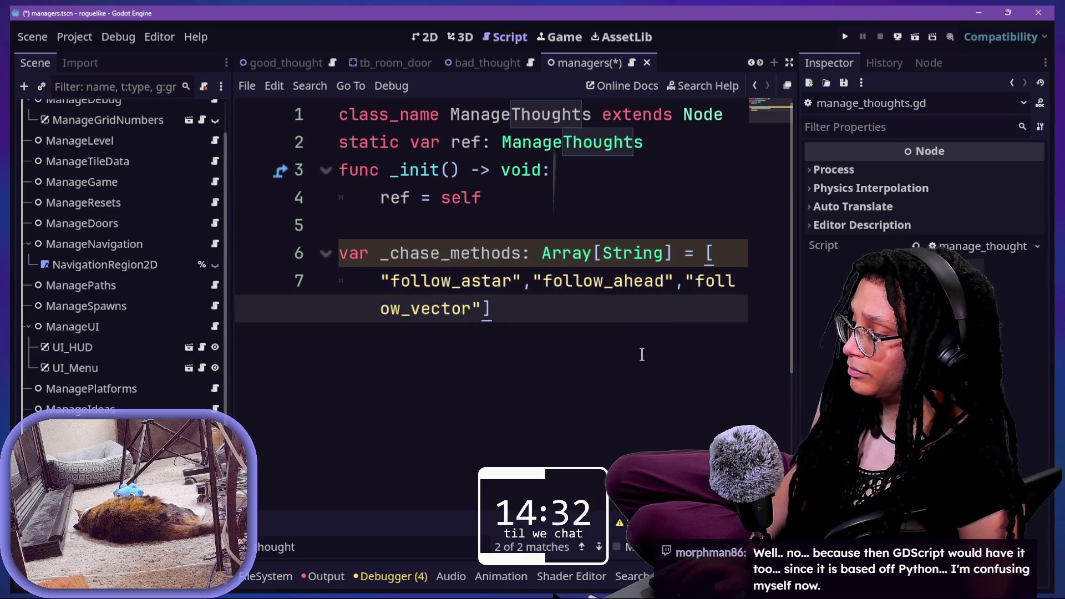
{"action": "key", "text": "ctrl+shift+F11"}
{"action": "key", "text": "Return"}
{"action": "key", "text": "Return"}
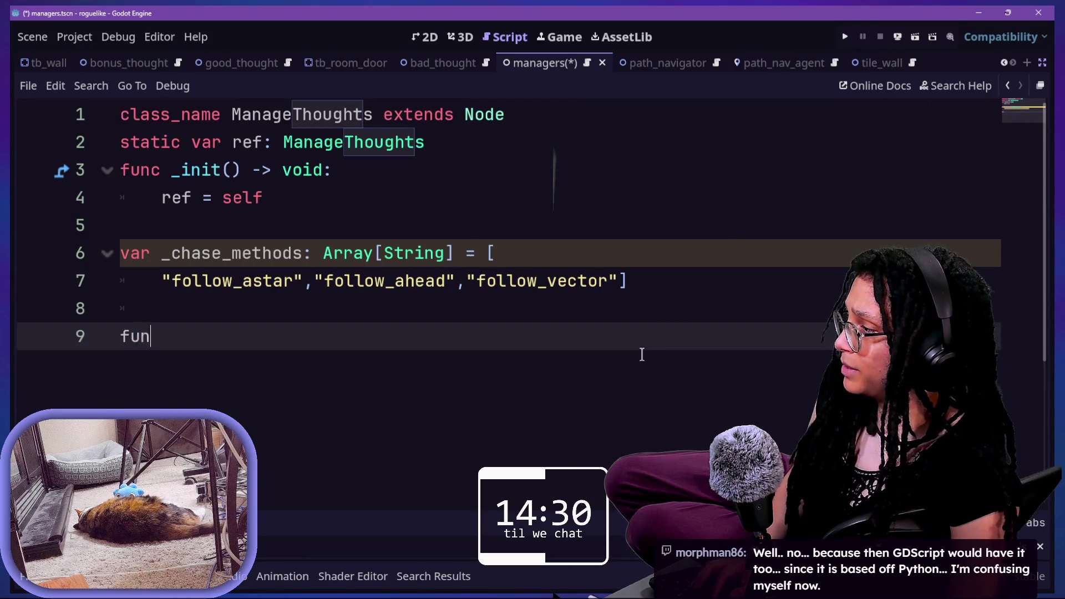
Step: Start a get_chase_method() -> String function below the _chase_methods array
{"action": "type", "text": "c get_"}
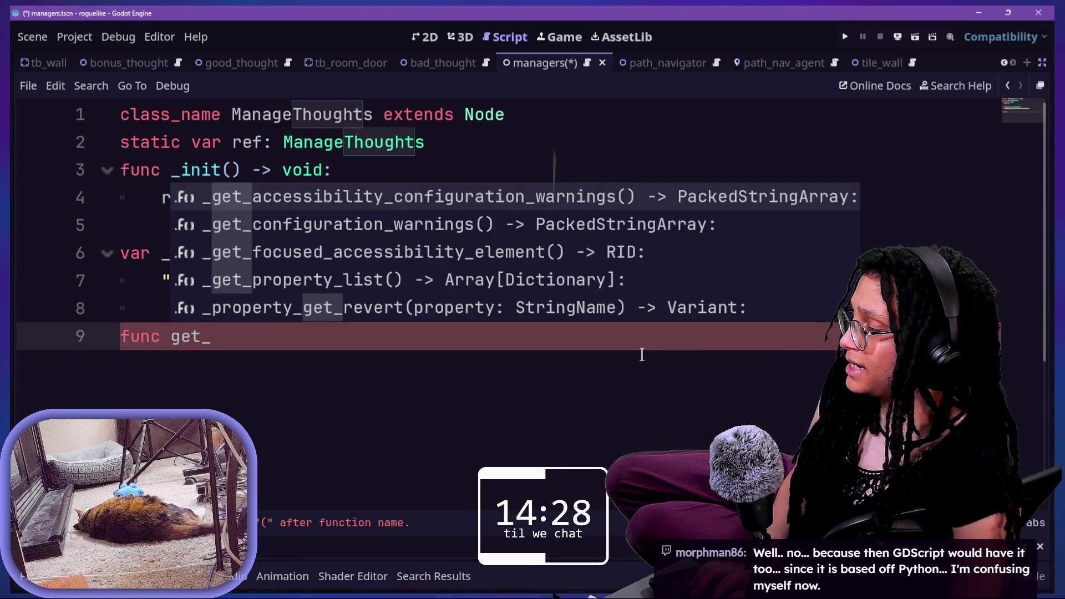
{"action": "type", "text": "cho"}
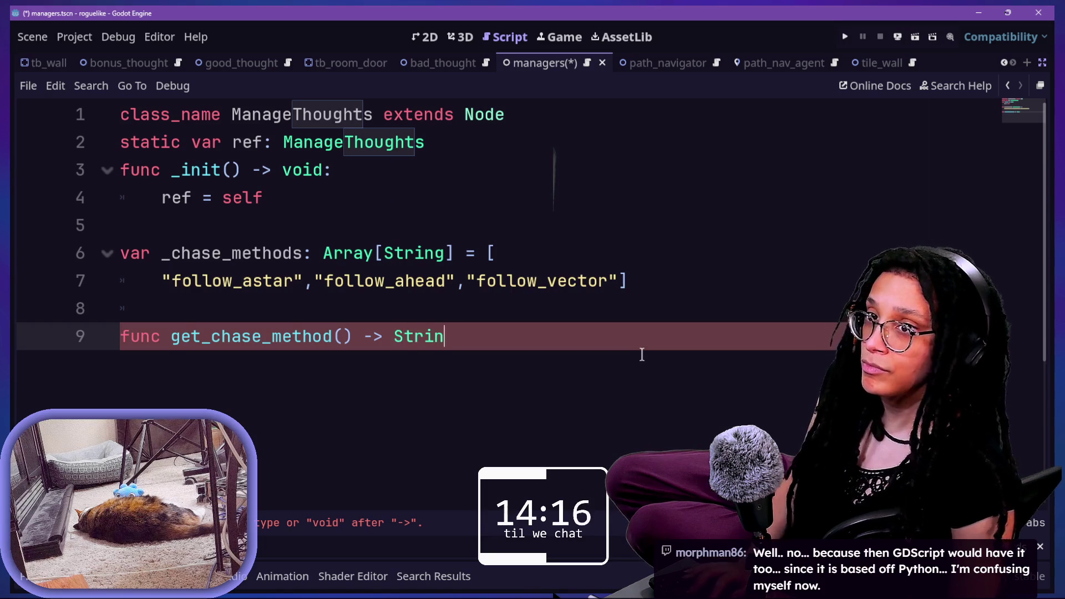
{"action": "type", "text": "g"}
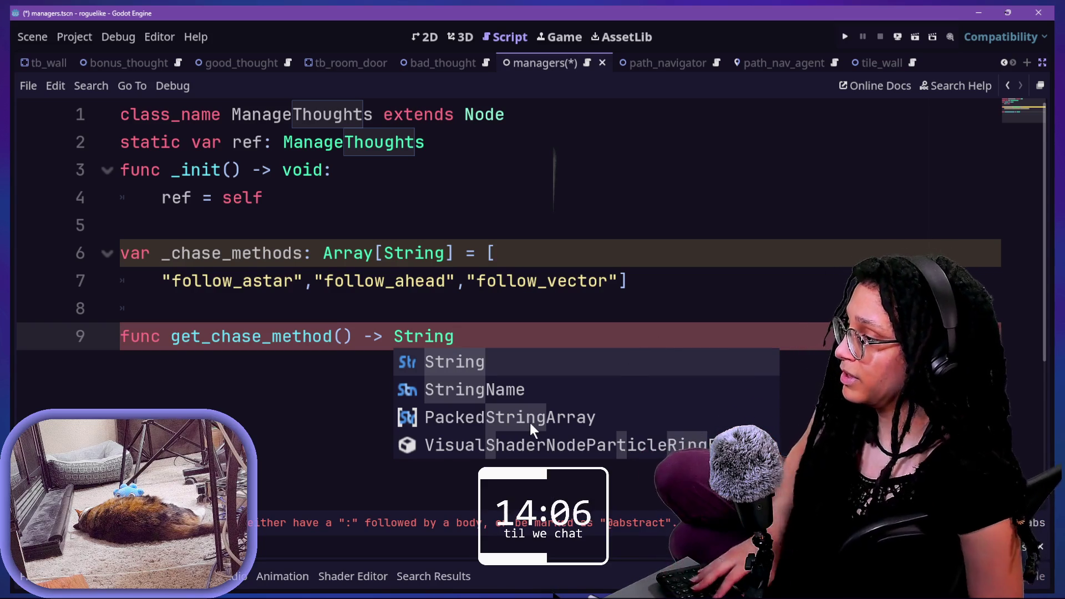
{"action": "type", "text": ":"}
{"action": "key", "text": "Return"}
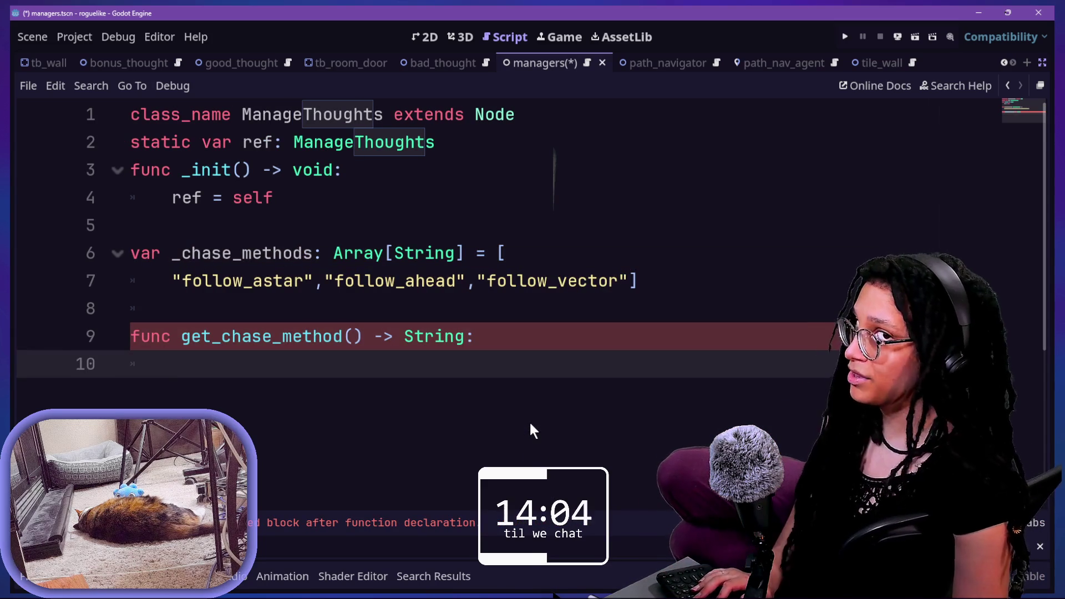
{"action": "type", "text": "f"}
{"action": "key", "text": "BackSpace"}
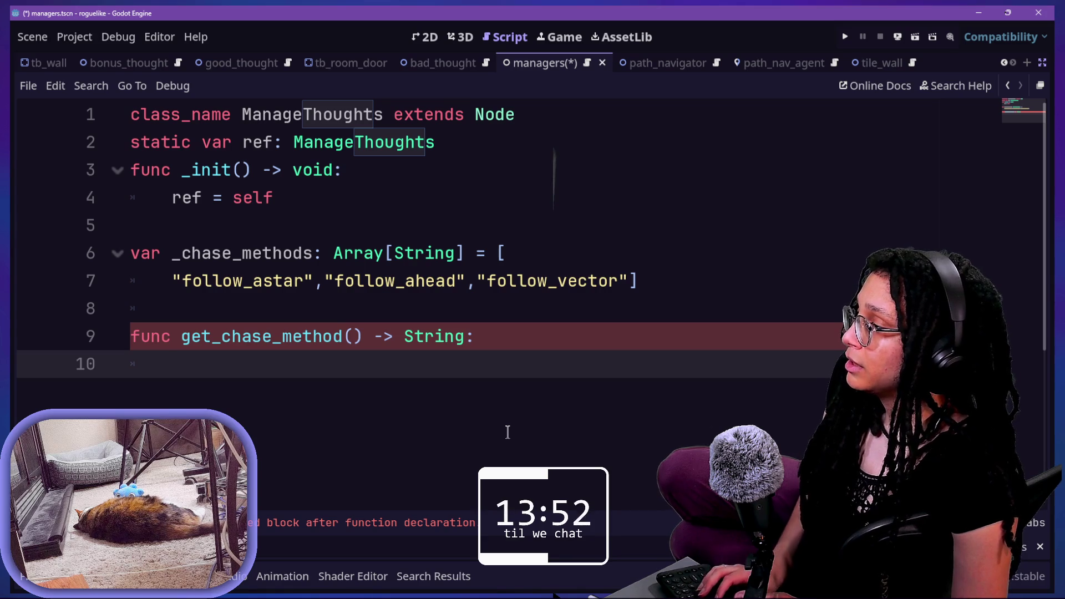
{"action": "type", "text": "_"}
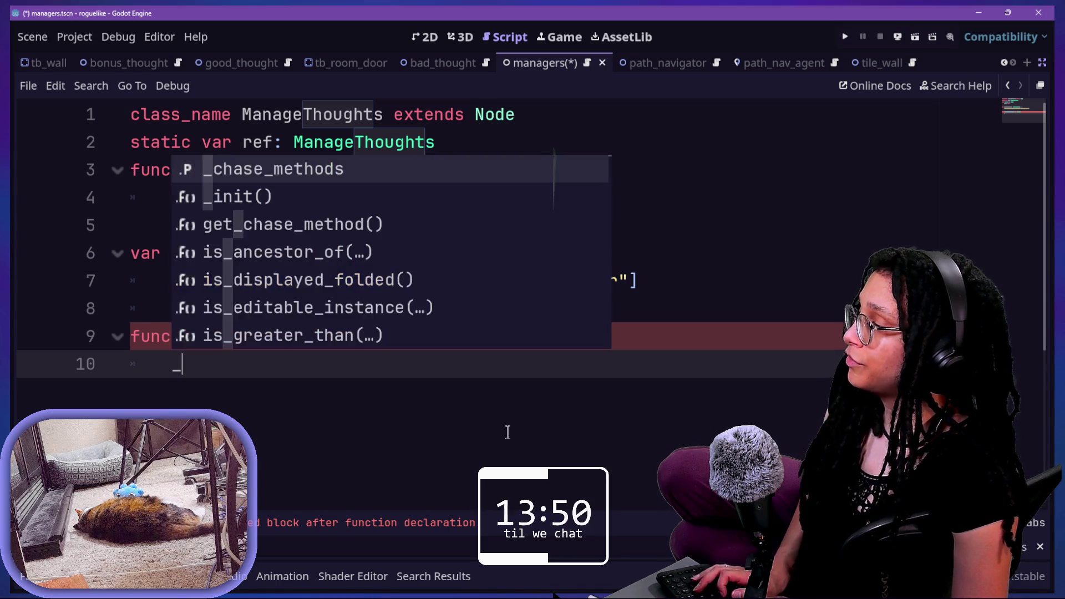
{"action": "key", "text": "BackSpace"}
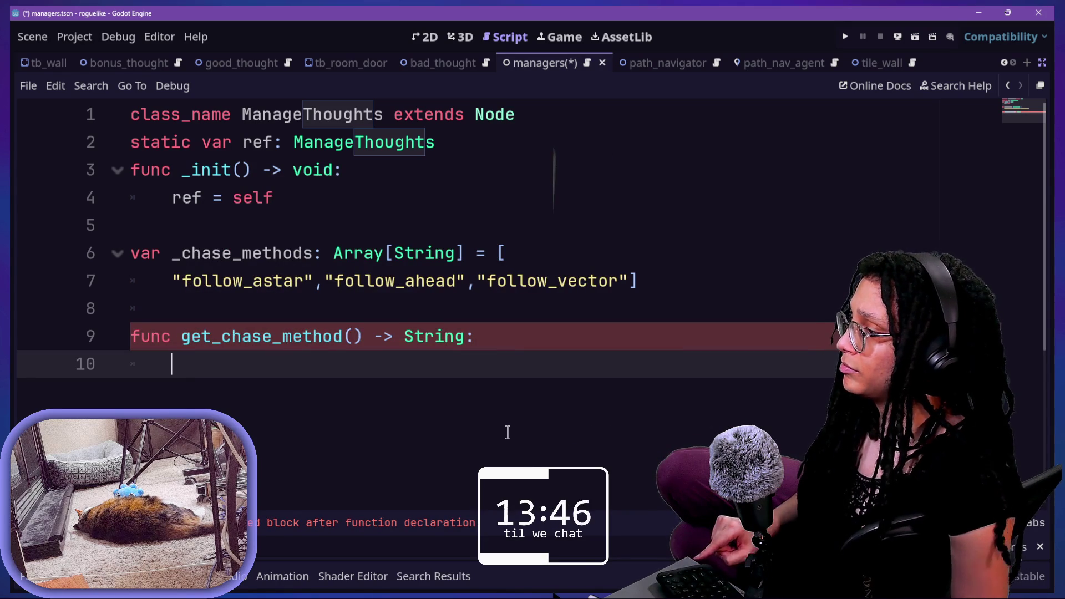
Step: Undo the stray array edits and begin a func _ready() -> void: declaration
{"action": "left_click", "coordinate": [665, 292]}
{"action": "key", "text": "ctrl+z"}
{"action": "key", "text": "ctrl+z"}
{"action": "key", "text": "ctrl+z"}
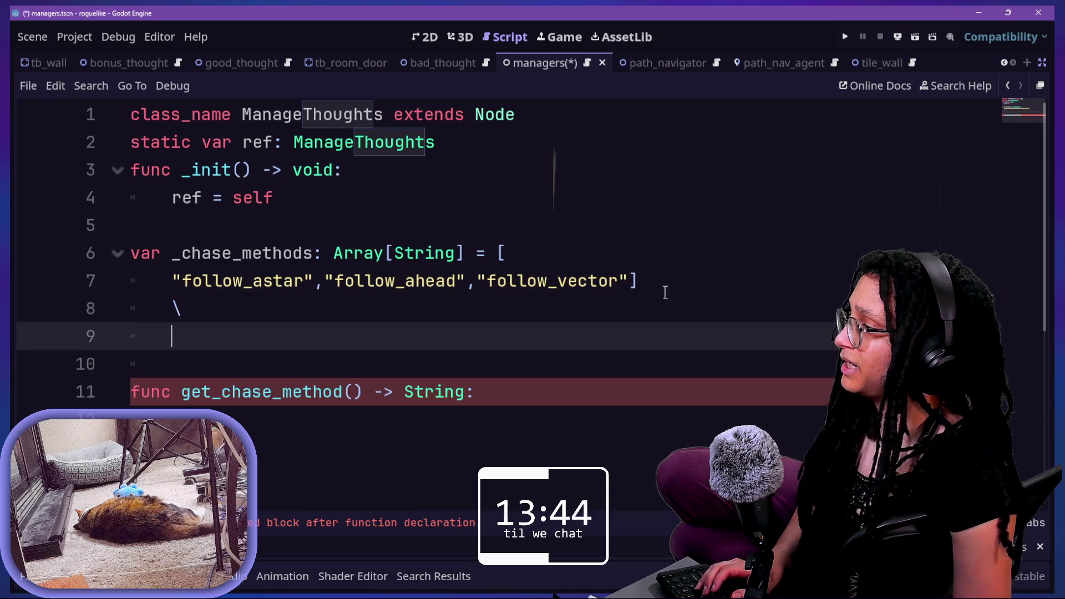
{"action": "key", "text": "ctrl+z"}
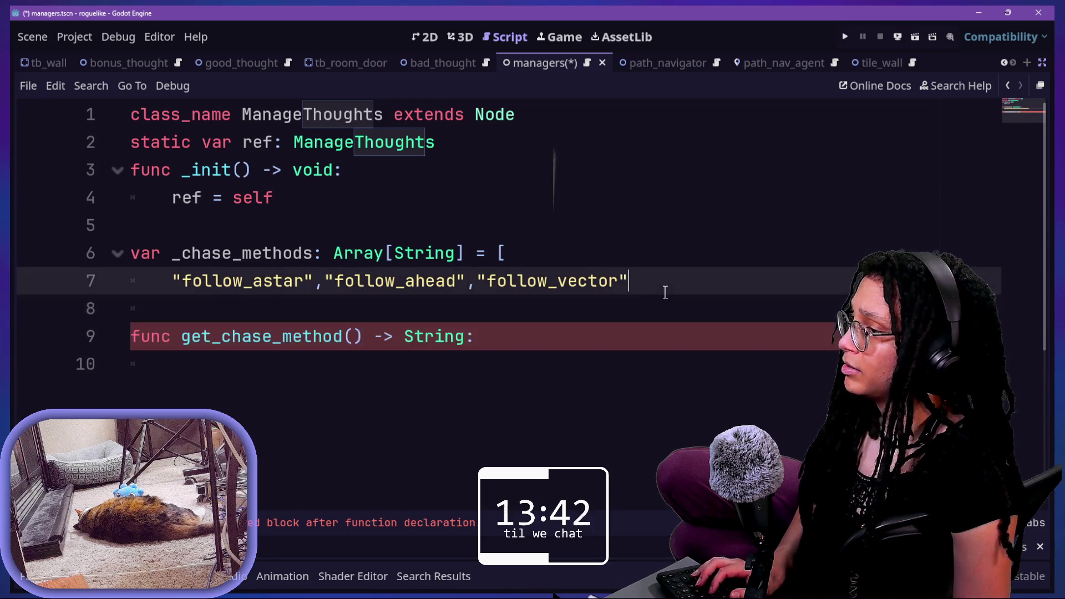
{"action": "key", "text": "Return"}
{"action": "key", "text": "Return"}
{"action": "key", "text": "BackSpace"}
{"action": "key", "text": "BackSpace"}
{"action": "type", "text": "unc _ready("}
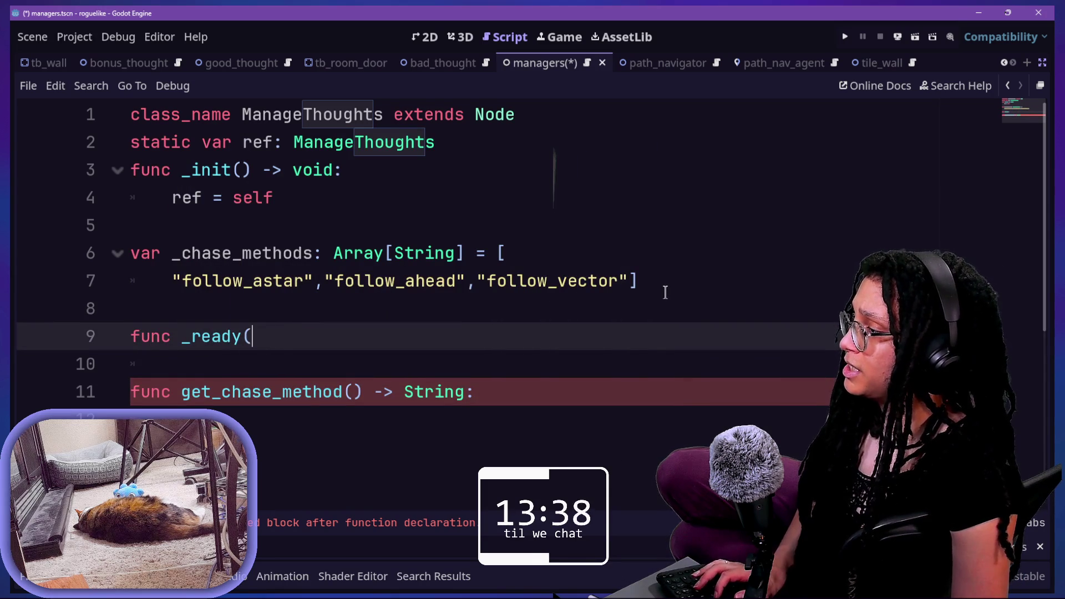
{"action": "type", "text": ") -> void:"}
Step: Make _ready() call _ready_chase_methods()
{"action": "key", "text": "Return"}
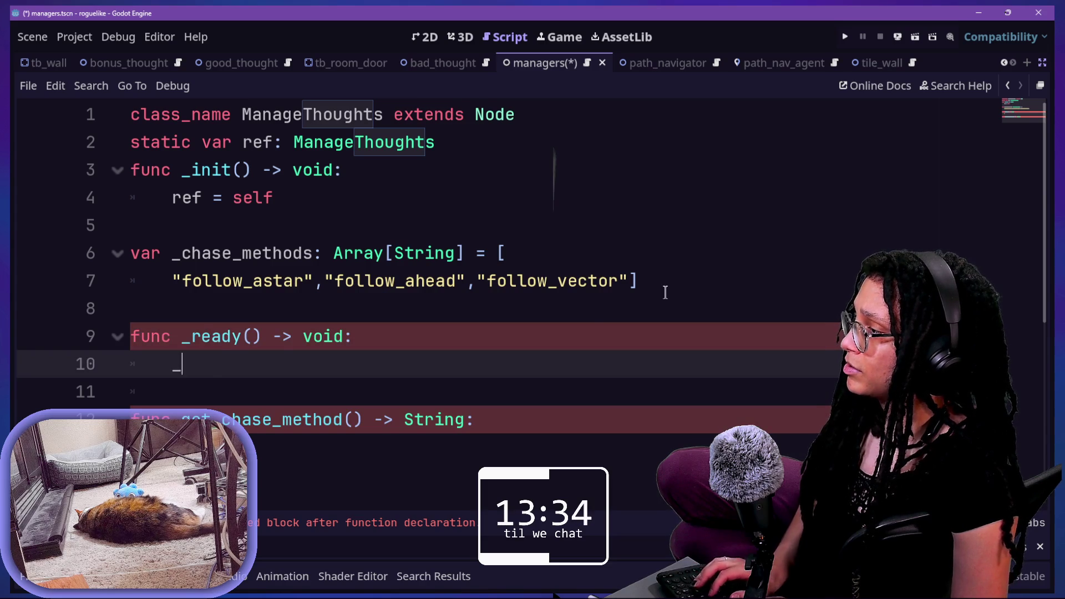
{"action": "type", "text": "chase_"}
{"action": "key", "text": "BackSpace"}
{"action": "key", "text": "BackSpace"}
{"action": "key", "text": "BackSpace"}
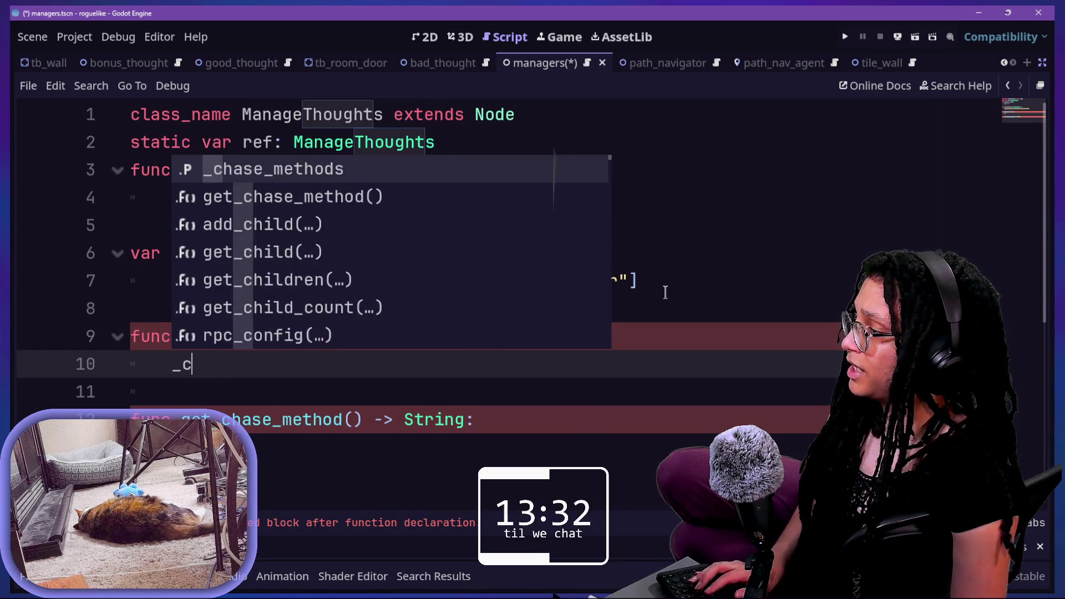
{"action": "key", "text": "BackSpace"}
{"action": "type", "text": "ready_chase_"}
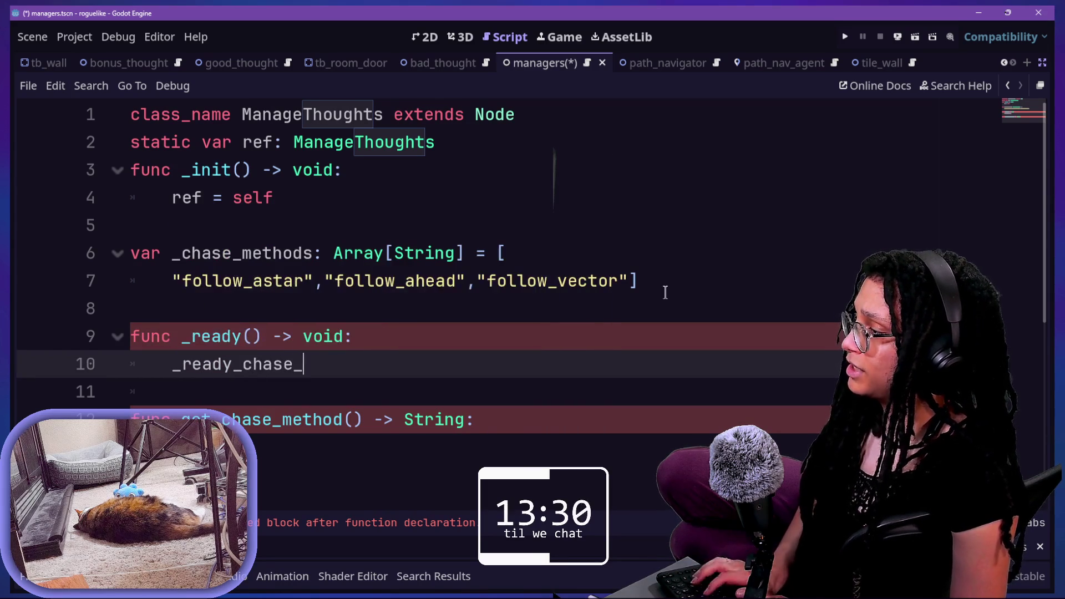
{"action": "type", "text": "methods"}
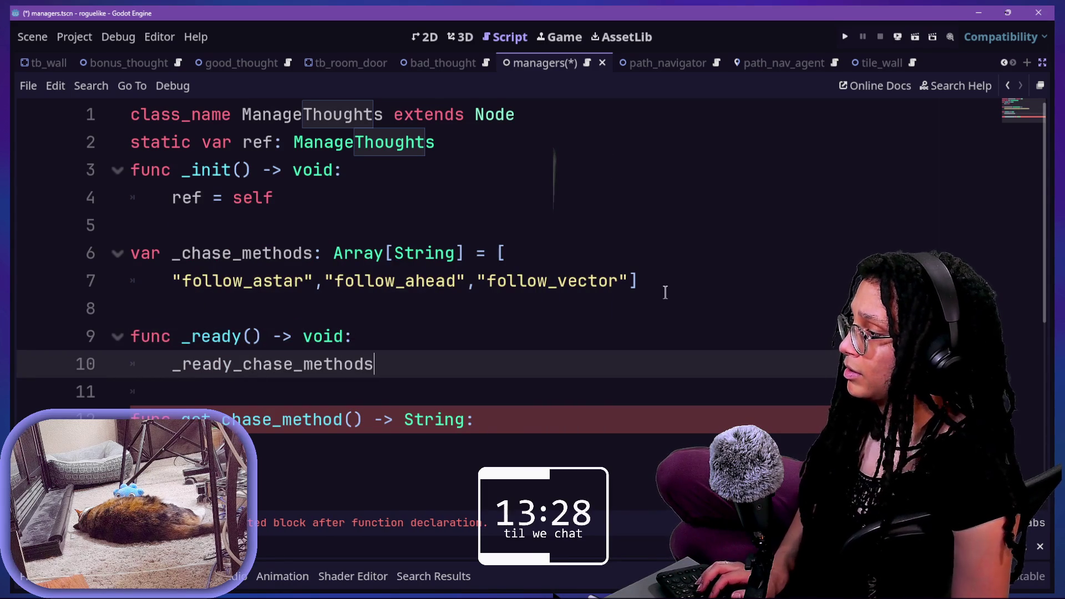
{"action": "type", "text": "()"}
{"action": "key", "text": "Return"}
{"action": "key", "text": "Return"}
{"action": "type", "text": "func"}
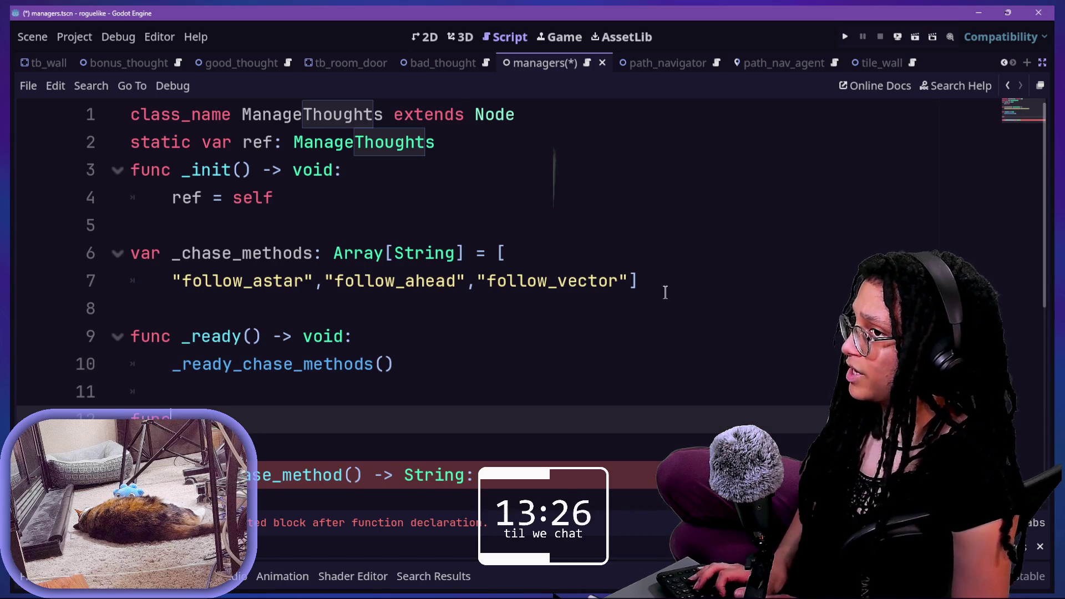
Step: Define _ready_chase_methods() to run _chase_methods.shuffle(), then save the script
{"action": "scroll", "coordinate": [665, 292], "scroll_direction": "down", "scroll_amount": 3}
{"action": "scroll", "coordinate": [665, 292], "scroll_direction": "up", "scroll_amount": 1}
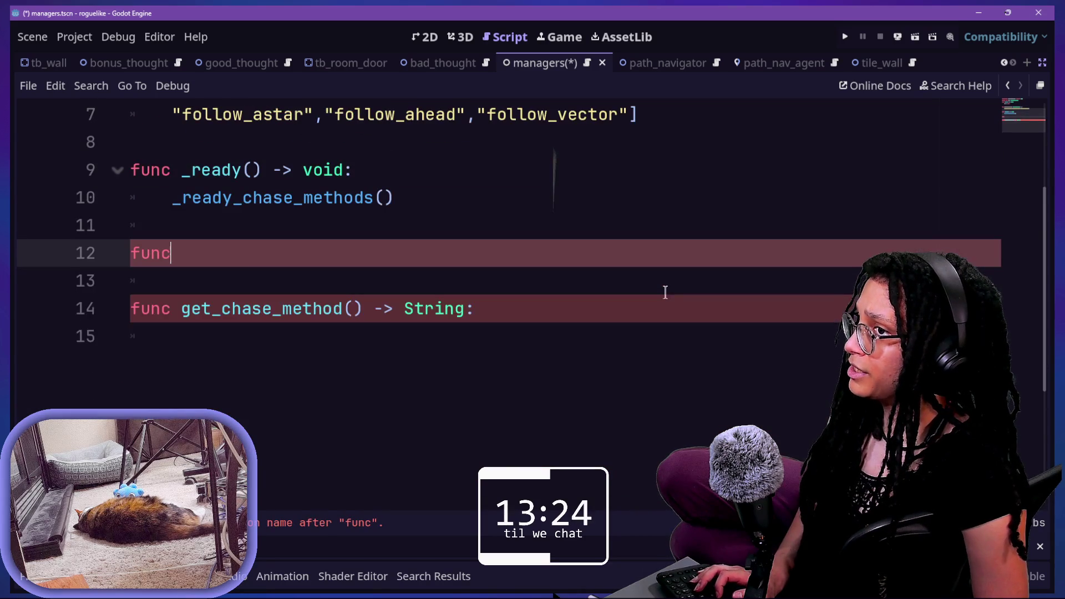
{"action": "type", "text": "_readu"}
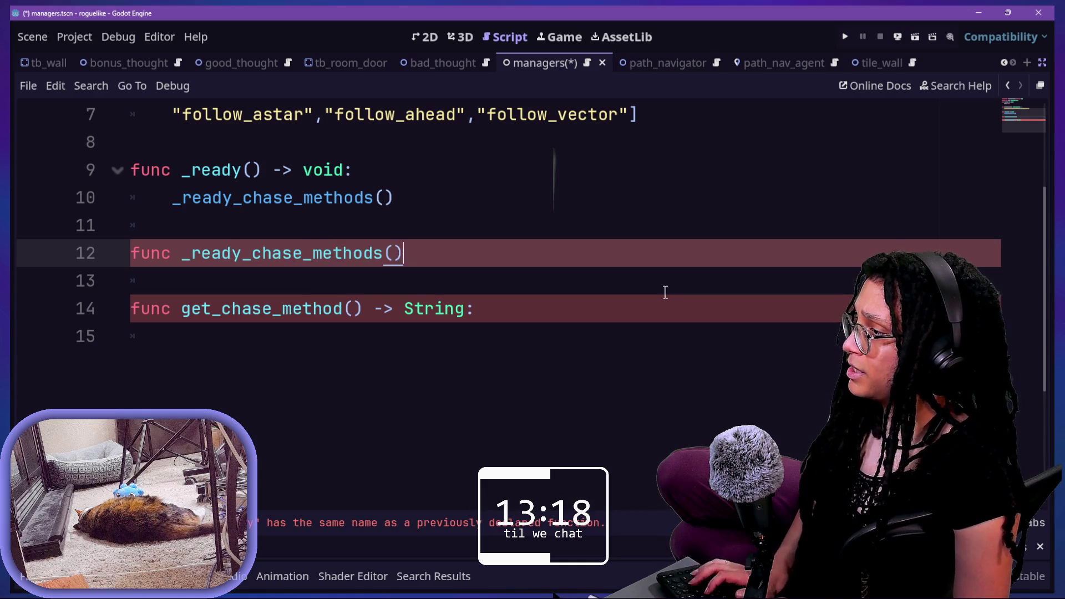
{"action": "type", "text": "-> void:"}
{"action": "key", "text": "Return"}
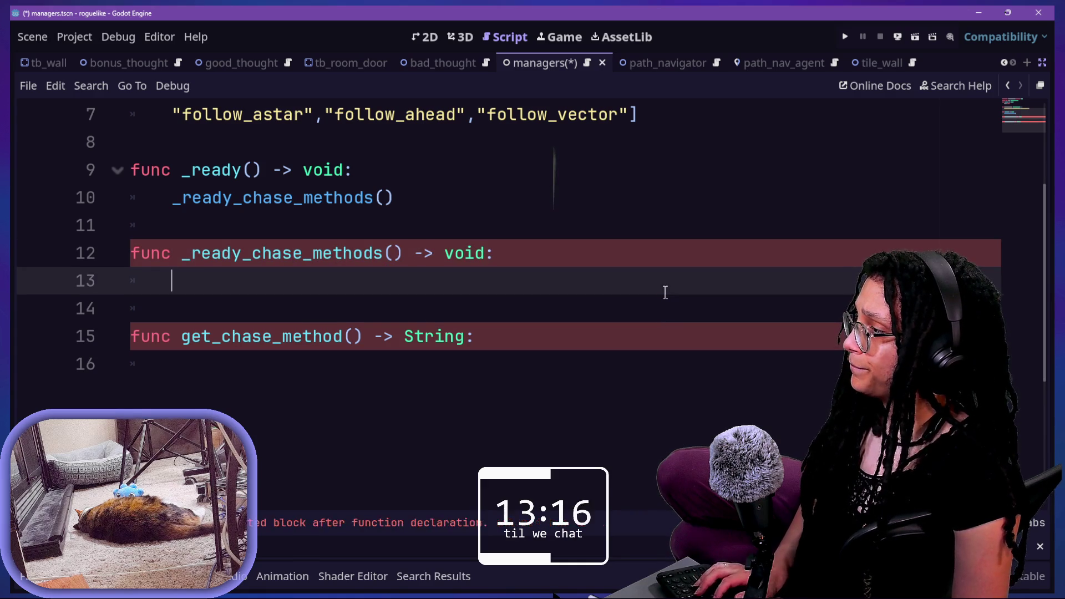
{"action": "type", "text": "_ch"}
{"action": "key", "text": "Return"}
{"action": "type", "text": "."}
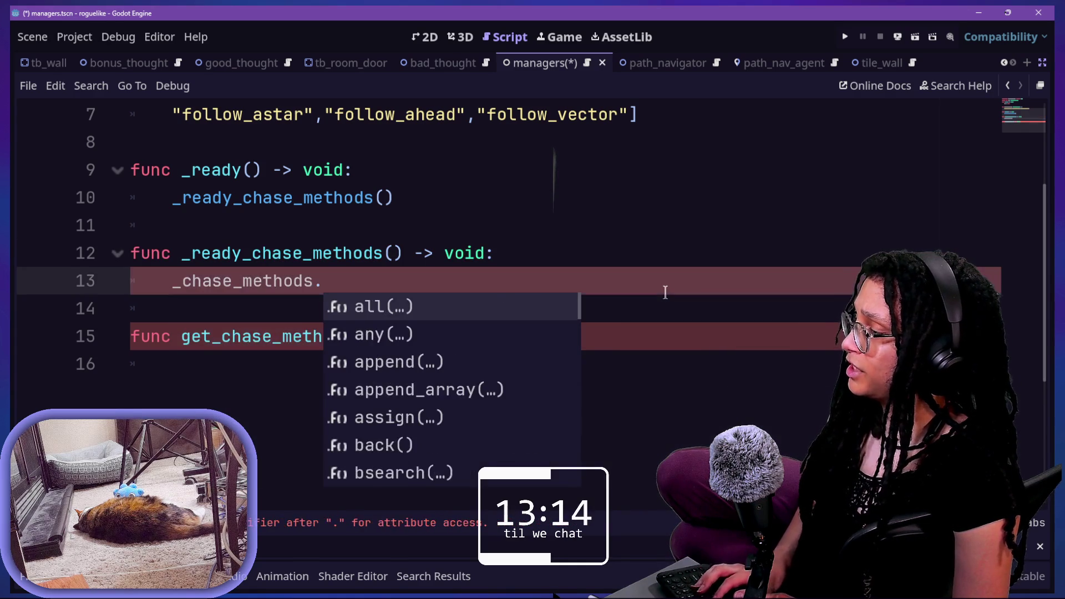
{"action": "type", "text": "sh"}
{"action": "key", "text": "Return"}
{"action": "left_click", "coordinate": [363, 281]}
{"action": "key", "text": "ctrl+s"}
Step: Begin a new body line inside get_chase_method()
{"action": "left_click", "coordinate": [590, 337]}
{"action": "key", "text": "Return"}
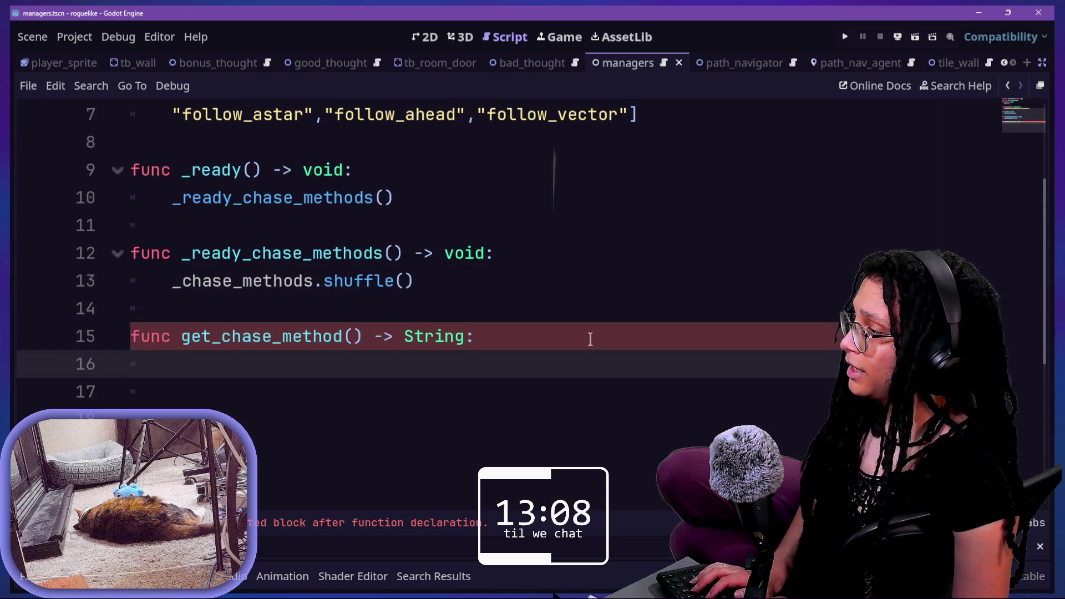
{"action": "type", "text": "_"}
{"action": "key", "text": "BackSpace"}
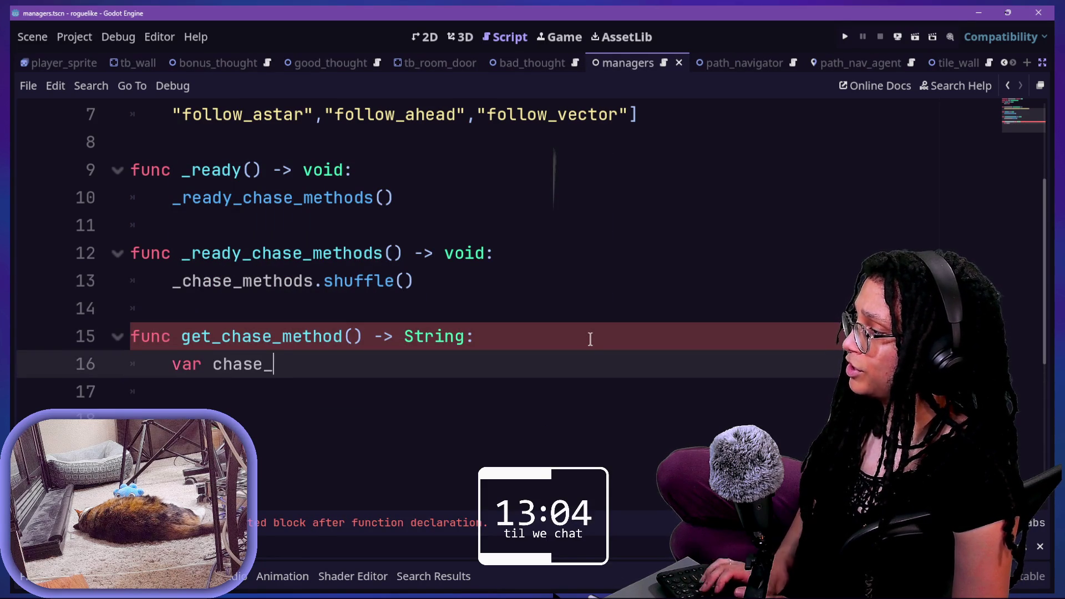
Step: Store _chase_methods.pop_front() in a String variable chase_method
{"action": "type", "text": "method: String = \\"}
{"action": "key", "text": "Return"}
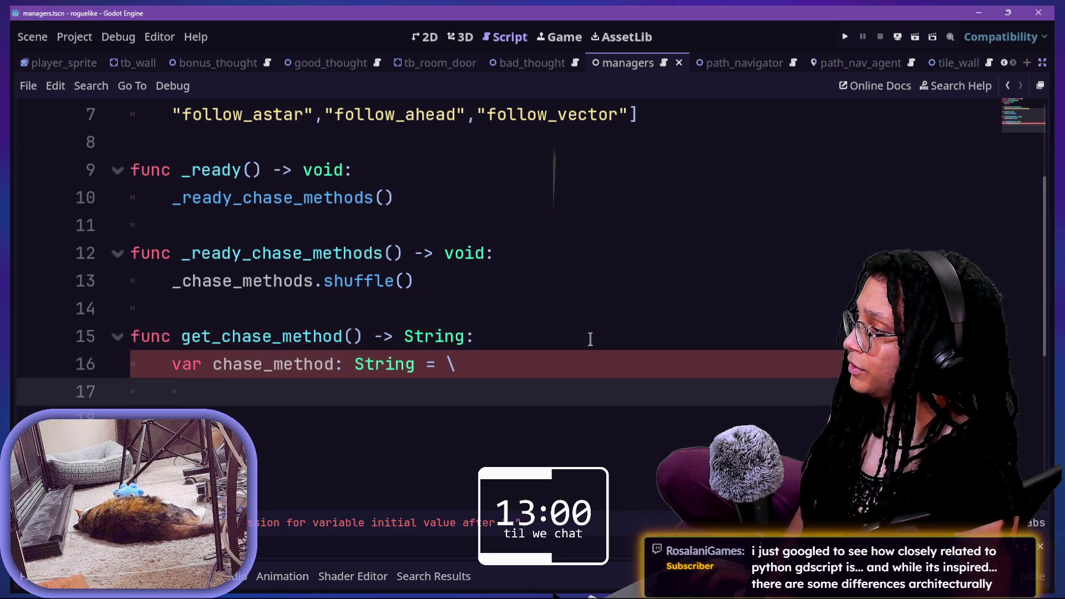
{"action": "key", "text": "Tab"}
{"action": "type", "text": "_chase_methods.pop"}
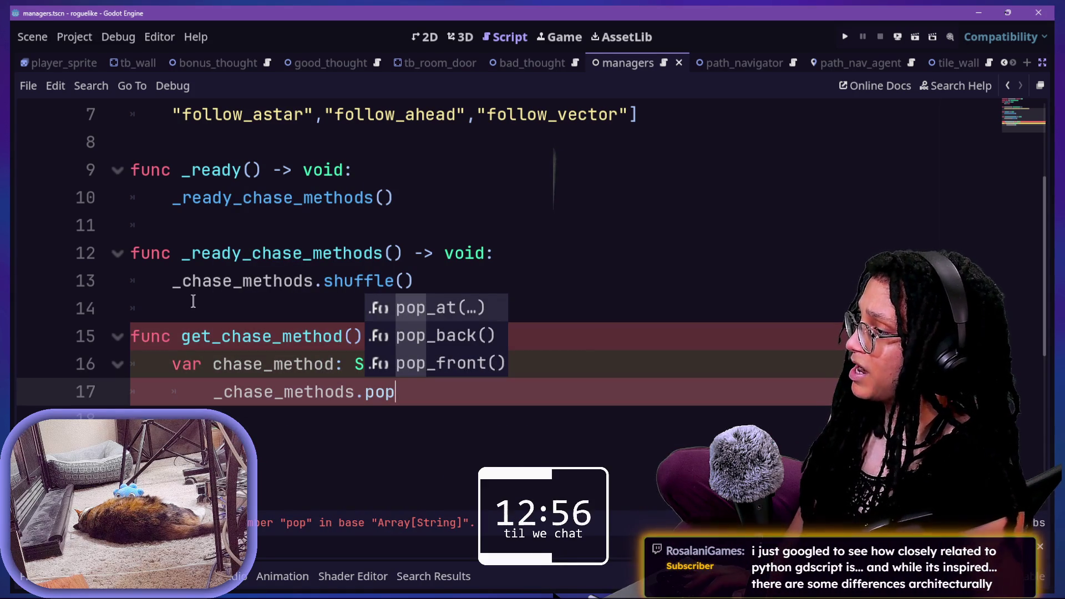
{"action": "key", "text": "Return"}
{"action": "key", "text": "BackSpace"}
{"action": "key", "text": "BackSpace"}
{"action": "key", "text": "BackSpace"}
{"action": "type", "text": "front"}
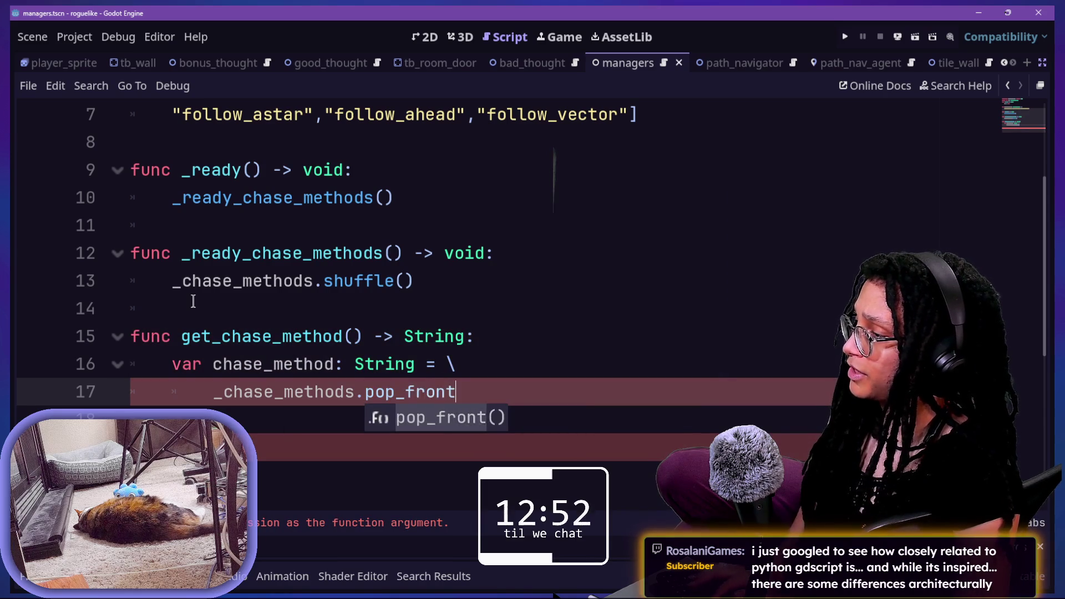
{"action": "key", "text": "Return"}
{"action": "key", "text": "Return"}
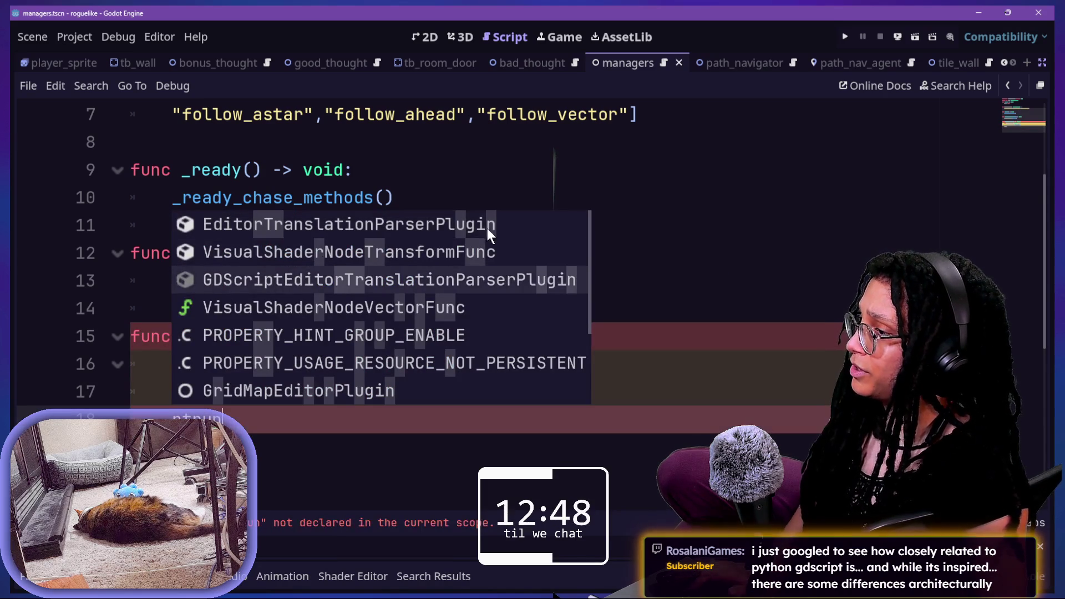
{"action": "left_click", "coordinate": [656, 237]}
Step: Fix the return line to return chase_method and save
{"action": "scroll", "coordinate": [656, 238], "scroll_direction": "down", "scroll_amount": 3}
{"action": "scroll", "coordinate": [444, 225], "scroll_direction": "up", "scroll_amount": 2}
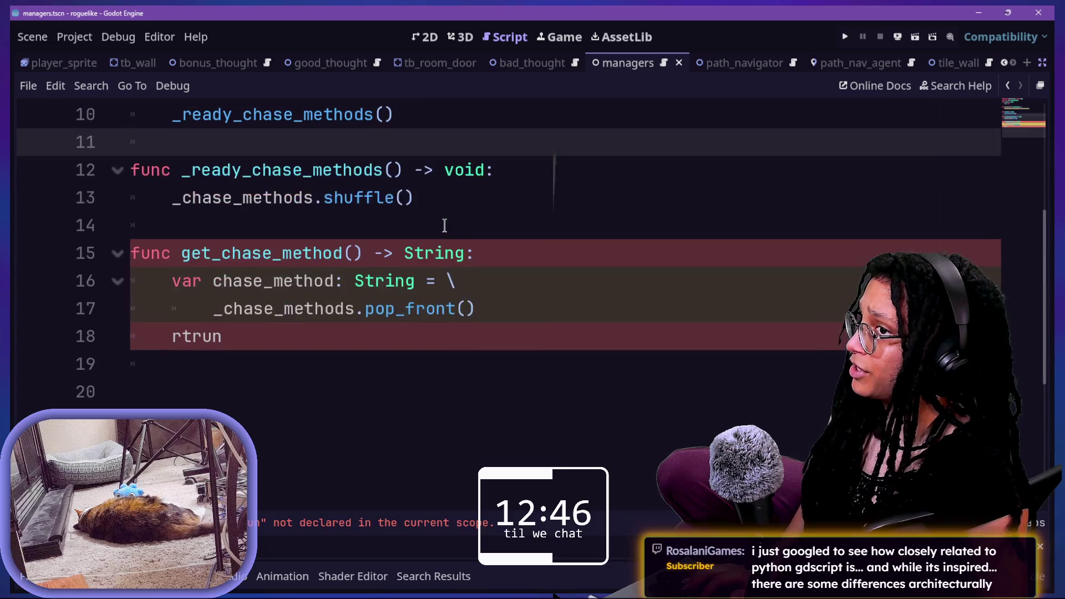
{"action": "left_click", "coordinate": [469, 325]}
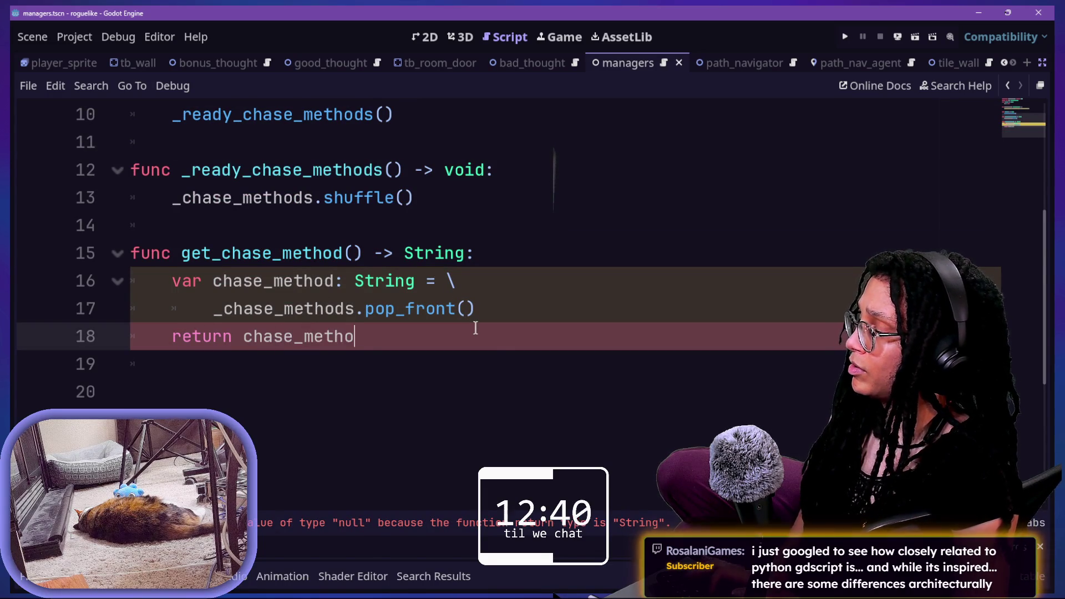
{"action": "type", "text": "d"}
{"action": "key", "text": "Return"}
{"action": "key", "text": "Return"}
{"action": "key", "text": "ctrl+s"}
Step: Add an 'if _chase_methods.is_empty():' guard at the top of get_chase_method()
{"action": "scroll", "coordinate": [491, 363], "scroll_direction": "up", "scroll_amount": 2}
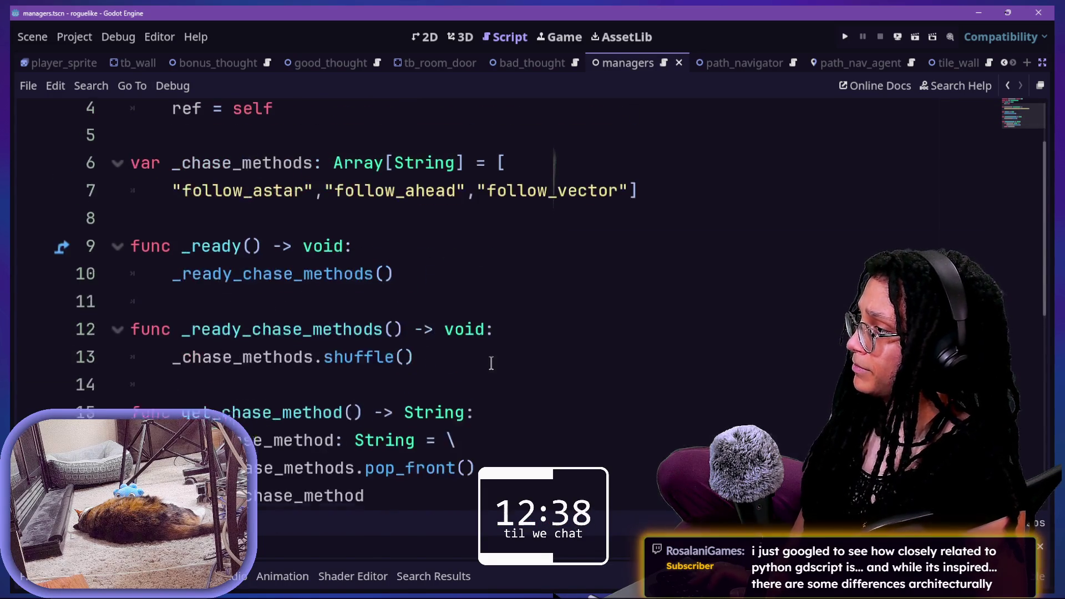
{"action": "scroll", "coordinate": [488, 363], "scroll_direction": "down", "scroll_amount": 2}
{"action": "left_click", "coordinate": [535, 250]}
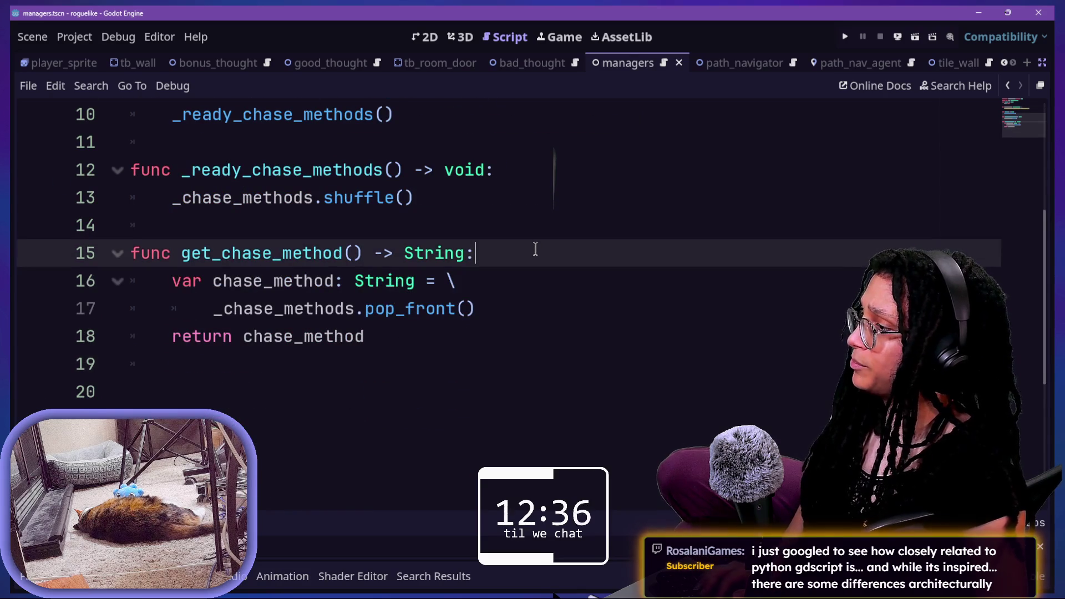
{"action": "key", "text": "Return"}
{"action": "type", "text": "if"}
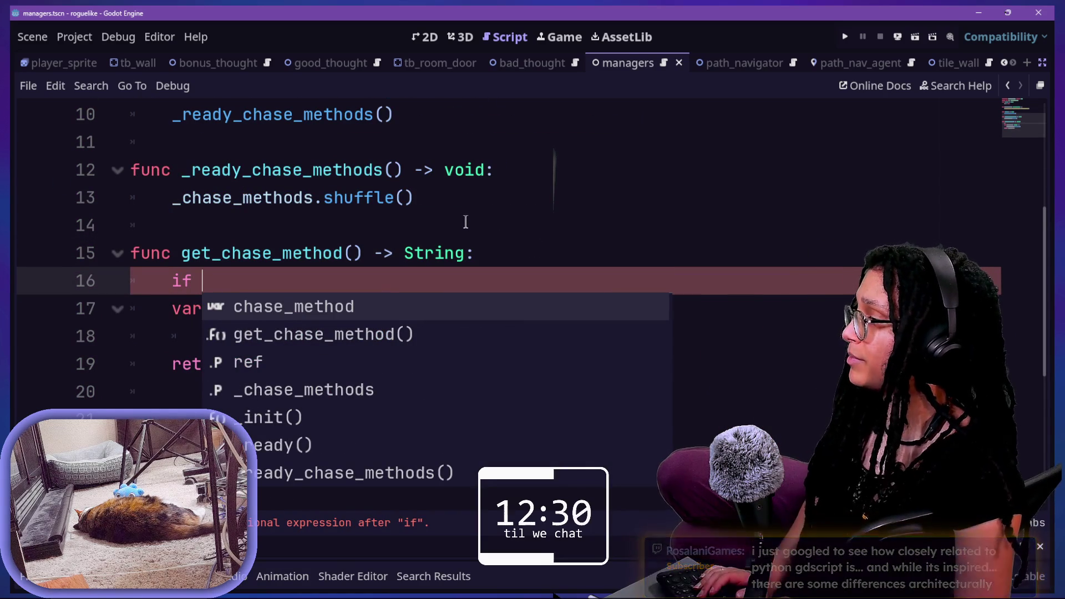
{"action": "key", "text": "BackSpace"}
{"action": "key", "text": "BackSpace"}
{"action": "key", "text": "BackSpace"}
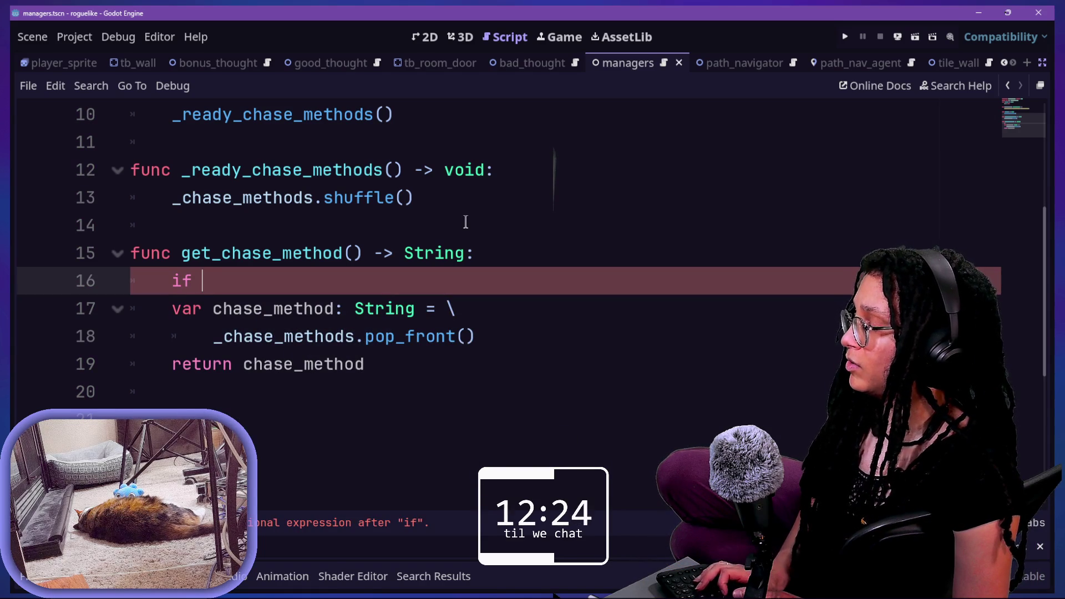
{"action": "type", "text": "_chase_methods"}
{"action": "key", "text": "Return"}
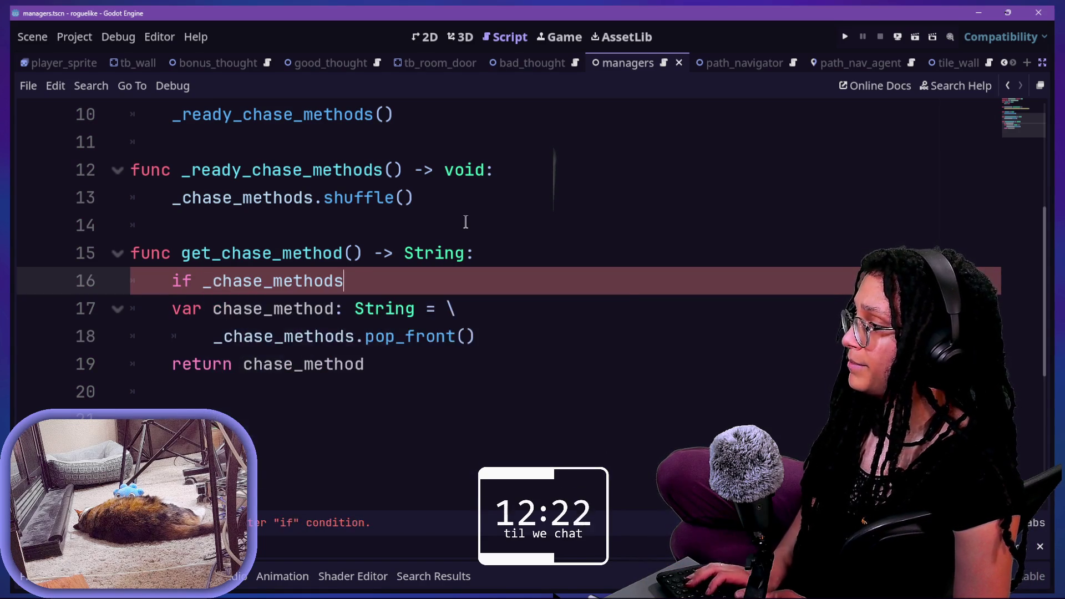
{"action": "type", "text": ".is"}
{"action": "key", "text": "Return"}
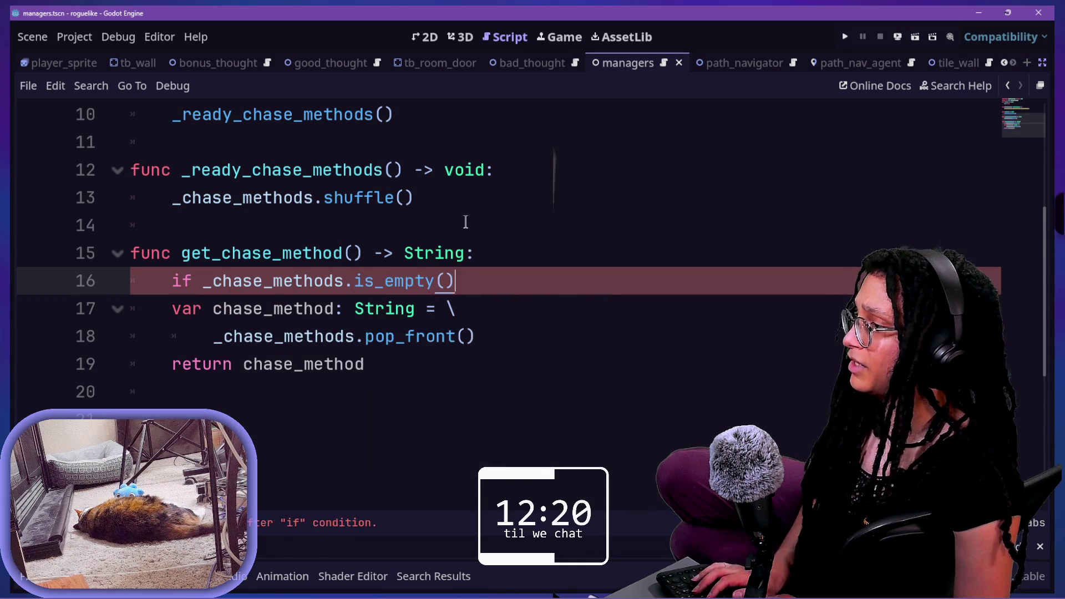
{"action": "type", "text": ":"}
{"action": "key", "text": "Return"}
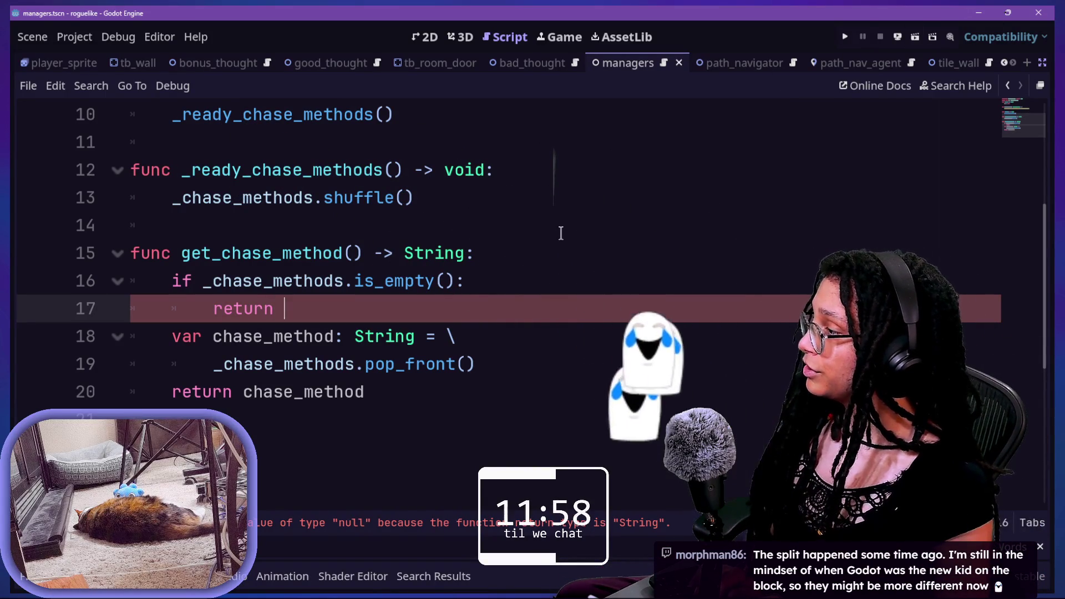
{"action": "type", "text": "return"}
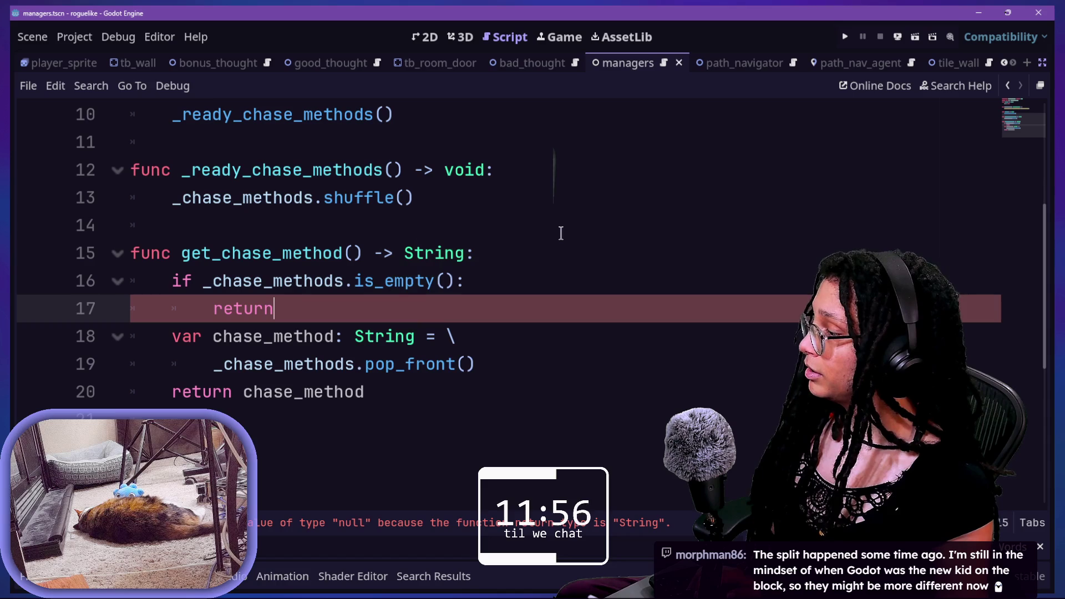
Step: Return an empty string "" from the empty-list guard and save the script
{"action": "type", "text": "\"\""}
{"action": "left_click", "coordinate": [452, 339]}
{"action": "key", "text": "Down"}
{"action": "key", "text": "ctrl+s"}
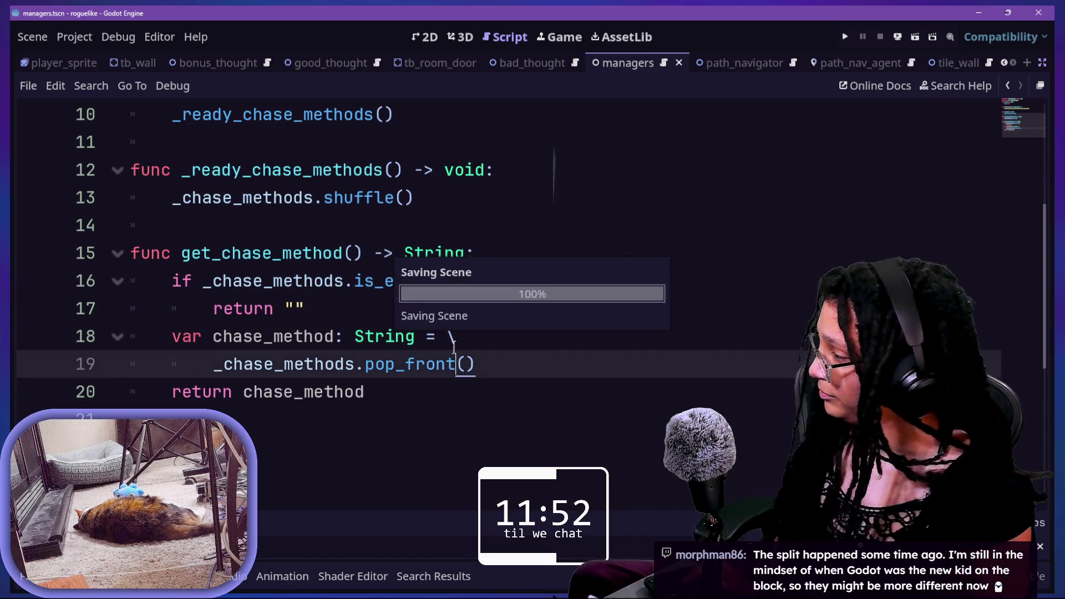
{"action": "left_click", "coordinate": [528, 309]}
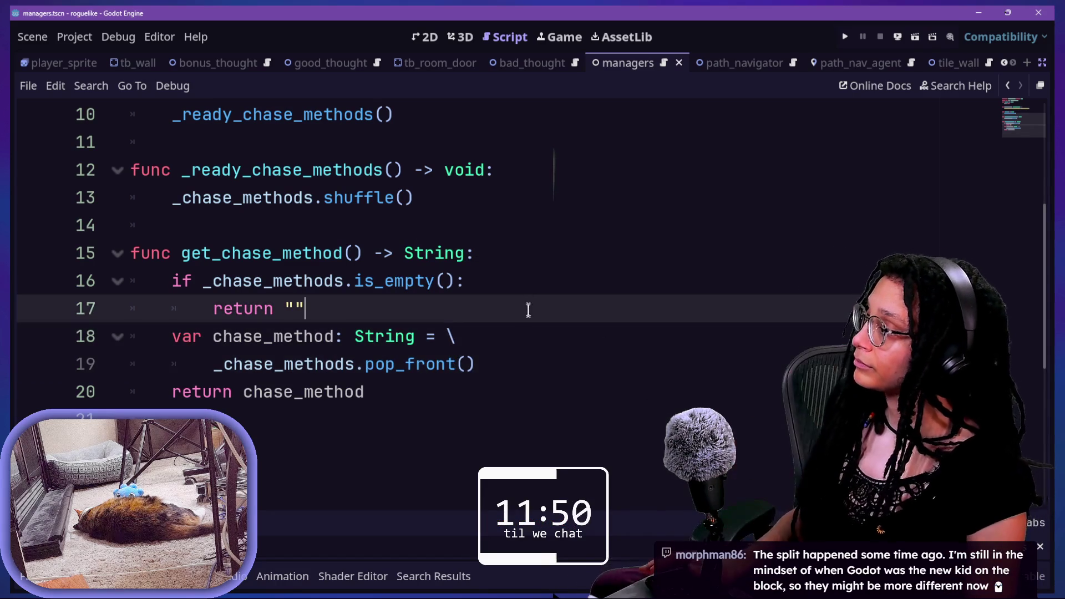
{"action": "key", "text": "alt+shift+o"}
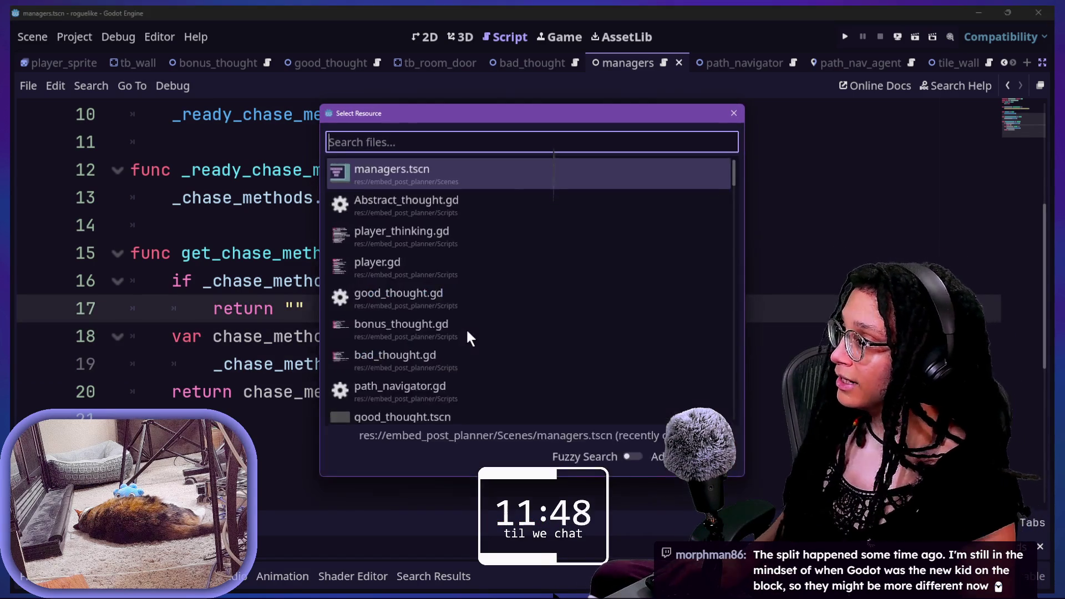
Step: Open Abstract_thought.gd and go to the nav_agent guard in _core_follow_logic
{"action": "type", "text": "abst"}
{"action": "key", "text": "Return"}
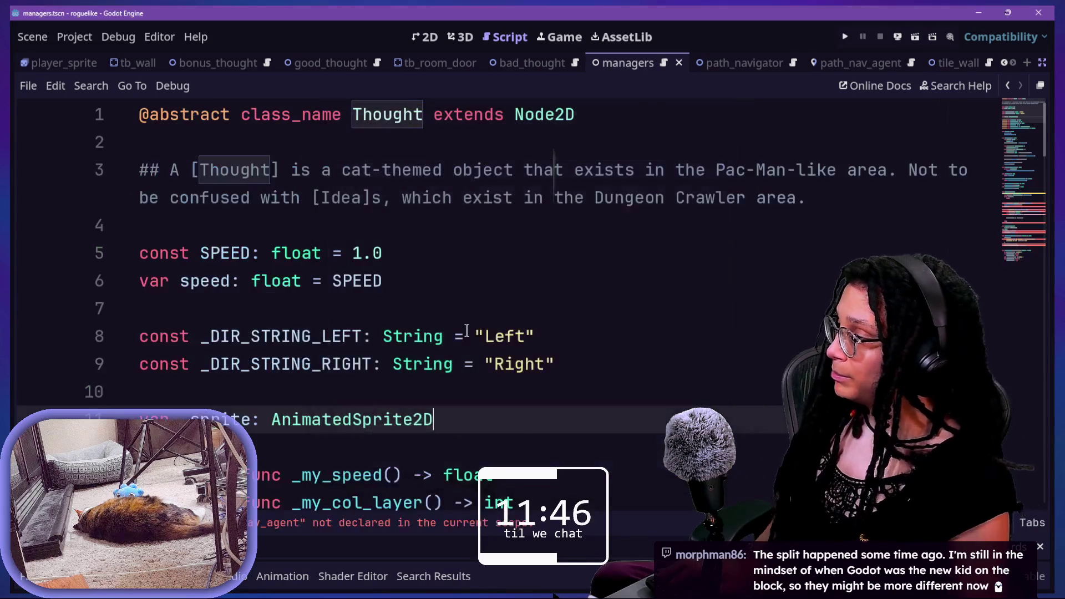
{"action": "left_click", "coordinate": [398, 524]}
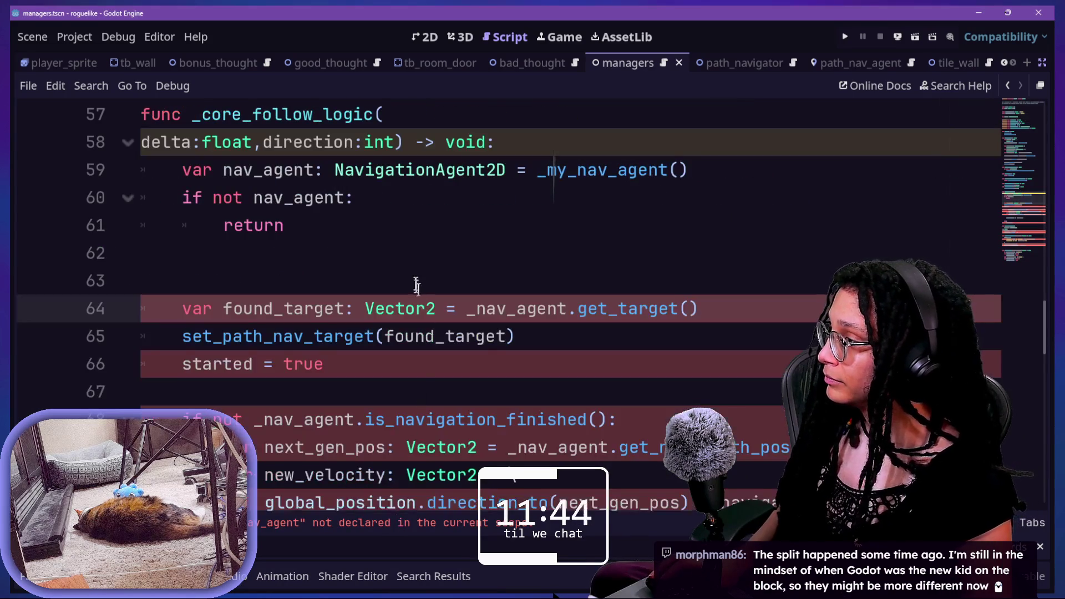
{"action": "left_click", "coordinate": [401, 228]}
{"action": "left_click", "coordinate": [402, 259]}
Step: Declare 'var chase_method: String = \' with the value continued on the next line
{"action": "key", "text": "BackSpace"}
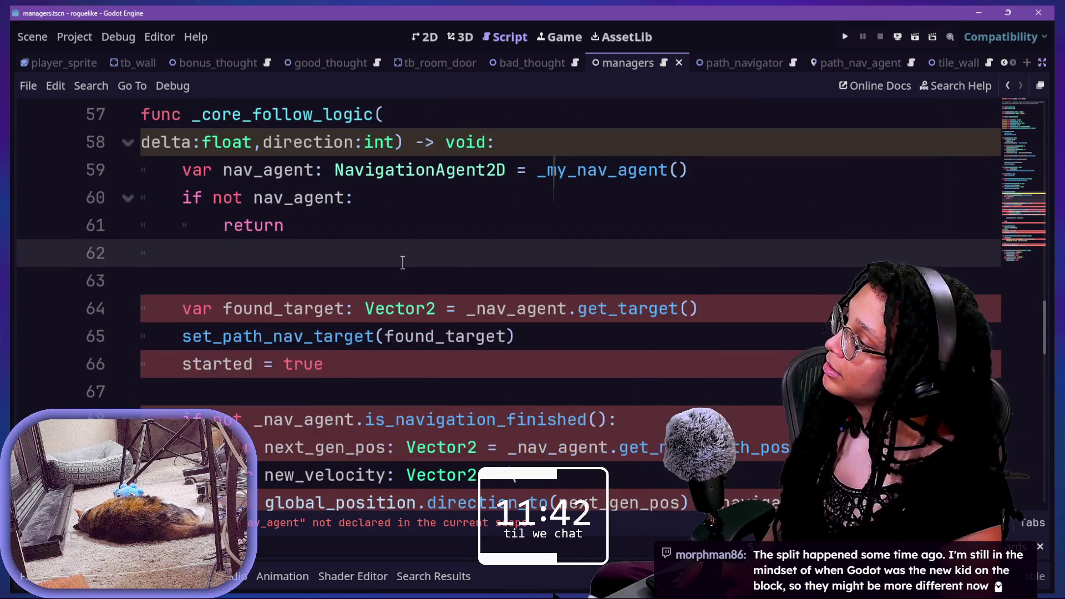
{"action": "key", "text": "Return"}
{"action": "type", "text": "v"}
{"action": "key", "text": "BackSpace"}
{"action": "type", "text": "h"}
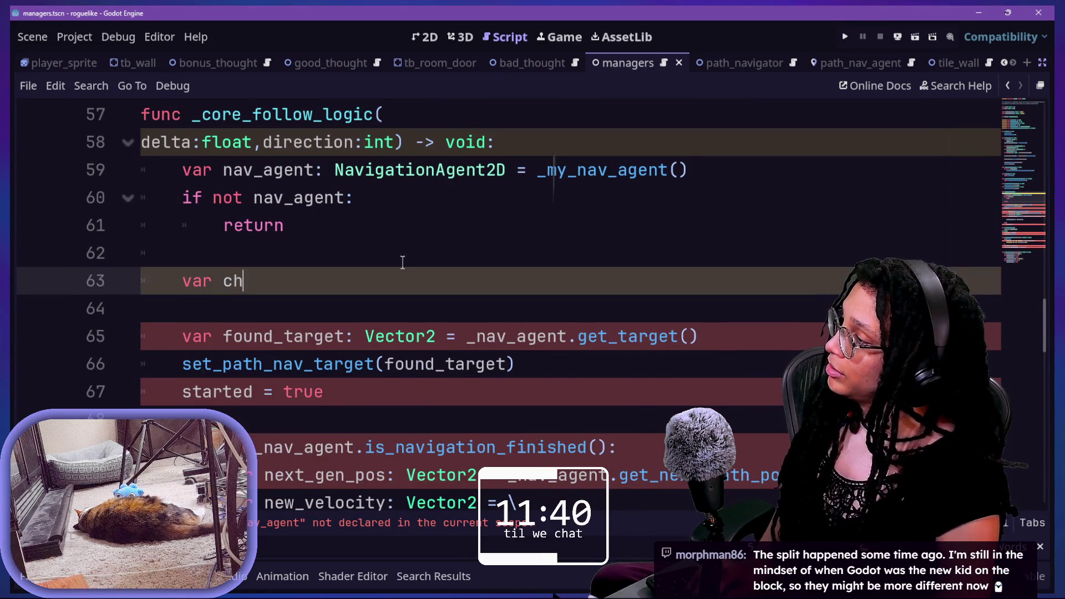
{"action": "type", "text": "mth"}
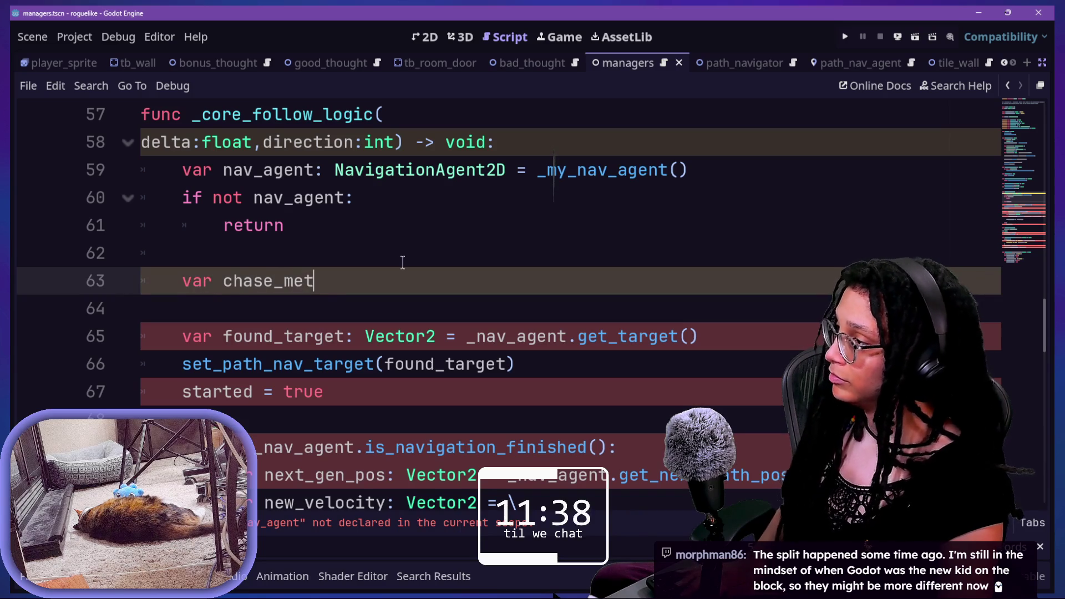
{"action": "type", "text": "Strin"}
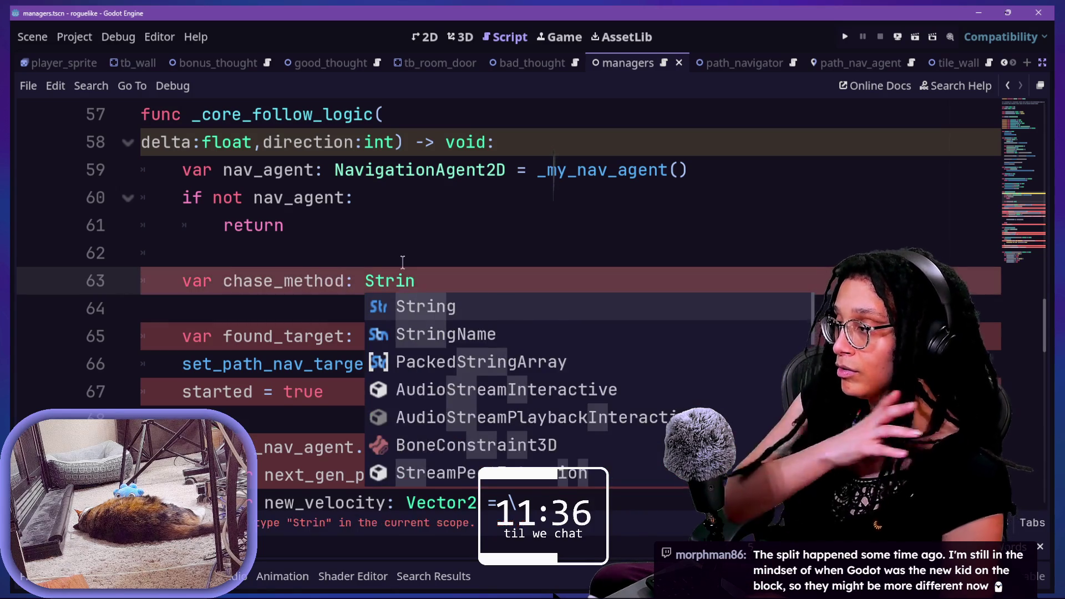
{"action": "key", "text": "BackSpace"}
{"action": "key", "text": "BackSpace"}
{"action": "key", "text": "BackSpace"}
{"action": "key", "text": "BackSpace"}
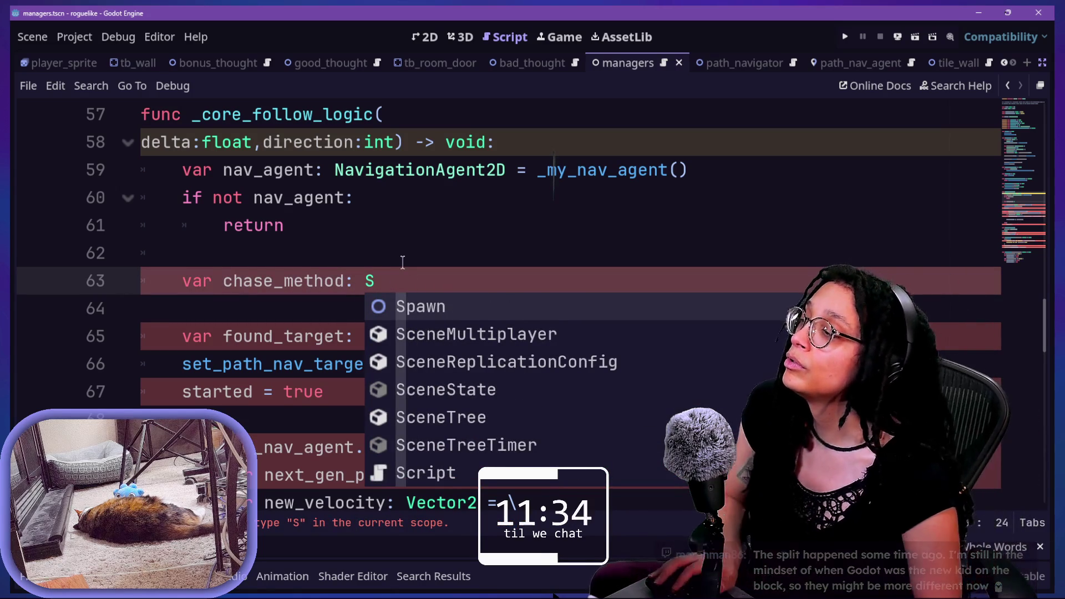
{"action": "type", "text": "tring "}
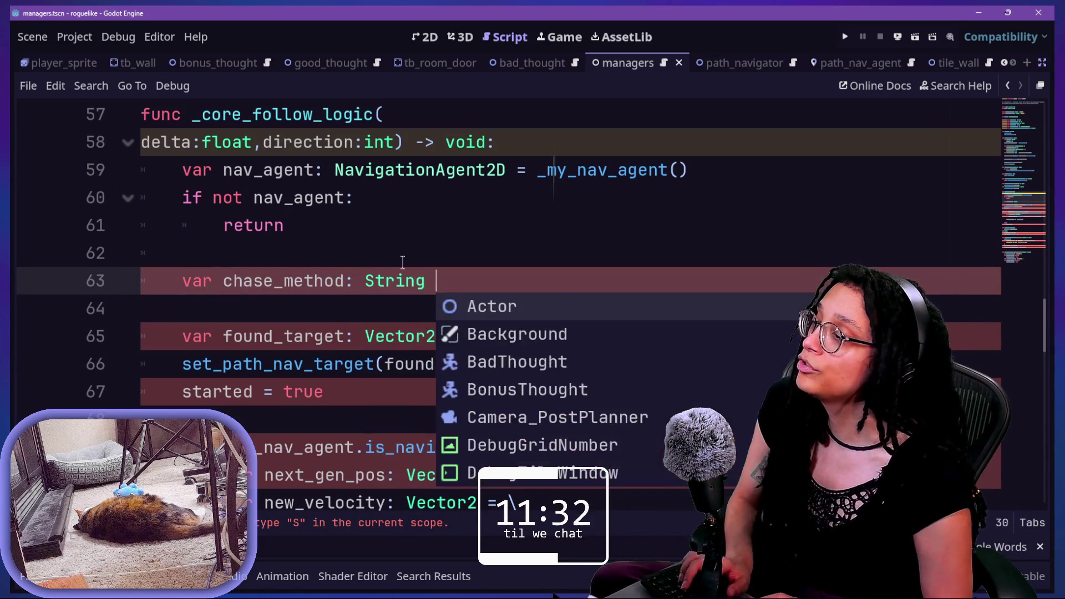
{"action": "type", "text": "= \\"}
{"action": "key", "text": "Return"}
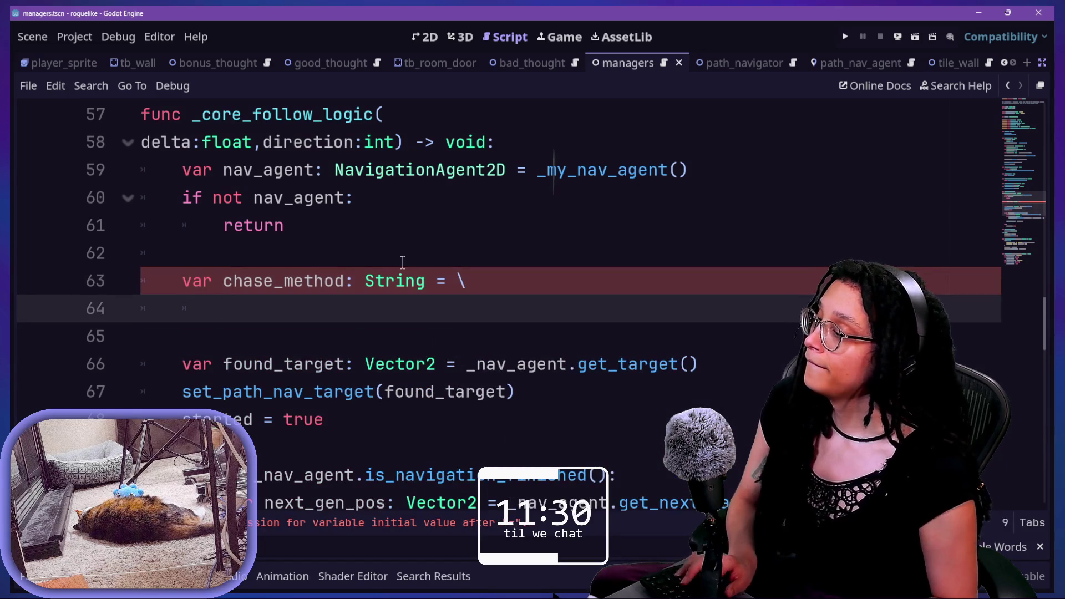
{"action": "type", "text": "<"}
Step: Assign ManageThoughts.ref.get_chase_method() to chase_method
{"action": "key", "text": "BackSpace"}
{"action": "type", "text": "ManageTh"}
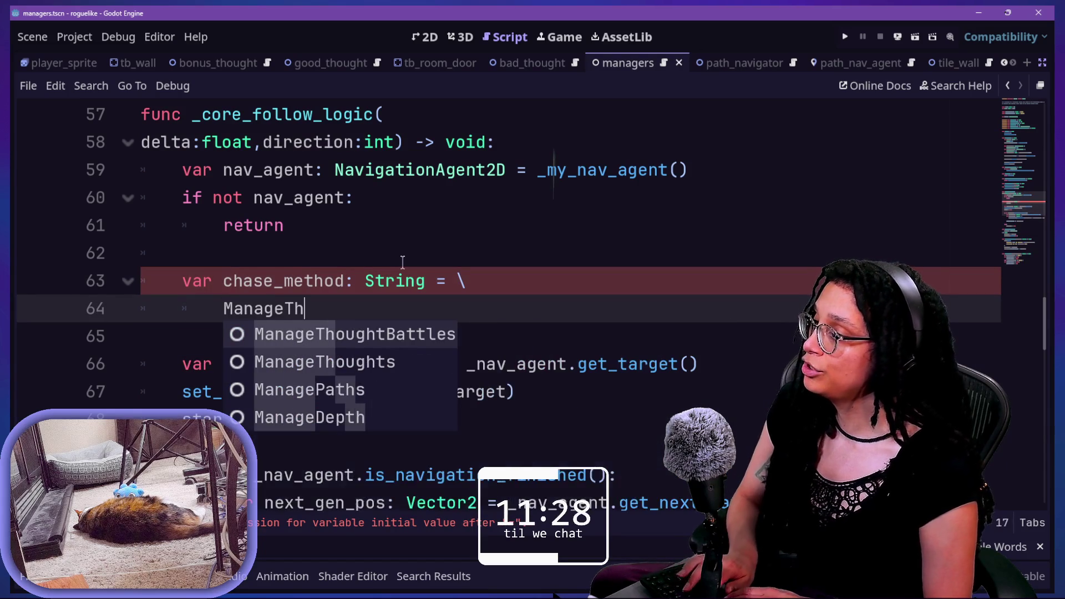
{"action": "key", "text": "Down"}
{"action": "key", "text": "Return"}
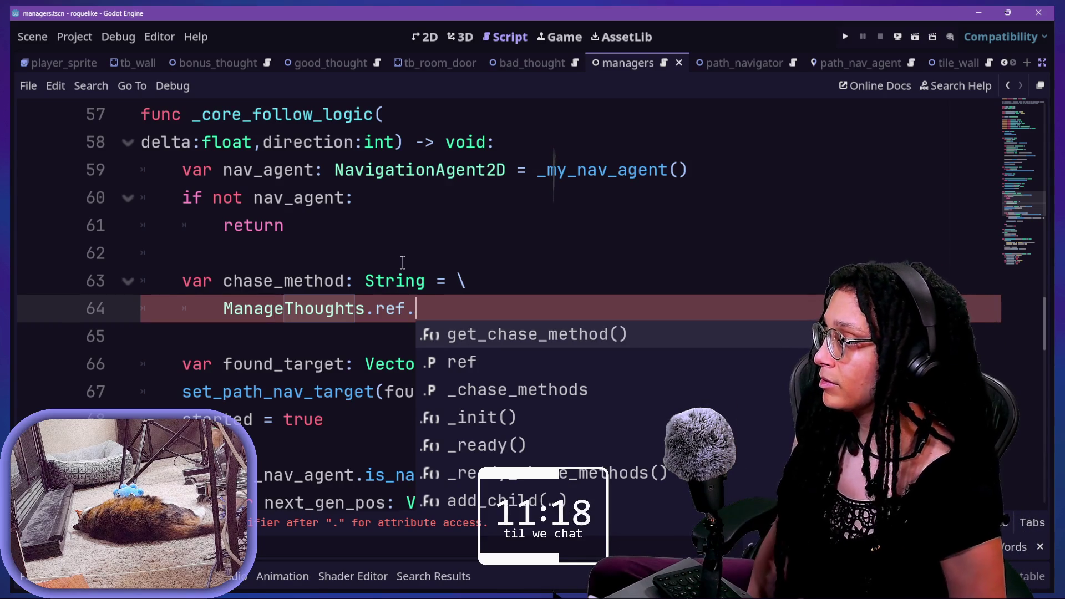
{"action": "key", "text": "Return"}
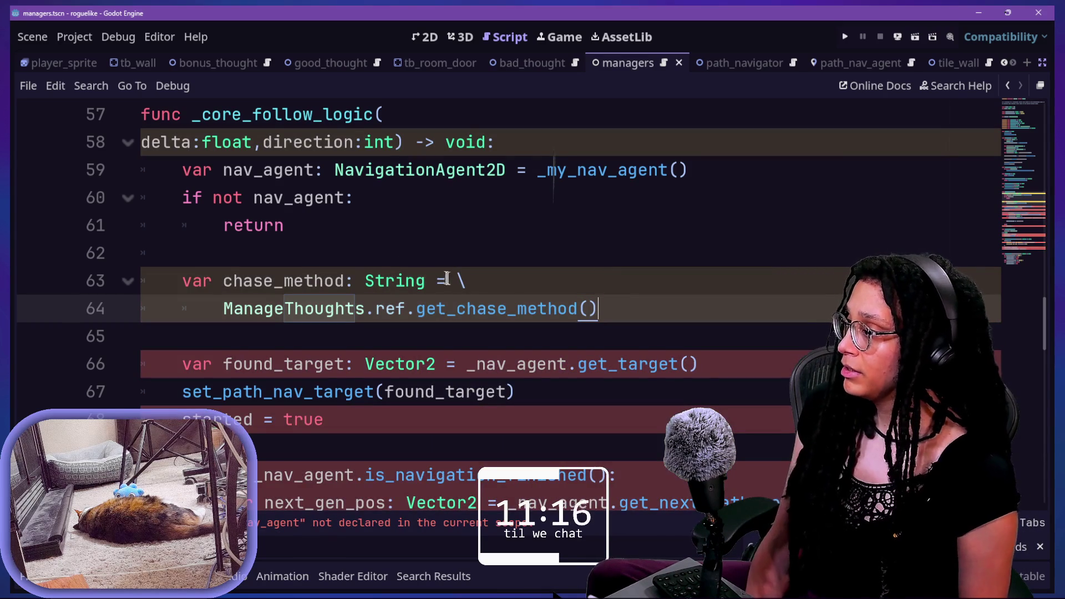
{"action": "key", "text": "Return"}
{"action": "key", "text": "Return"}
{"action": "type", "text": "f"}
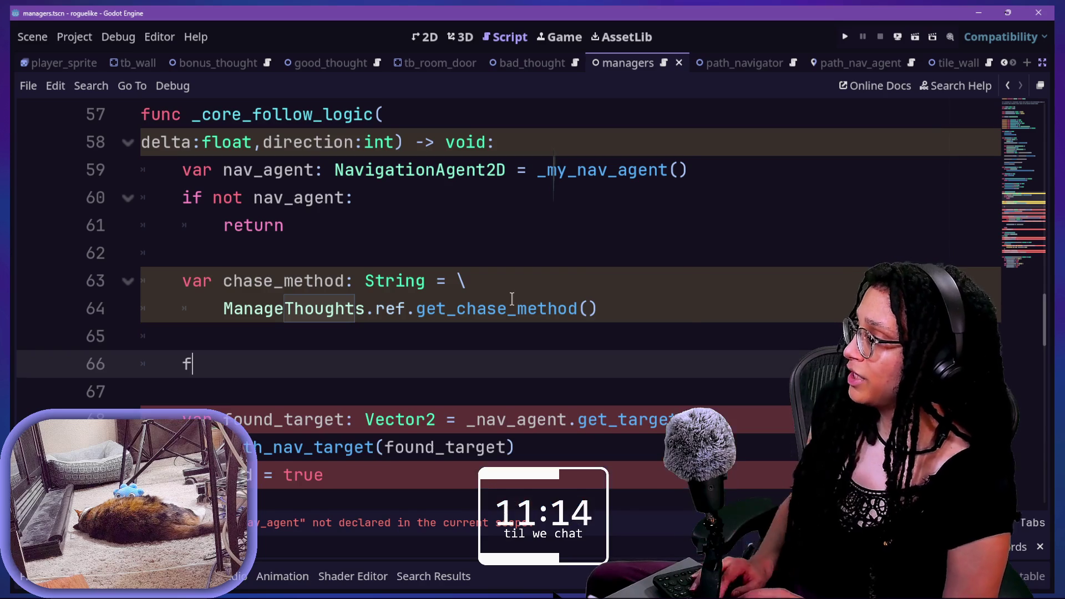
Step: Add an 'if not chase_method:' guard with an indented 'return' below the chase_method assignment
{"action": "key", "text": "BackSpace"}
{"action": "type", "text": "if not chase_method:"}
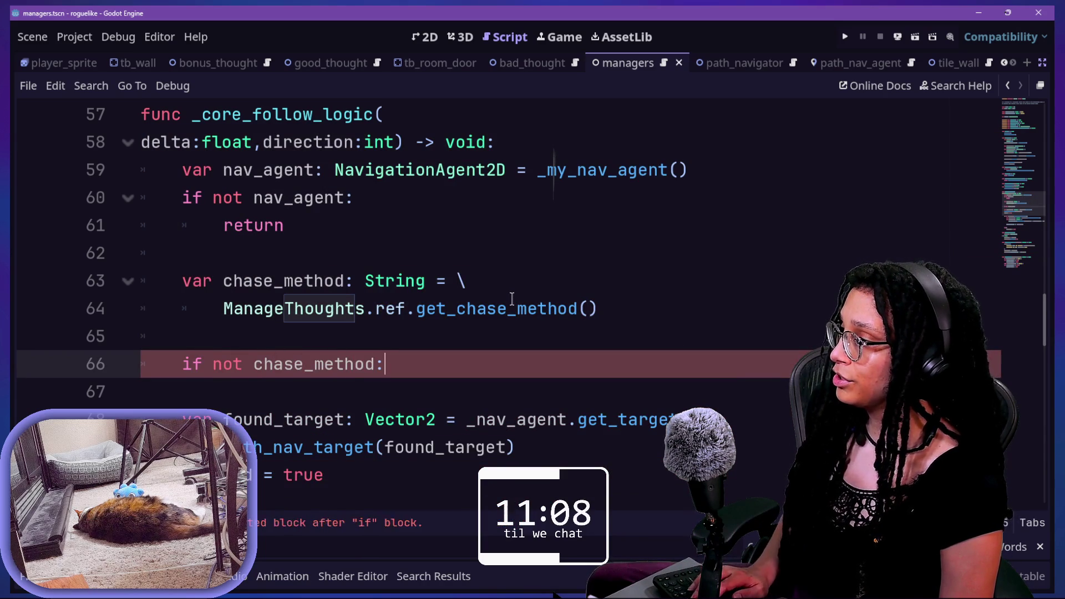
{"action": "key", "text": "Return"}
{"action": "type", "text": "ret"}
Step: Review the function header and the nav_agent lookup and guard lines above the new check
{"action": "mouse_move", "coordinate": [191, 115]}
{"action": "left_mouse_down"}
{"action": "mouse_move", "coordinate": [333, 129]}
{"action": "mouse_move", "coordinate": [435, 352]}
{"action": "left_mouse_up"}
{"action": "left_click", "coordinate": [333, 128]}
{"action": "key", "text": "Up"}
{"action": "key", "text": "Right"}
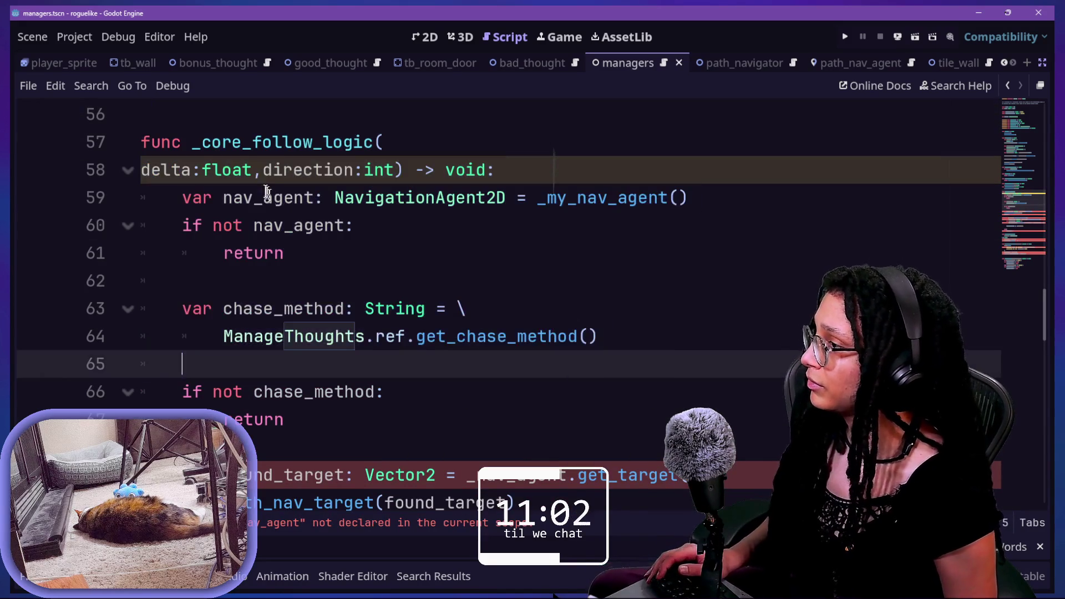
{"action": "left_click_drag", "start_coordinate": [186, 203], "coordinate": [347, 246]}
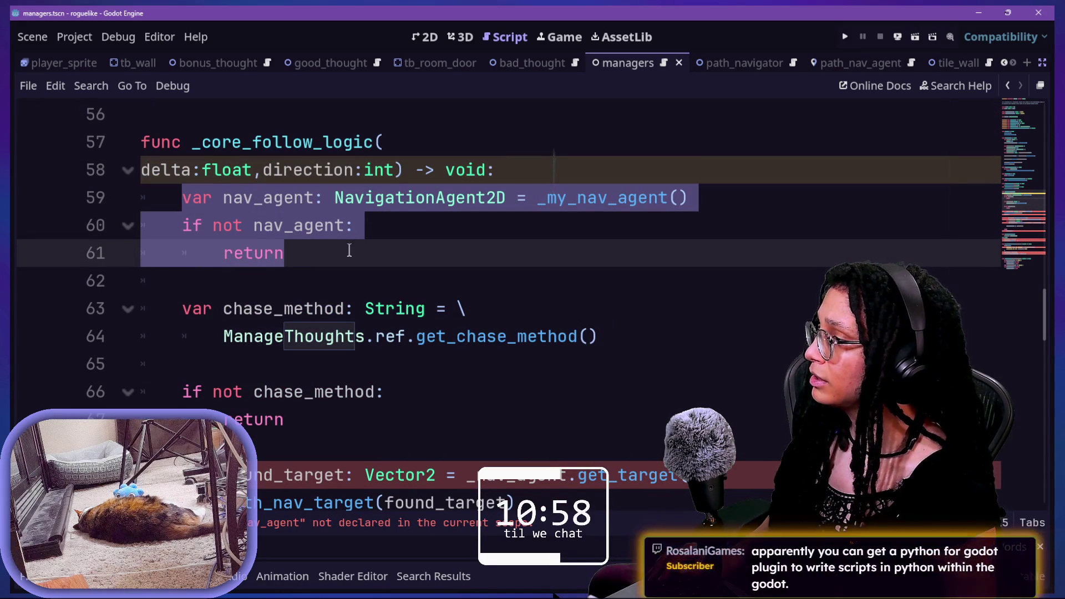
{"action": "left_click_drag", "start_coordinate": [348, 251], "coordinate": [341, 268]}
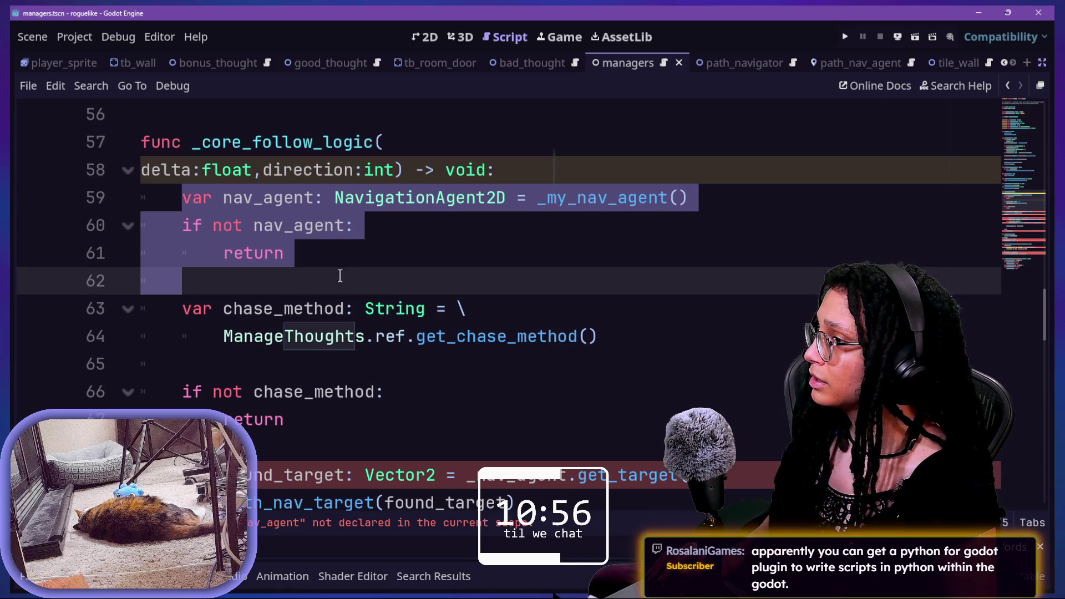
{"action": "left_click_drag", "start_coordinate": [183, 197], "coordinate": [646, 207]}
{"action": "left_click_drag", "start_coordinate": [183, 219], "coordinate": [247, 303]}
{"action": "left_click", "coordinate": [243, 308]}
{"action": "left_click", "coordinate": [311, 441]}
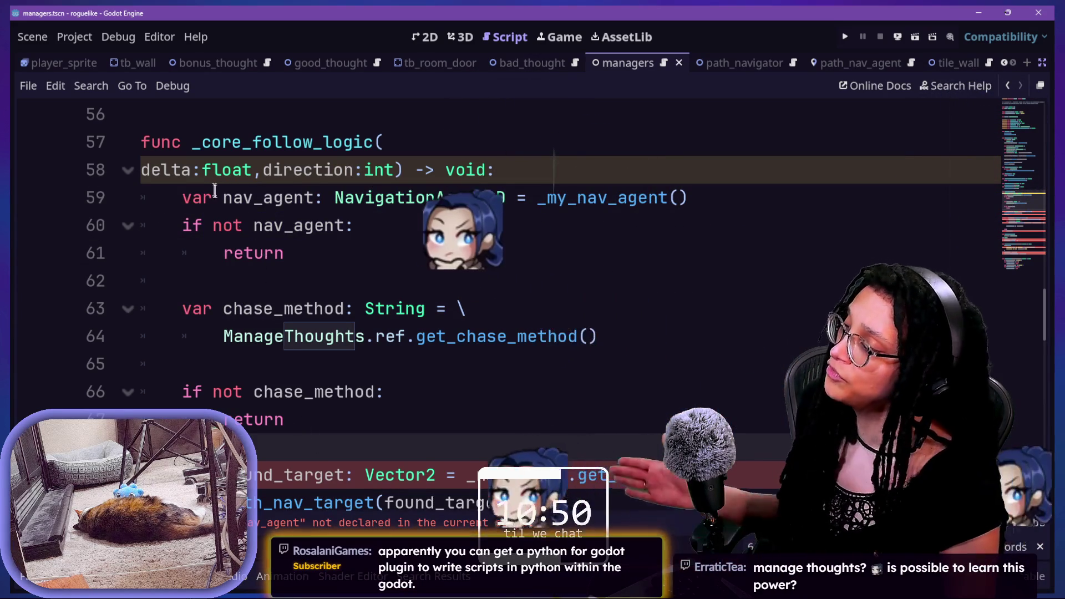
Step: Re-inspect the nav_agent declaration and check on lines 59–61, ending after the return on line 61
{"action": "mouse_move", "coordinate": [231, 173]}
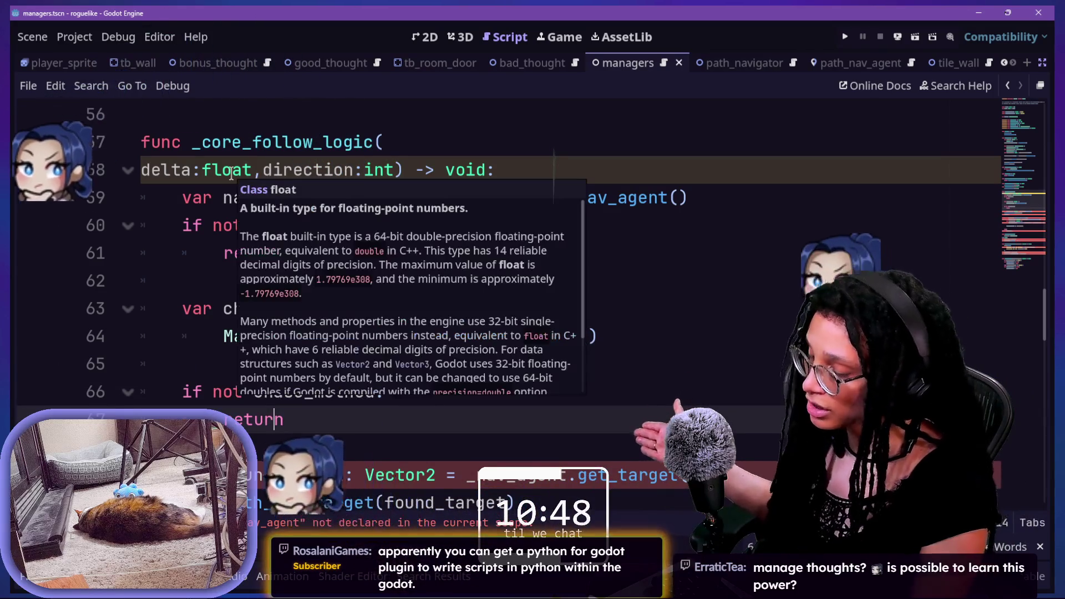
{"action": "left_click_drag", "start_coordinate": [182, 198], "coordinate": [386, 251]}
{"action": "left_click", "coordinate": [387, 254]}
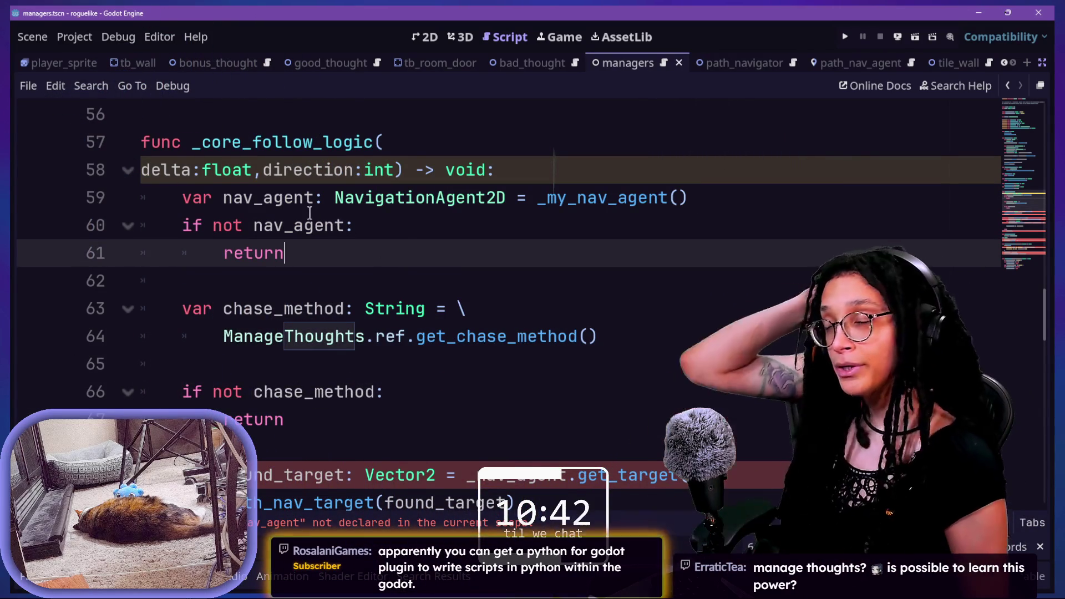
{"action": "mouse_move", "coordinate": [321, 235]}
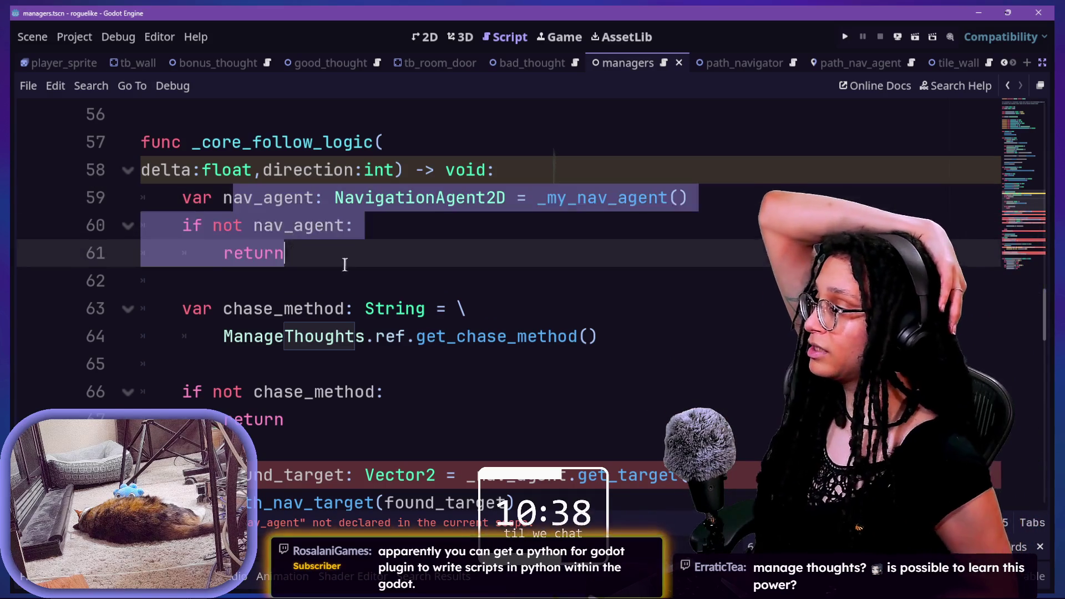
{"action": "left_click_drag", "start_coordinate": [293, 197], "coordinate": [394, 240]}
{"action": "left_click", "coordinate": [435, 304]}
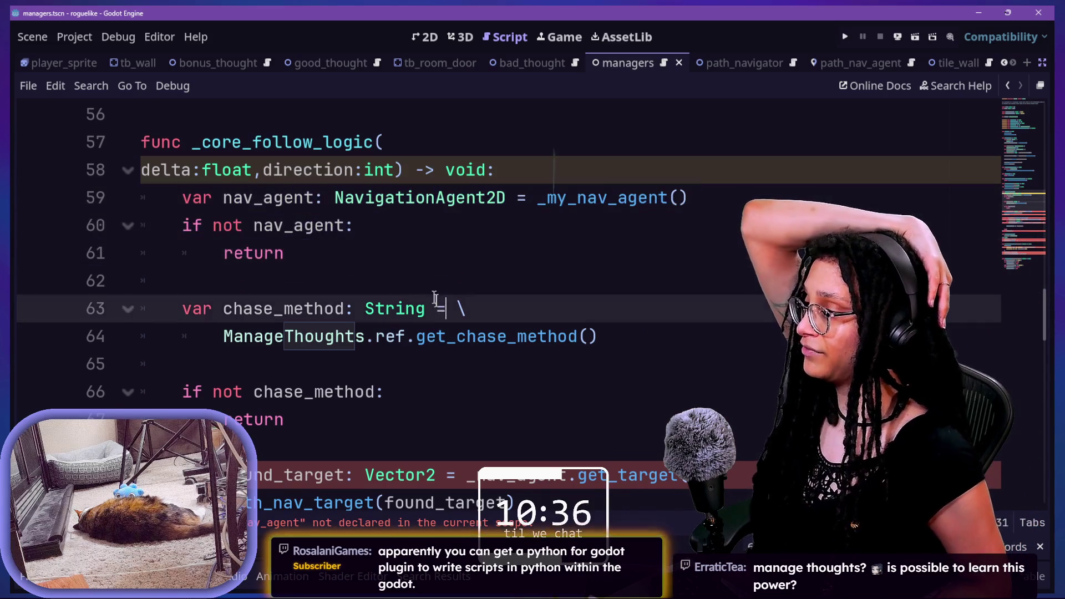
{"action": "left_click_drag", "start_coordinate": [369, 199], "coordinate": [387, 235]}
{"action": "left_click", "coordinate": [393, 259]}
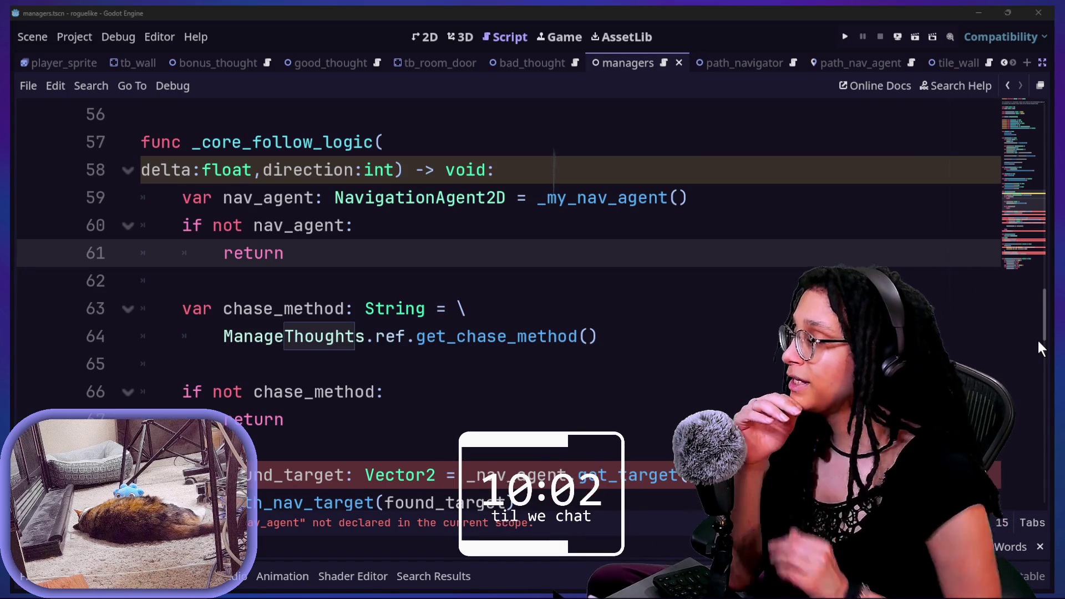
Step: Check the early-return guard on lines 66–67 and move into the navigation code below it
{"action": "left_click_drag", "start_coordinate": [347, 209], "coordinate": [361, 231]}
{"action": "left_click", "coordinate": [368, 247]}
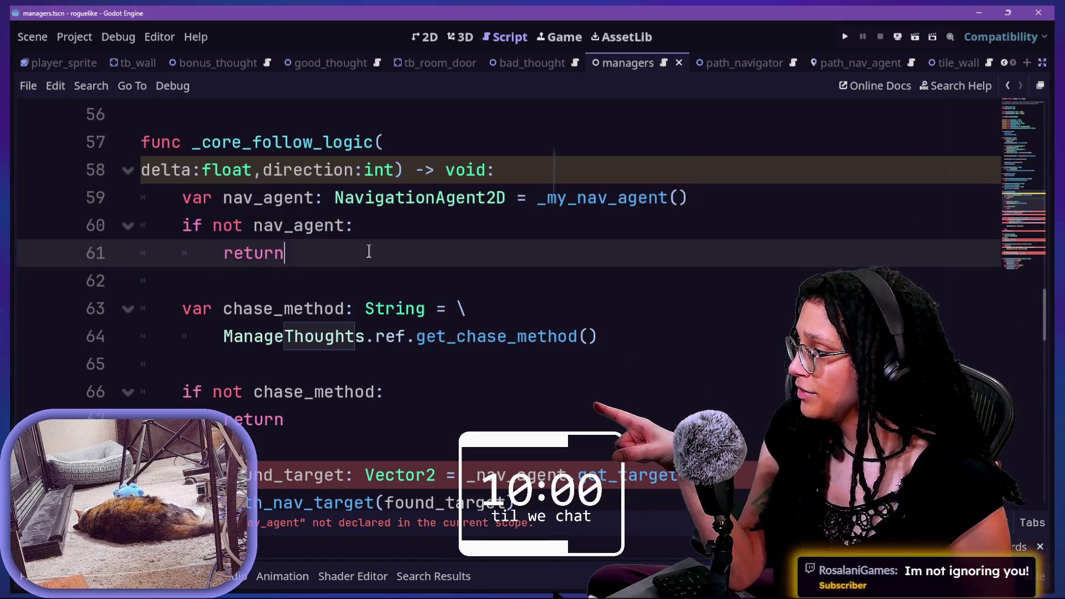
{"action": "scroll", "coordinate": [369, 251], "scroll_direction": "down", "scroll_amount": 1}
{"action": "left_click_drag", "start_coordinate": [210, 309], "coordinate": [280, 338]}
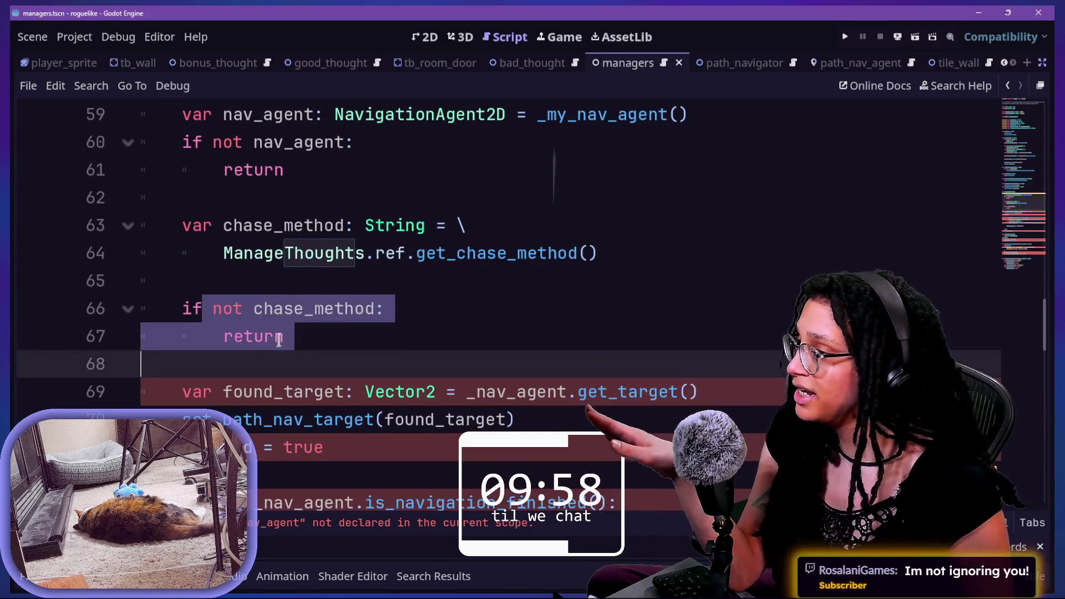
{"action": "left_click", "coordinate": [334, 329]}
{"action": "key", "text": "Down"}
{"action": "key", "text": "Down"}
{"action": "key", "text": "Down"}
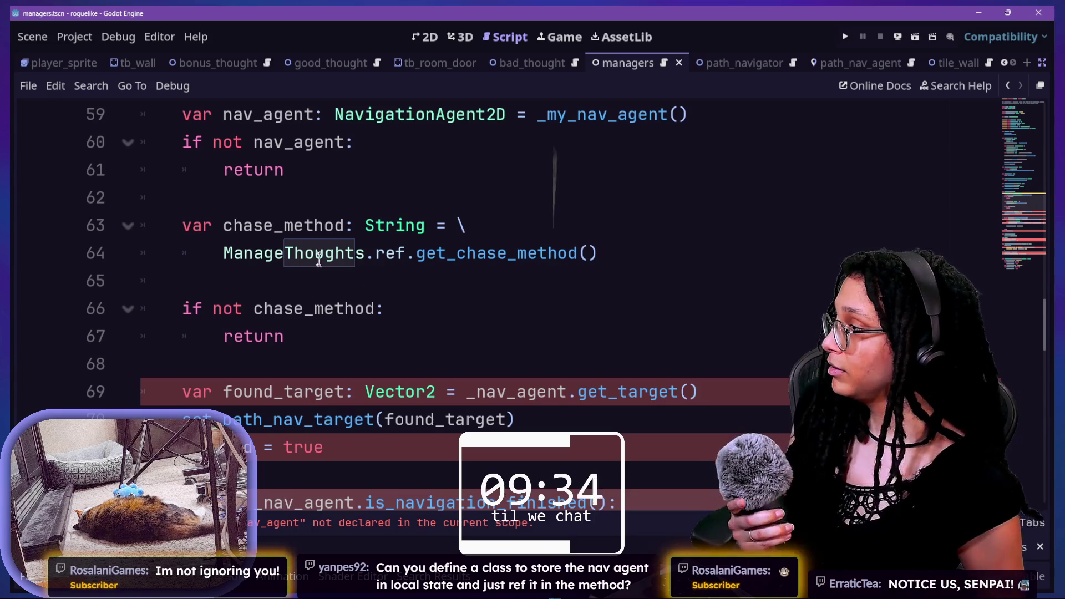
Step: Look over the found_target and set_path_nav_target lines, then open a new line after return
{"action": "left_click", "coordinate": [289, 254]}
{"action": "left_click", "coordinate": [289, 271]}
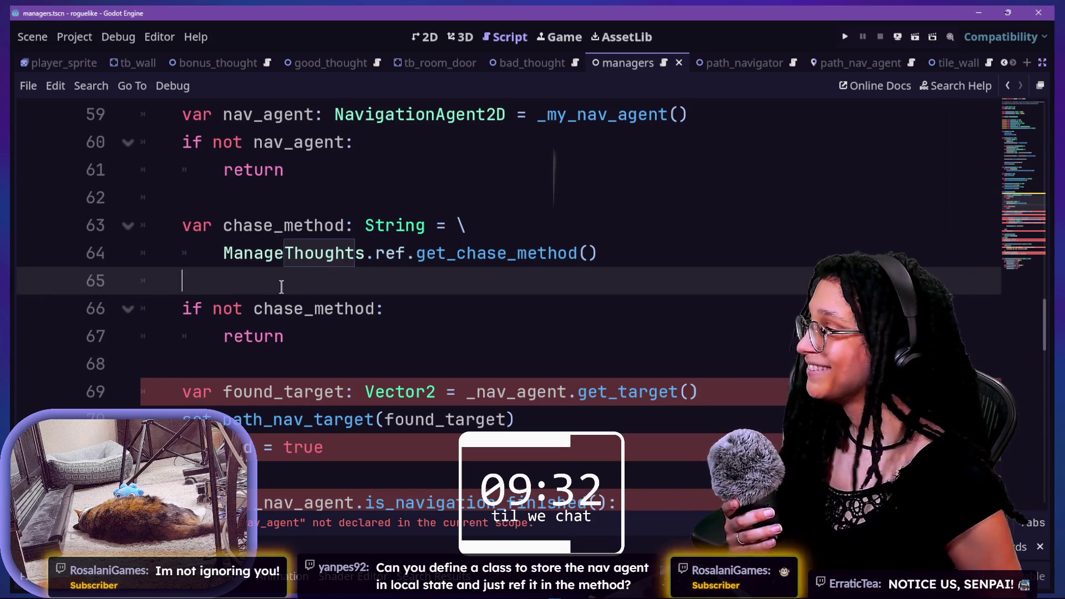
{"action": "key", "text": "Down"}
{"action": "key", "text": "Down"}
{"action": "key", "text": "End"}
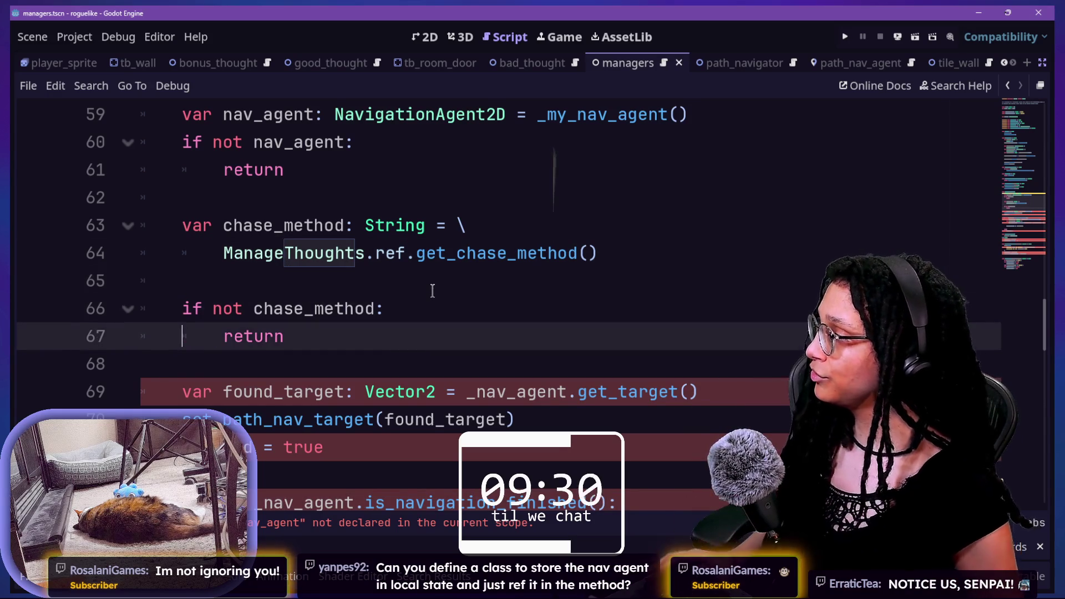
{"action": "key", "text": "Up"}
{"action": "key", "text": "Up"}
{"action": "key", "text": "Up"}
{"action": "key", "text": "Down"}
{"action": "key", "text": "Down"}
{"action": "key", "text": "Down"}
{"action": "key", "text": "Down"}
{"action": "key", "text": "Down"}
{"action": "key", "text": "shift+Up"}
{"action": "key", "text": "shift+Up"}
{"action": "key", "text": "shift+Up"}
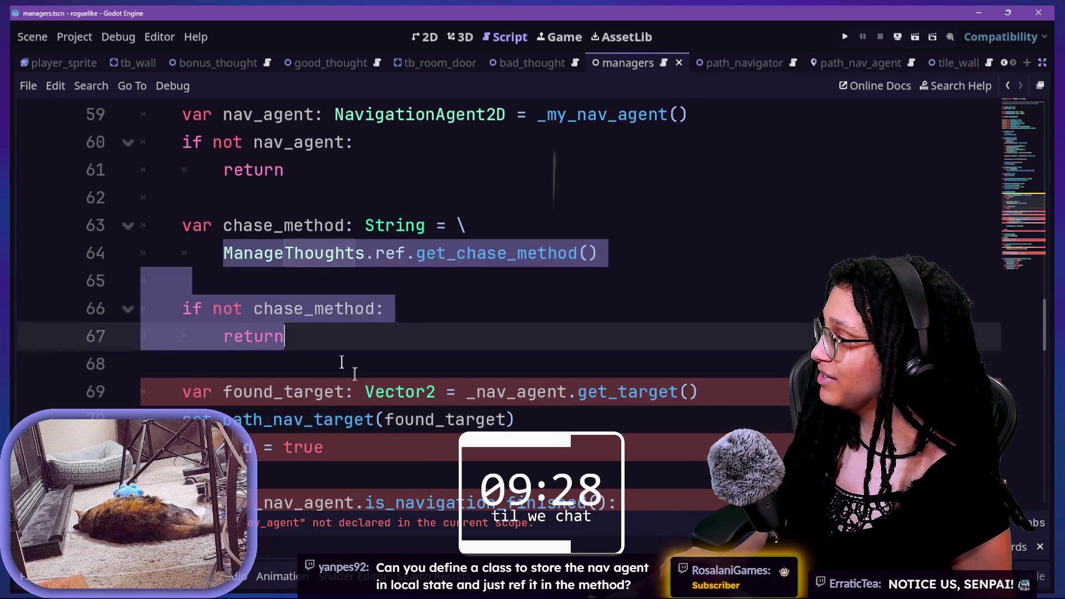
{"action": "key", "text": "Down"}
{"action": "key", "text": "Down"}
{"action": "key", "text": "Down"}
{"action": "key", "text": "Up"}
{"action": "key", "text": "Up"}
{"action": "key", "text": "Down"}
{"action": "key", "text": "Down"}
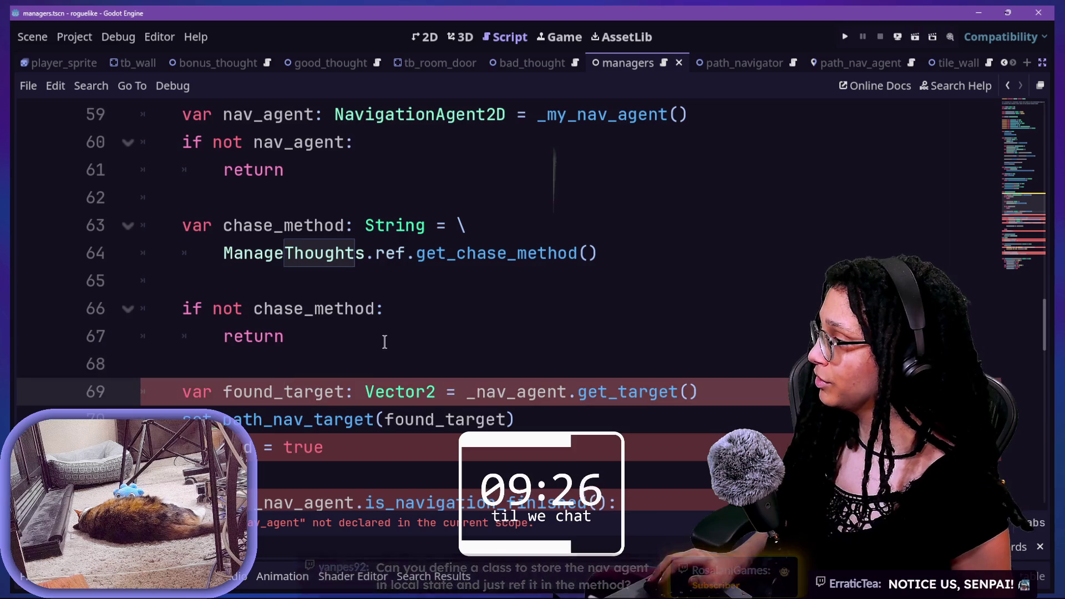
{"action": "scroll", "coordinate": [377, 299], "scroll_direction": "down", "scroll_amount": 1}
{"action": "key", "text": "Up"}
{"action": "key", "text": "Up"}
{"action": "key", "text": "Return"}
{"action": "key", "text": "Return"}
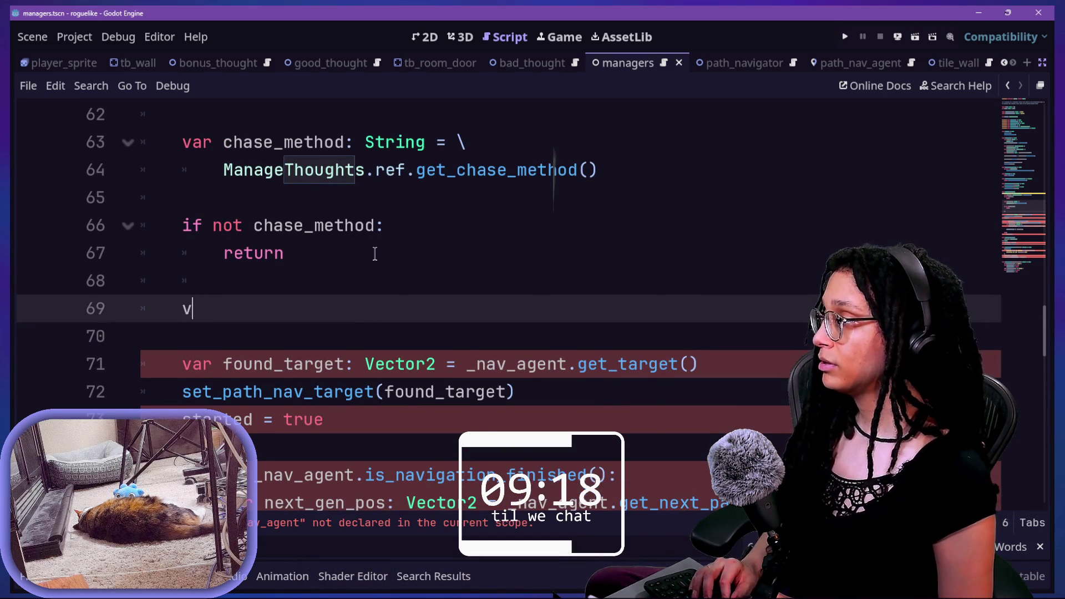
Step: Remove the stray letter and the extra blank line below the guard
{"action": "key", "text": "BackSpace"}
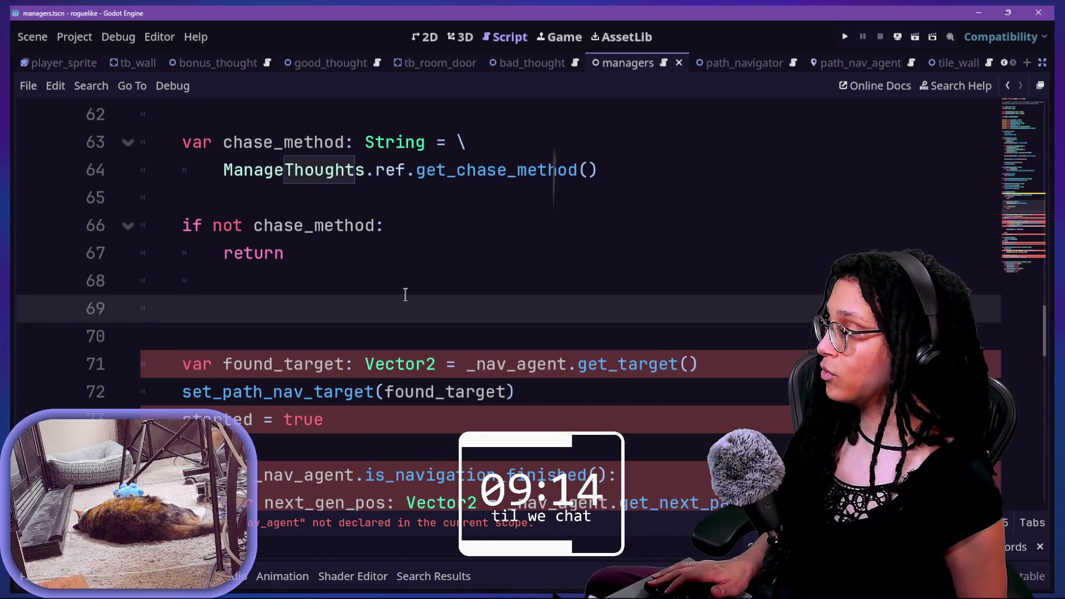
{"action": "scroll", "coordinate": [409, 358], "scroll_direction": "down", "scroll_amount": 1}
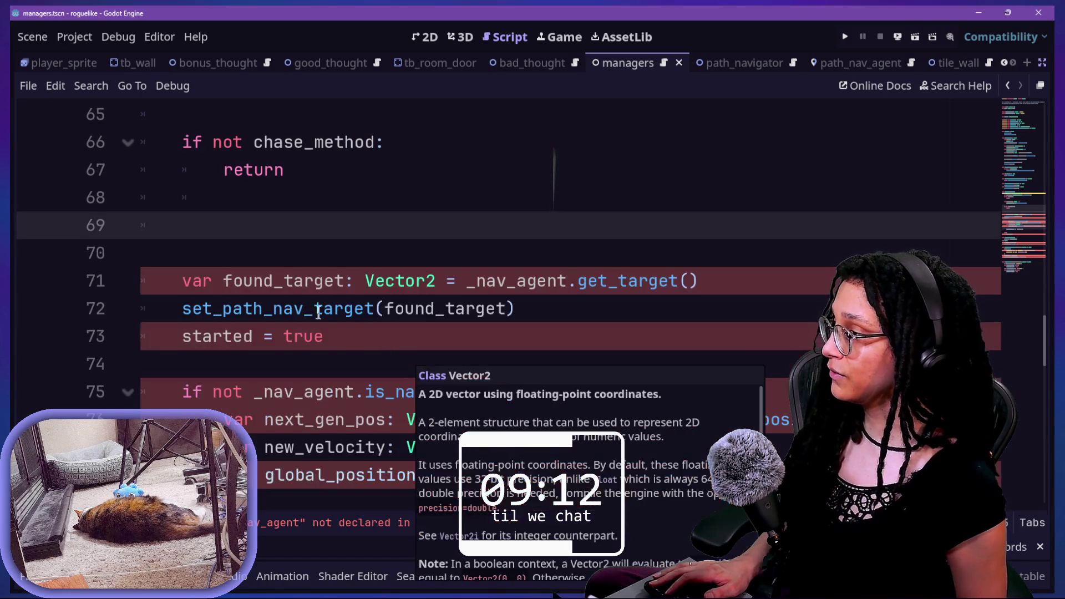
{"action": "key", "text": "BackSpace"}
{"action": "key", "text": "BackSpace"}
{"action": "key", "text": "BackSpace"}
{"action": "key", "text": "BackSpace"}
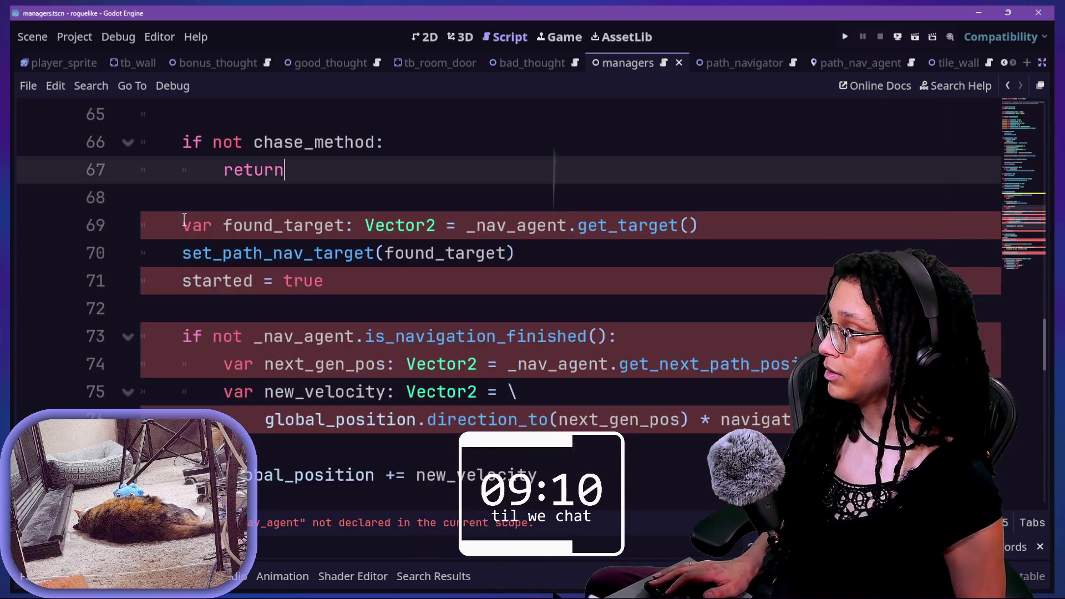
Step: Replace _nav_agent.get_target() in the found_target line with call(chase_method)
{"action": "left_click", "coordinate": [304, 226]}
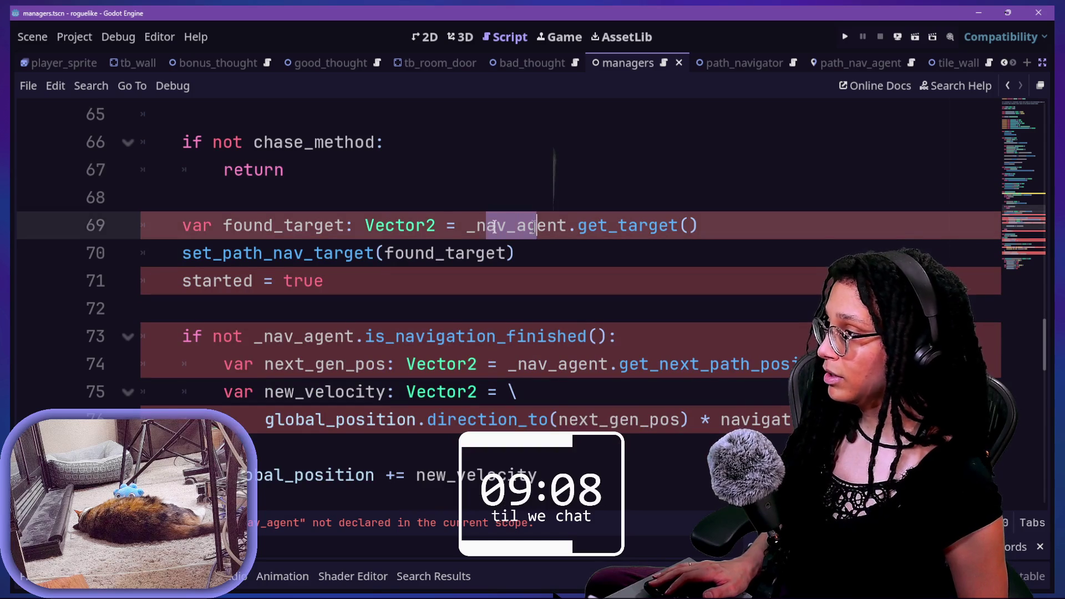
{"action": "left_click_drag", "start_coordinate": [467, 226], "coordinate": [635, 243]}
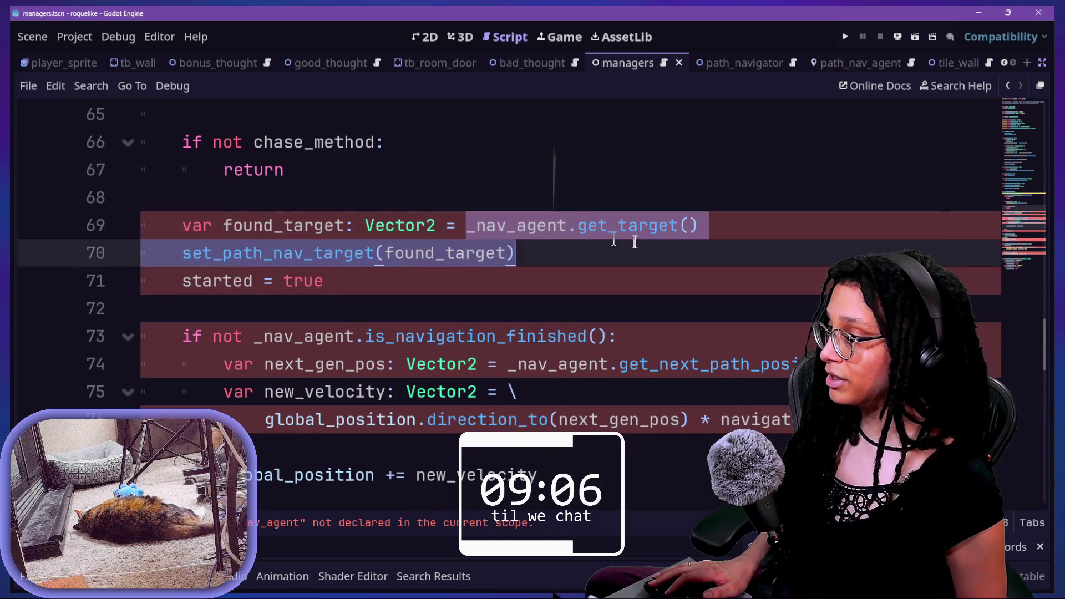
{"action": "left_click", "coordinate": [715, 225]}
{"action": "left_click_drag", "start_coordinate": [716, 225], "coordinate": [470, 220]}
{"action": "key", "text": "BackSpace"}
{"action": "type", "text": "ca"}
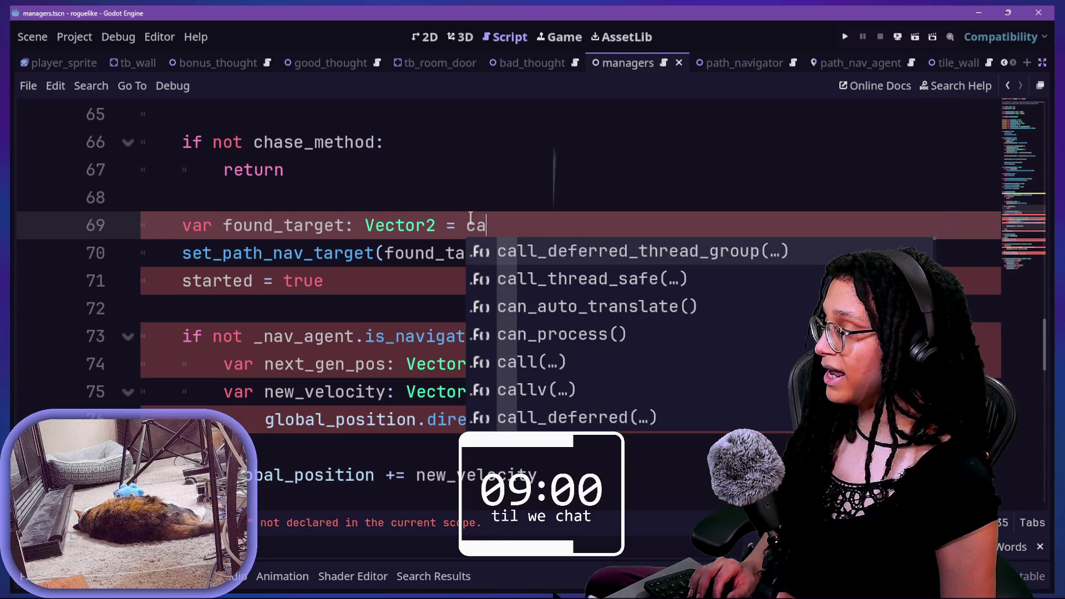
{"action": "key", "text": "BackSpace"}
{"action": "key", "text": "BackSpace"}
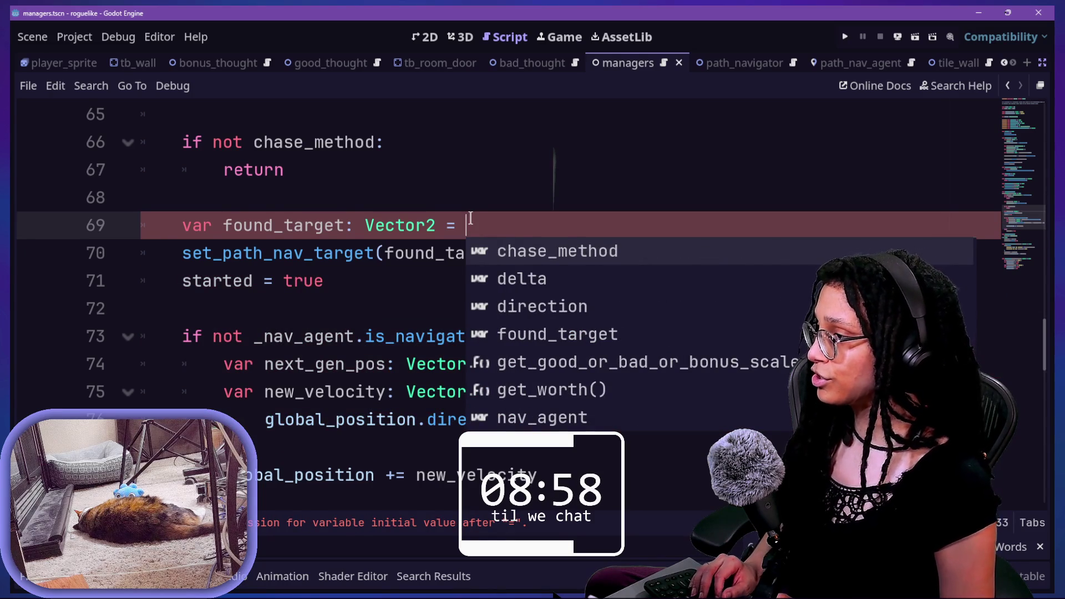
{"action": "type", "text": "callv"}
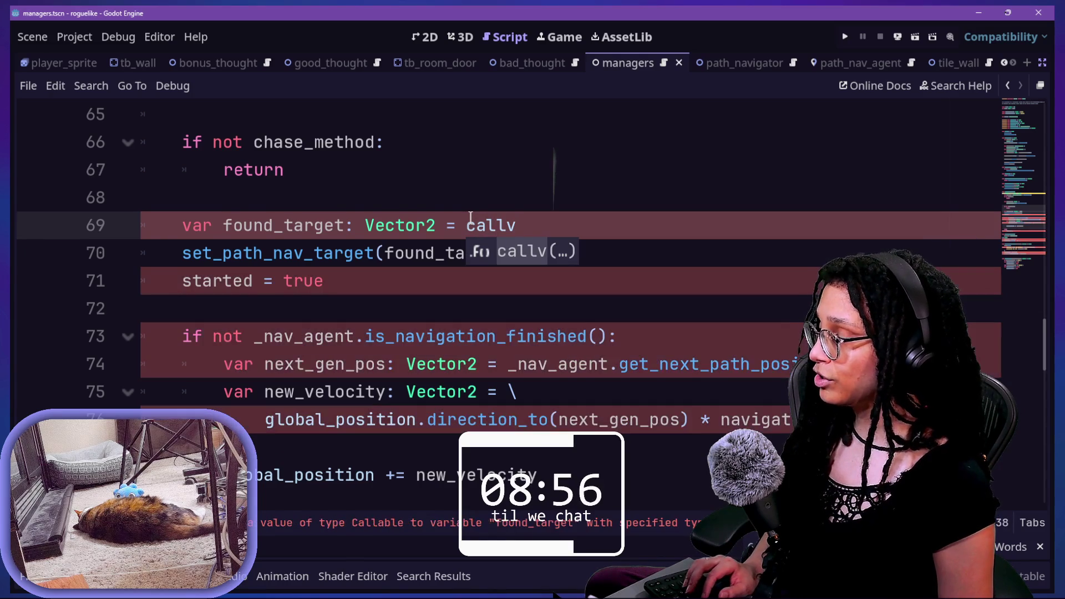
{"action": "key", "text": "BackSpace"}
{"action": "type", "text": "("}
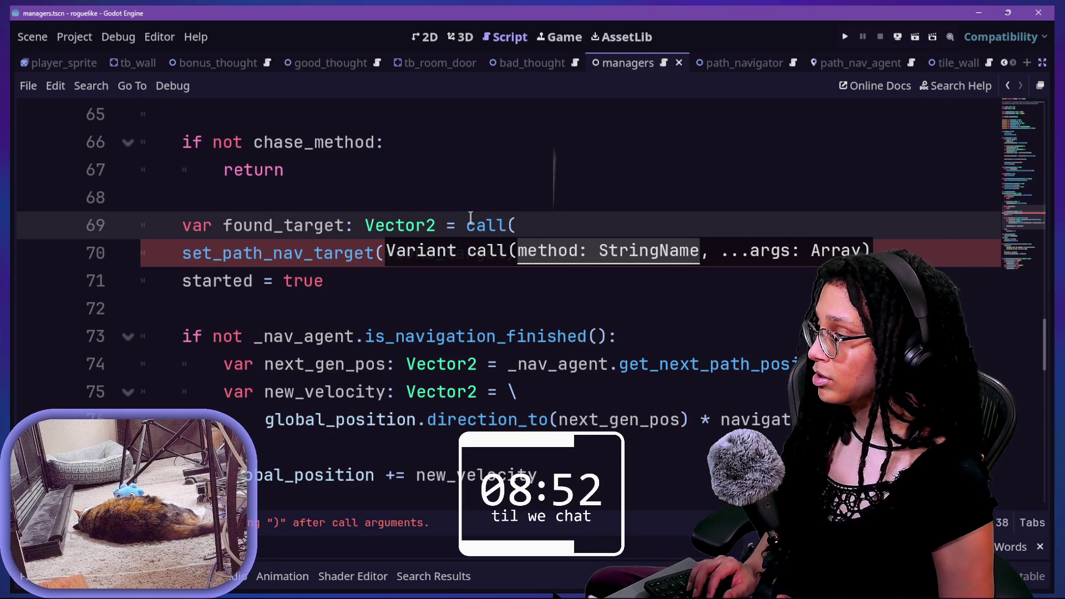
{"action": "scroll", "coordinate": [470, 216], "scroll_direction": "up", "scroll_amount": 2}
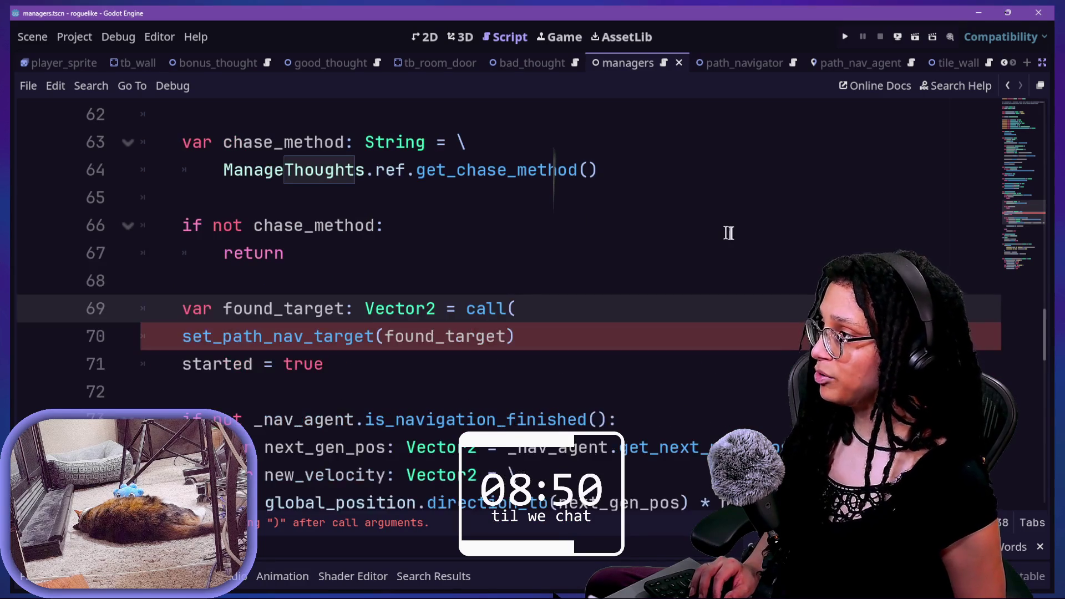
{"action": "type", "text": "chase_method)"}
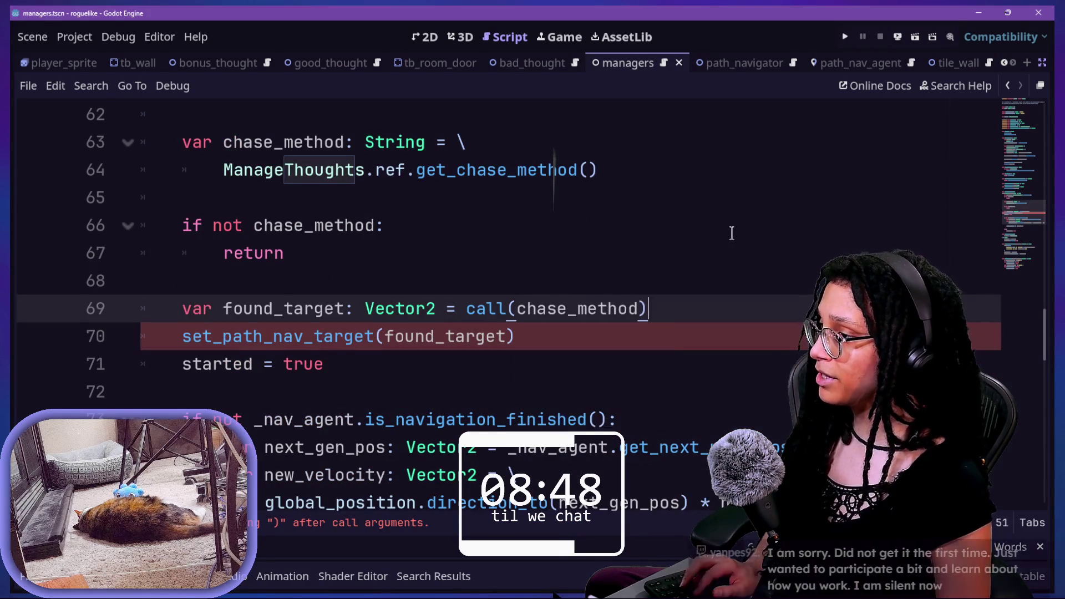
Step: Review the new found_target: Vector2 = call(chase_method) line and dismiss the call documentation
{"action": "left_click_drag", "start_coordinate": [476, 309], "coordinate": [636, 309]}
{"action": "left_click_drag", "start_coordinate": [242, 309], "coordinate": [417, 310]}
{"action": "left_click", "coordinate": [522, 302]}
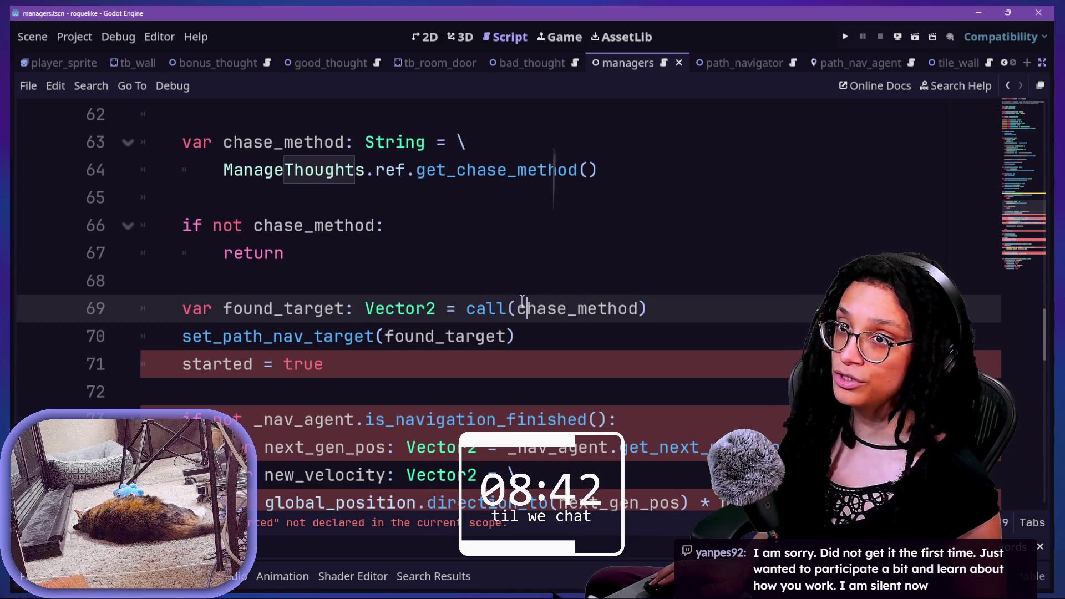
{"action": "key", "text": "Down"}
{"action": "key", "text": "Down"}
{"action": "key", "text": "Up"}
{"action": "key", "text": "Down"}
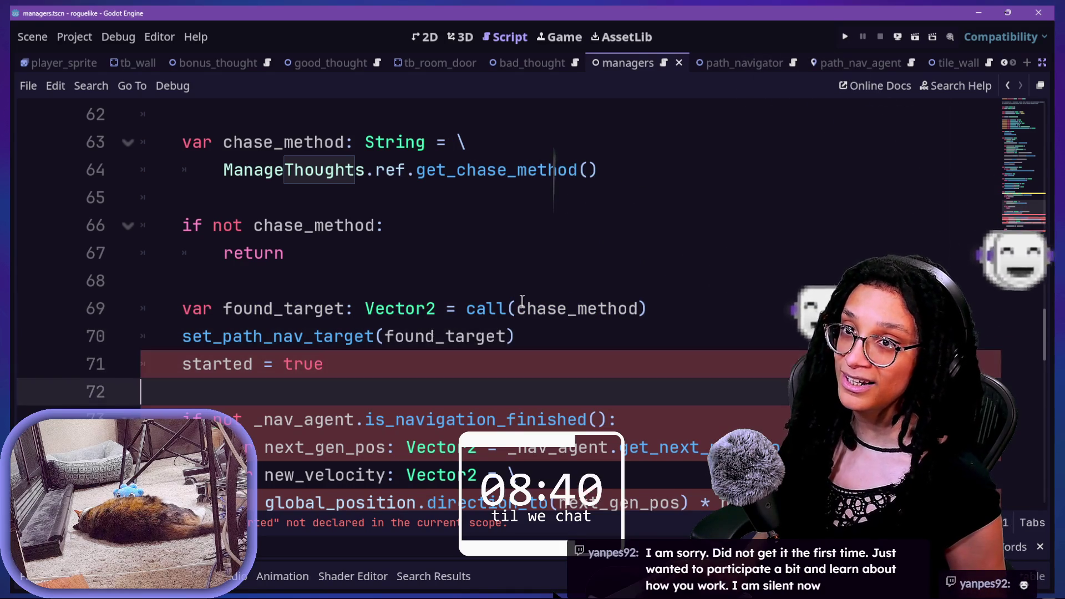
{"action": "key", "text": "Up"}
{"action": "key", "text": "Down"}
{"action": "key", "text": "Down"}
{"action": "key", "text": "Down"}
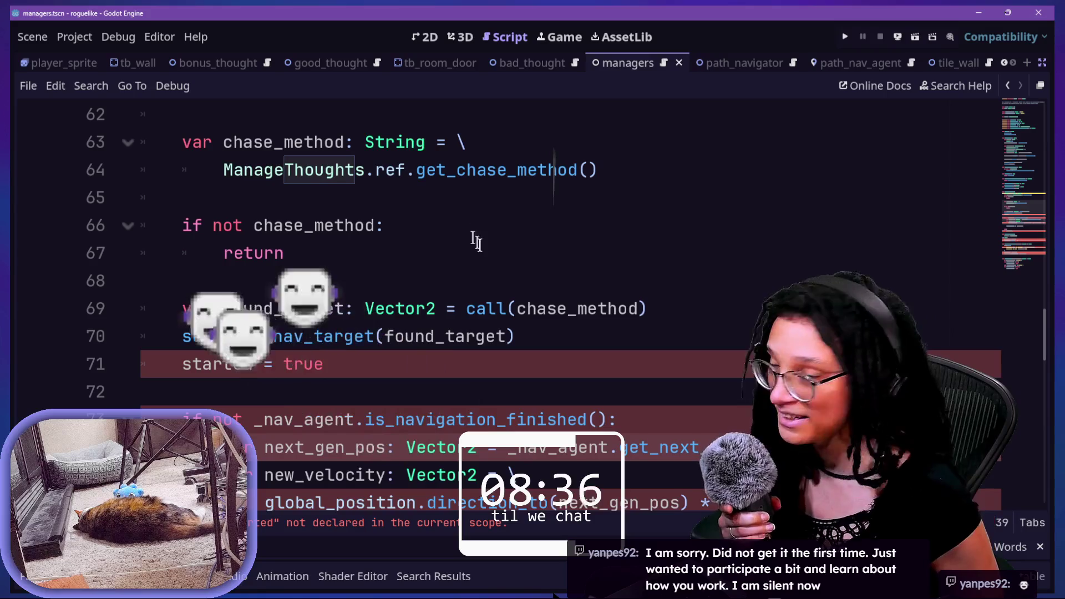
{"action": "left_click_drag", "start_coordinate": [477, 280], "coordinate": [516, 309]}
{"action": "left_click", "coordinate": [502, 308]}
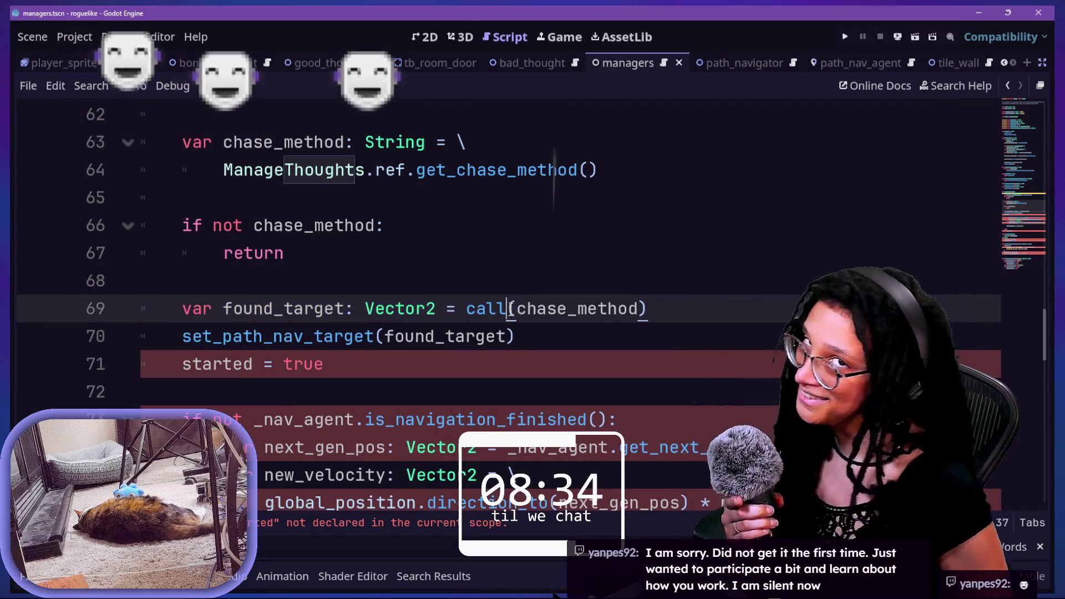
{"action": "left_click", "coordinate": [488, 286]}
{"action": "mouse_move", "coordinate": [491, 298]}
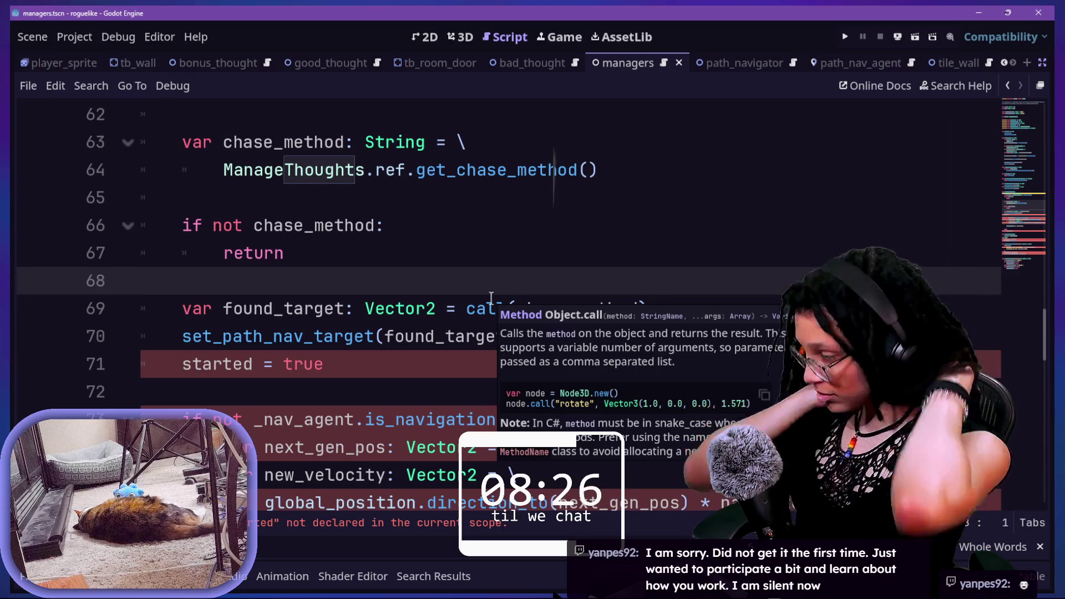
{"action": "left_click", "coordinate": [426, 397]}
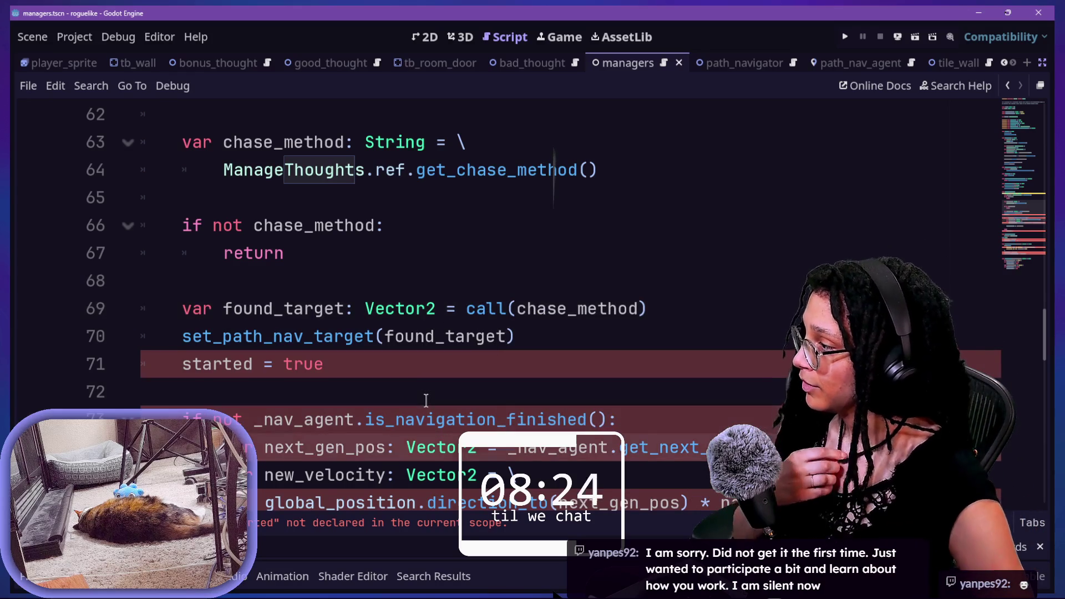
Step: Select the set_path_nav_target(found_target) call line below and remove it
{"action": "left_click_drag", "start_coordinate": [542, 327], "coordinate": [173, 335]}
{"action": "key", "text": "Left"}
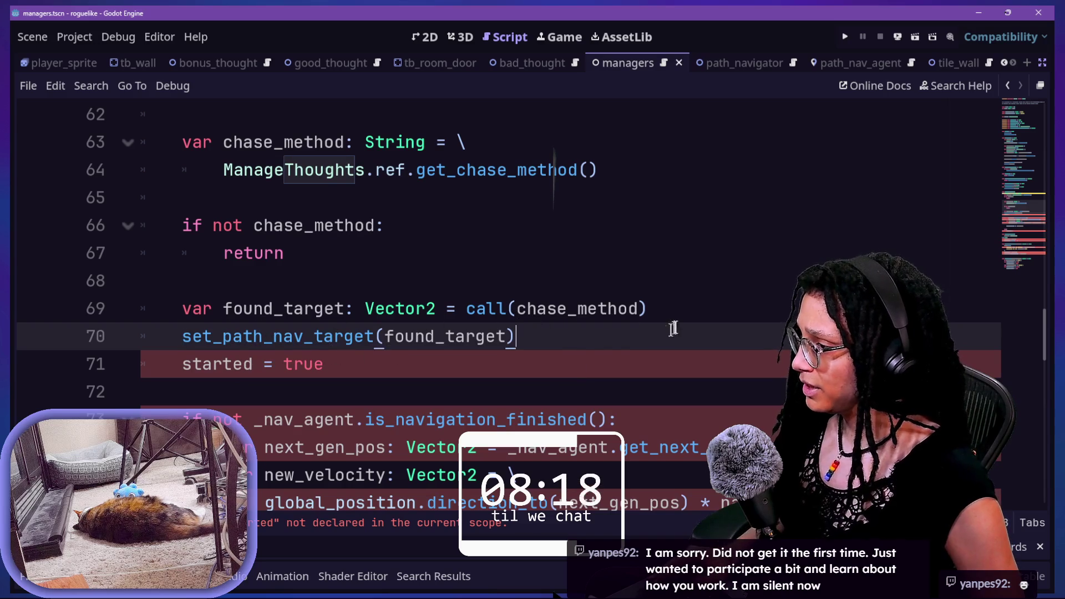
{"action": "left_click_drag", "start_coordinate": [673, 328], "coordinate": [680, 317]}
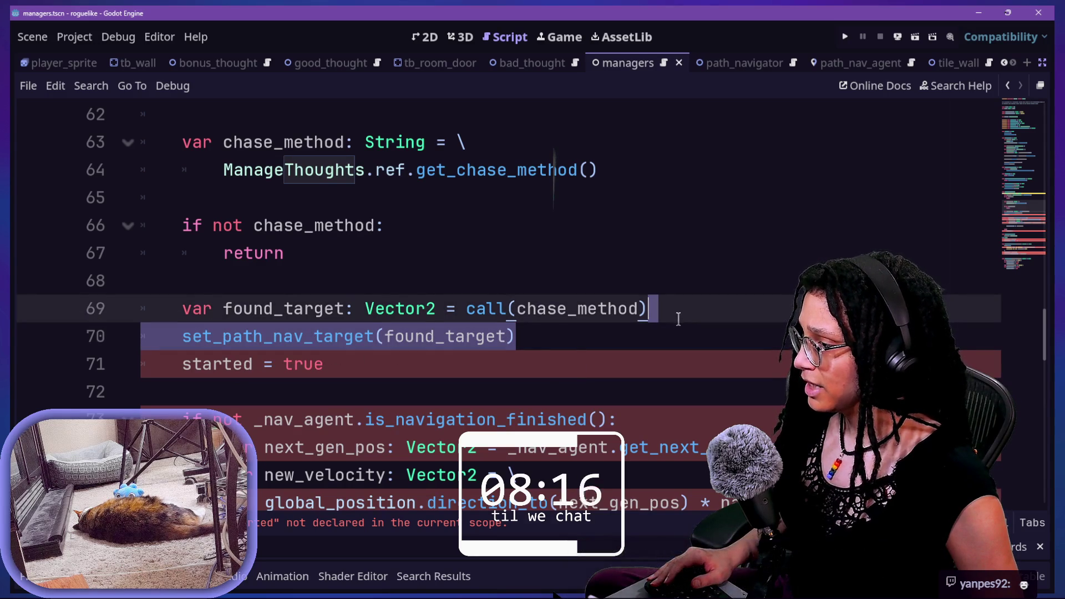
{"action": "scroll", "coordinate": [501, 352], "scroll_direction": "down", "scroll_amount": 1}
{"action": "key", "text": "Return"}
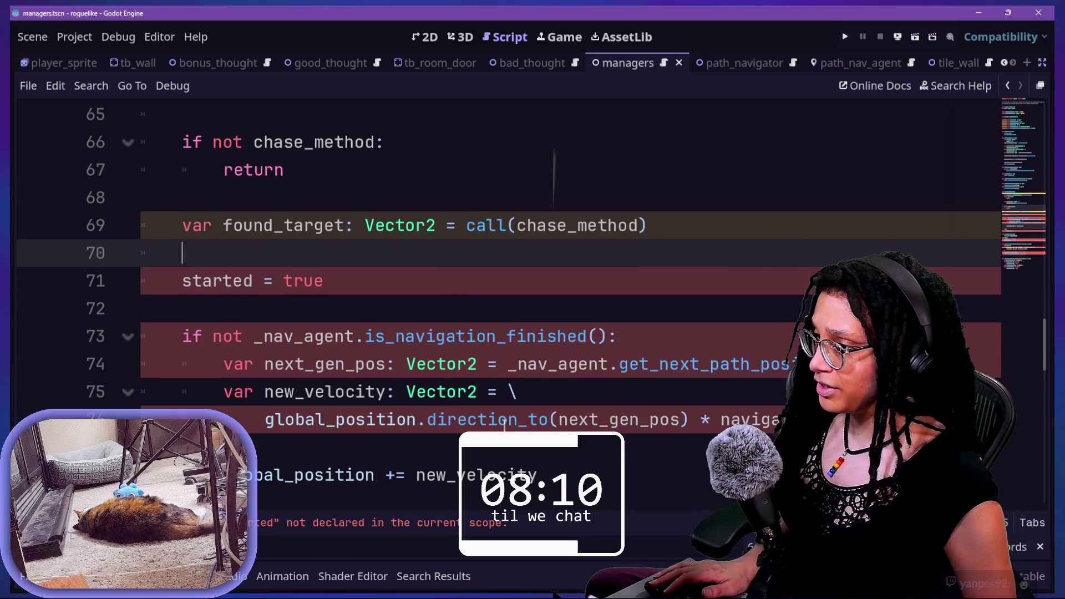
Step: Scroll down to the set_path_nav_agent and set_path_nav_target functions
{"action": "scroll", "coordinate": [501, 422], "scroll_direction": "down", "scroll_amount": 1}
{"action": "left_click", "coordinate": [627, 281]}
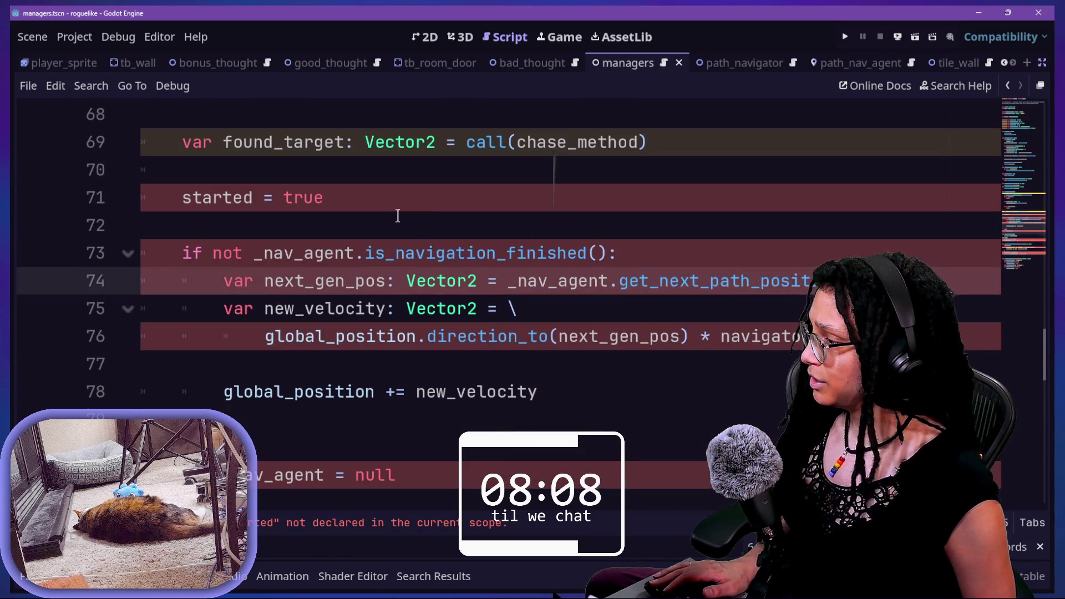
{"action": "scroll", "coordinate": [398, 216], "scroll_direction": "down", "scroll_amount": 4}
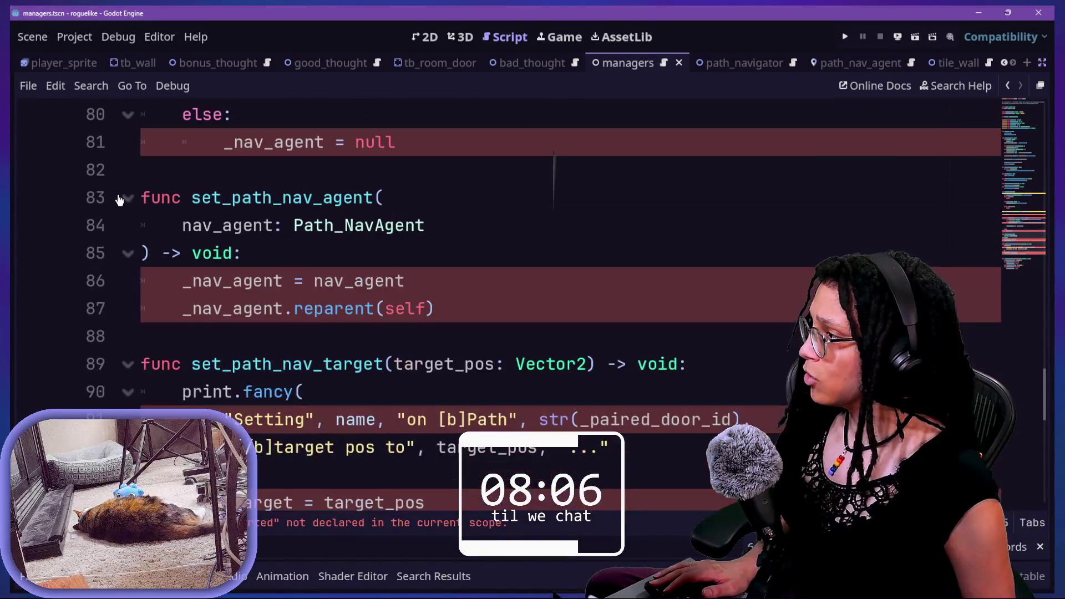
{"action": "left_click", "coordinate": [278, 199]}
{"action": "scroll", "coordinate": [274, 252], "scroll_direction": "up", "scroll_amount": 4}
{"action": "scroll", "coordinate": [272, 251], "scroll_direction": "down", "scroll_amount": 6}
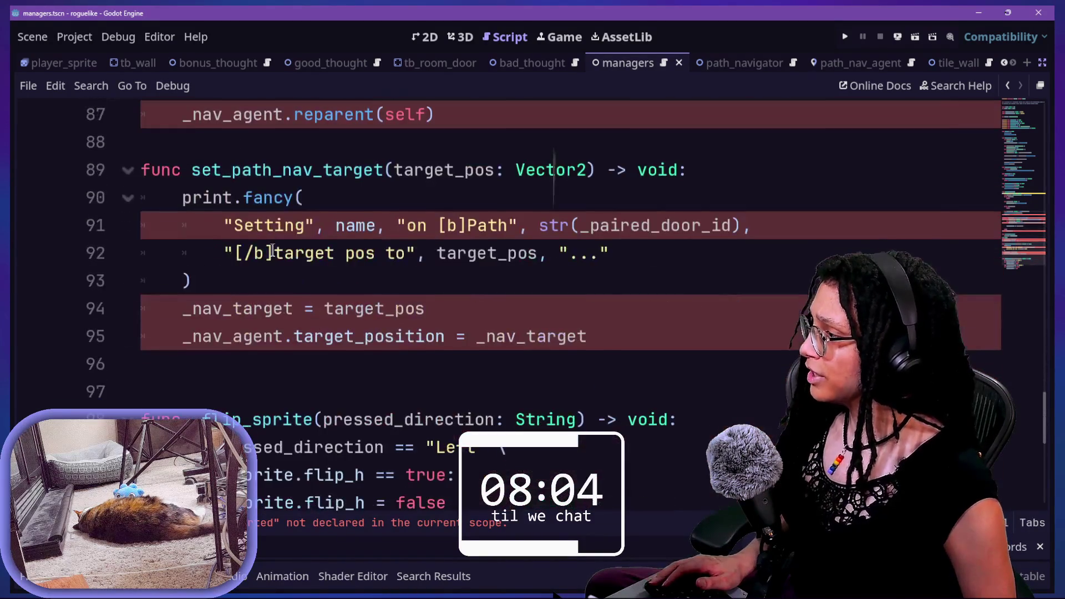
{"action": "scroll", "coordinate": [266, 236], "scroll_direction": "up", "scroll_amount": 2}
{"action": "scroll", "coordinate": [266, 236], "scroll_direction": "down", "scroll_amount": 1}
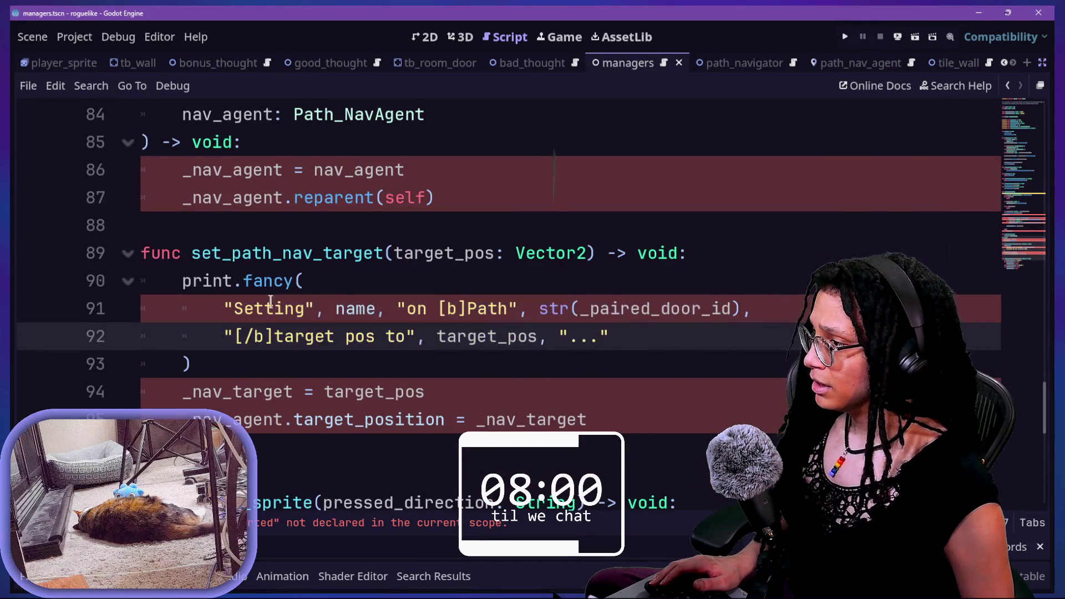
Step: Try commenting out the print.fancy block in set_path_nav_target, then undo it
{"action": "double_click", "coordinate": [534, 331]}
{"action": "left_click", "coordinate": [617, 337]}
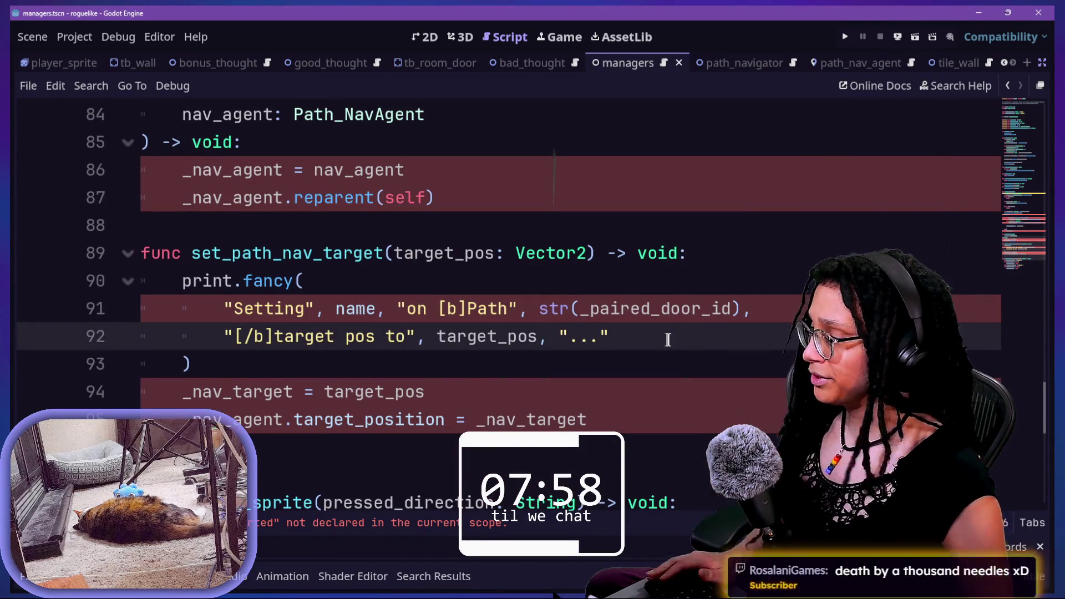
{"action": "left_click_drag", "start_coordinate": [638, 364], "coordinate": [632, 281]}
{"action": "key", "text": "ctrl+k"}
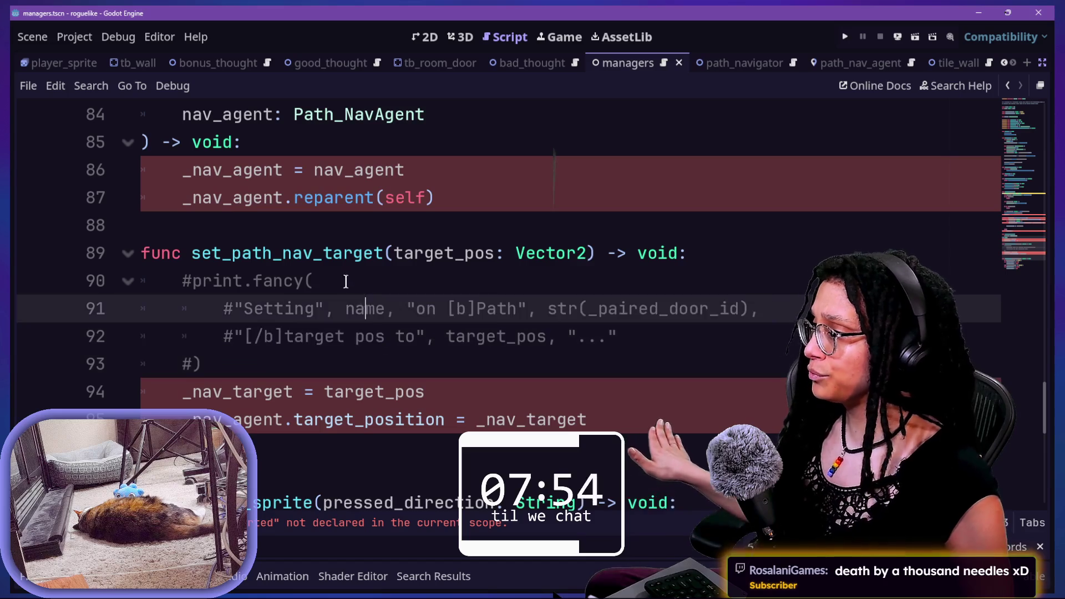
{"action": "left_click", "coordinate": [415, 336]}
{"action": "key", "text": "ctrl+z"}
Step: Rewrite the print message to "Thought", name, "is going to", target_pos, "...", dropping the door id
{"action": "left_click", "coordinate": [451, 291]}
{"action": "left_click_drag", "start_coordinate": [554, 309], "coordinate": [732, 310]}
{"action": "left_click", "coordinate": [741, 309]}
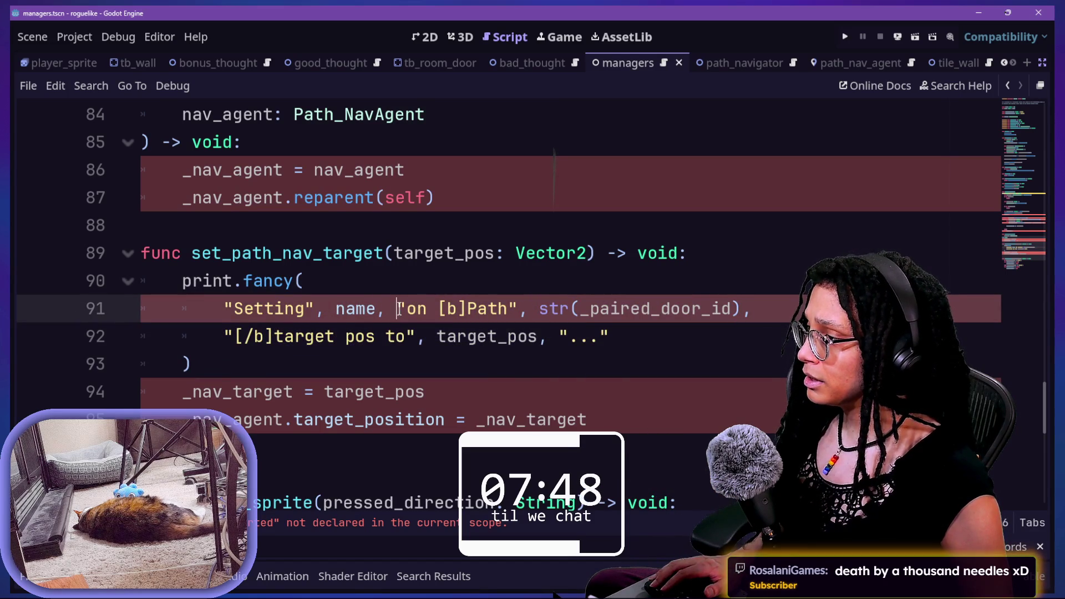
{"action": "left_click_drag", "start_coordinate": [407, 309], "coordinate": [502, 309]}
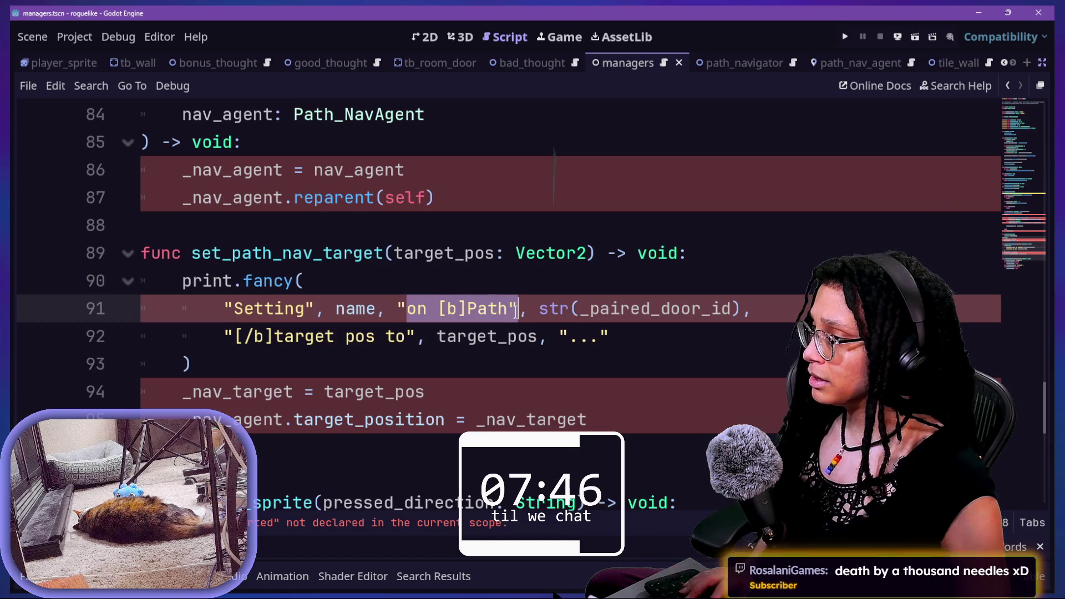
{"action": "type", "text": "to\""}
{"action": "left_click", "coordinate": [276, 309]}
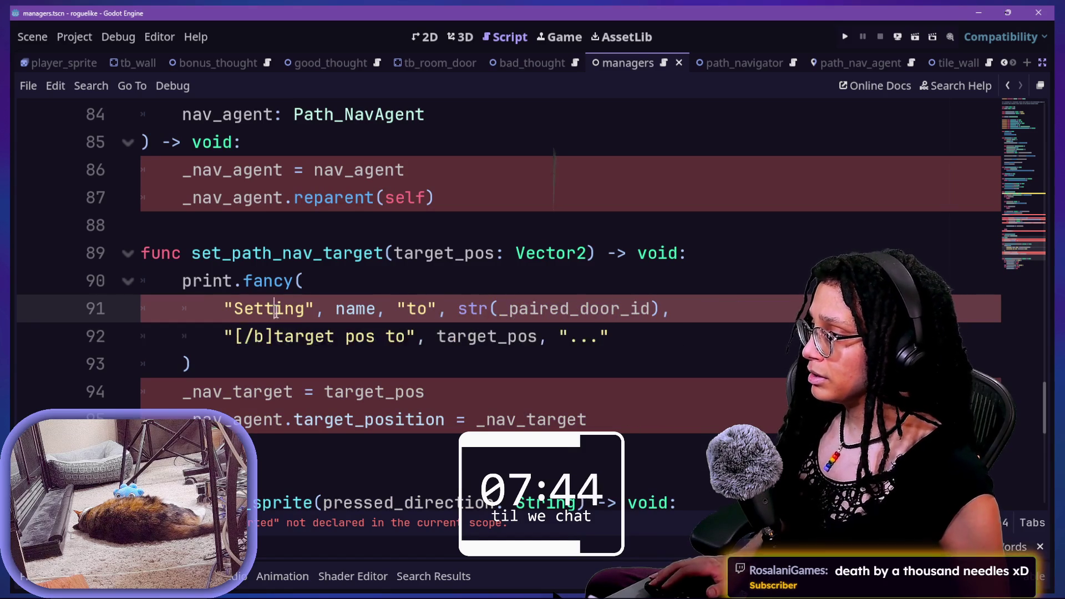
{"action": "double_click", "coordinate": [276, 310]}
{"action": "type", "text": "Thought"}
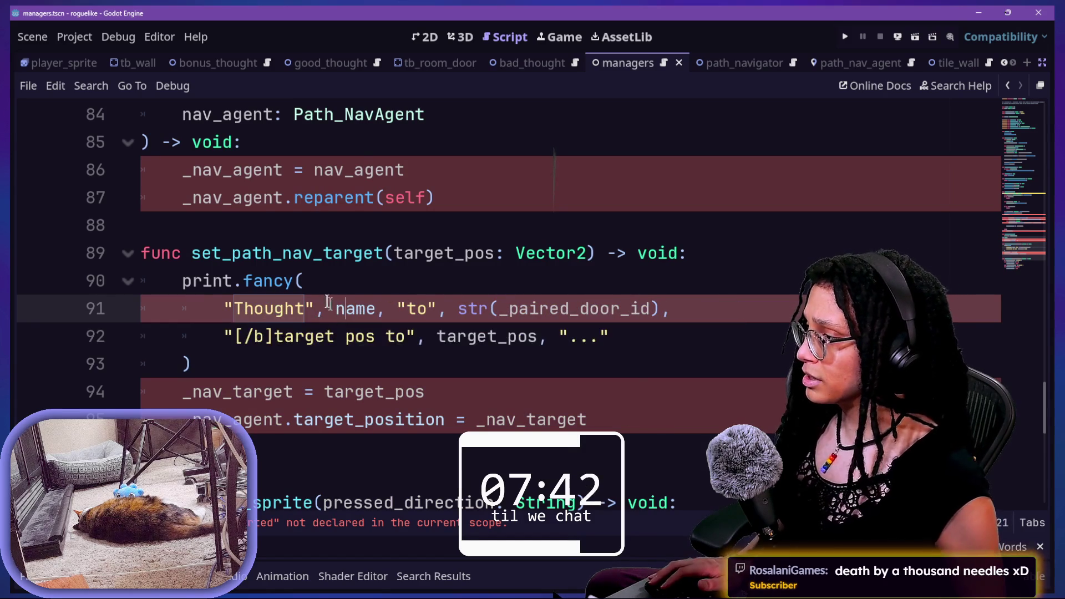
{"action": "left_click", "coordinate": [408, 309]}
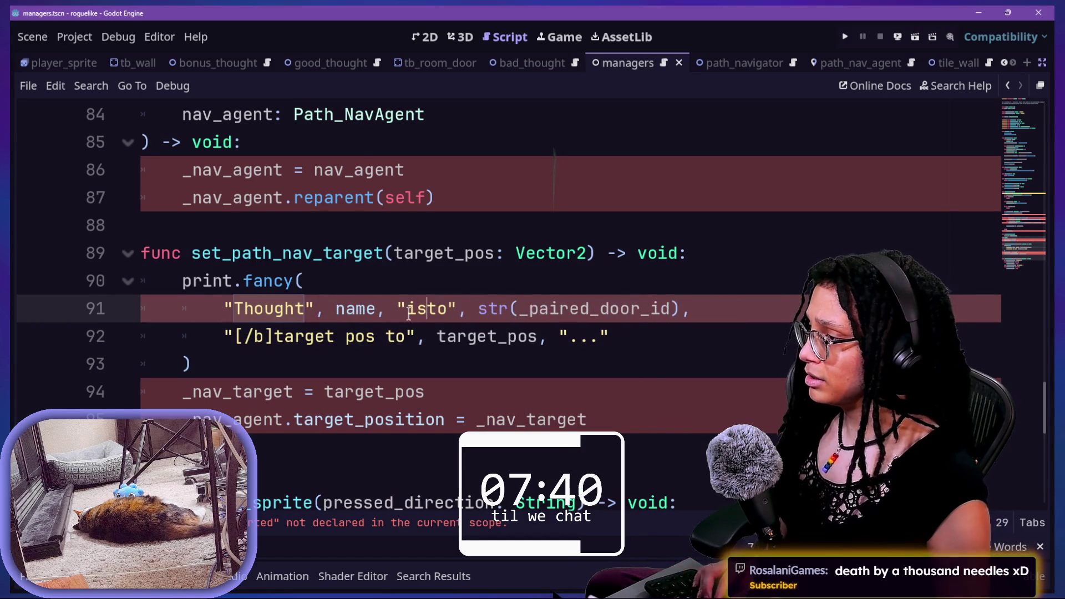
{"action": "type", "text": "is going"}
{"action": "left_click", "coordinate": [491, 276]}
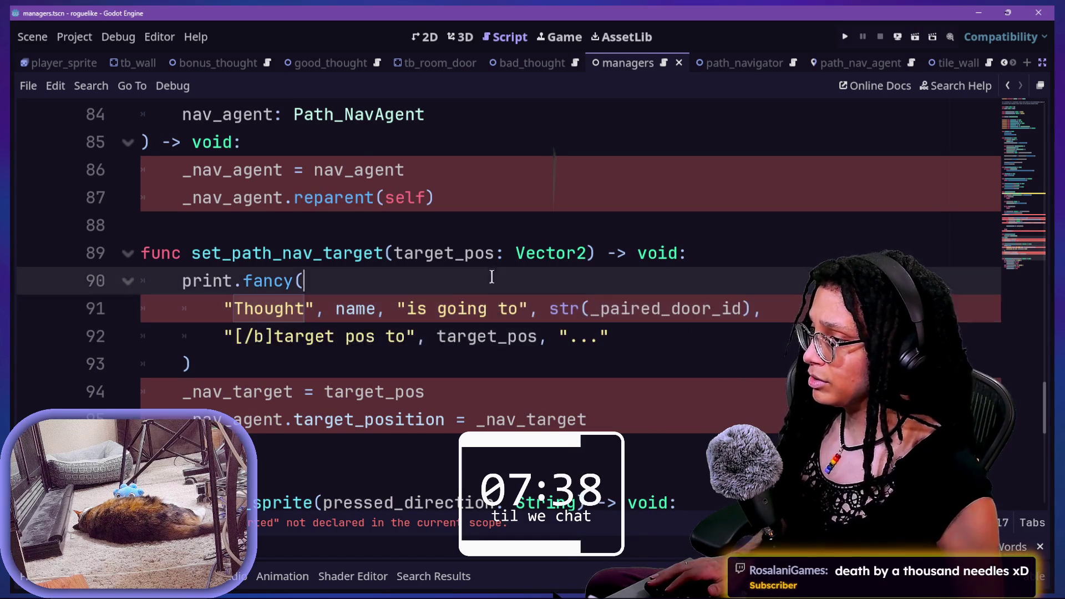
{"action": "mouse_move", "coordinate": [533, 309]}
{"action": "left_mouse_down"}
{"action": "mouse_move", "coordinate": [743, 316]}
{"action": "mouse_move", "coordinate": [339, 331]}
{"action": "mouse_move", "coordinate": [419, 339]}
{"action": "left_mouse_up"}
{"action": "key", "text": "BackSpace"}
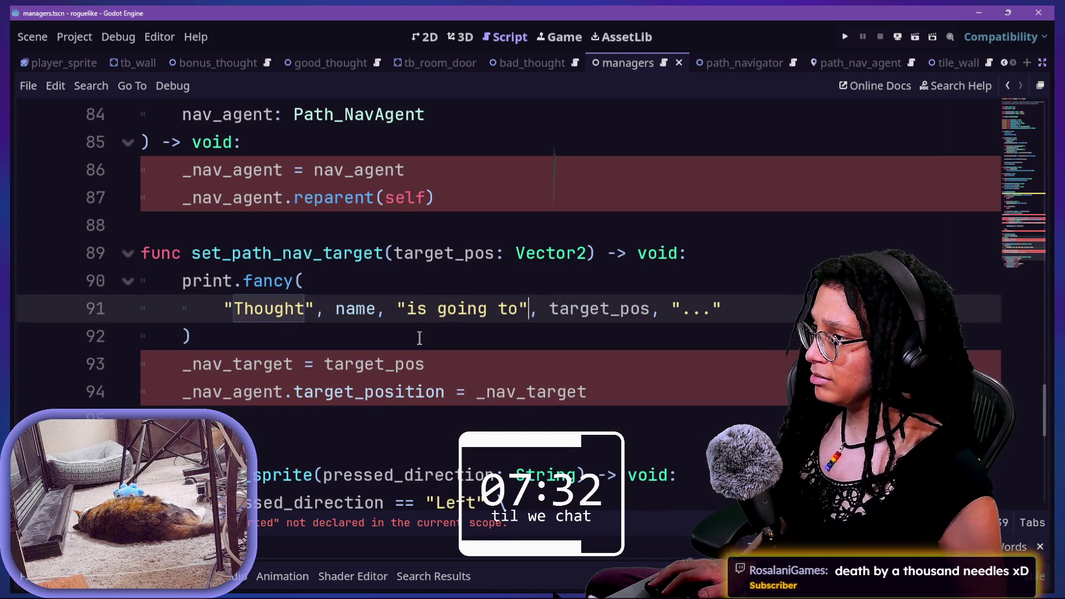
Step: Comment out the whole print.fancy call with Ctrl+K and save the script
{"action": "left_click", "coordinate": [419, 336]}
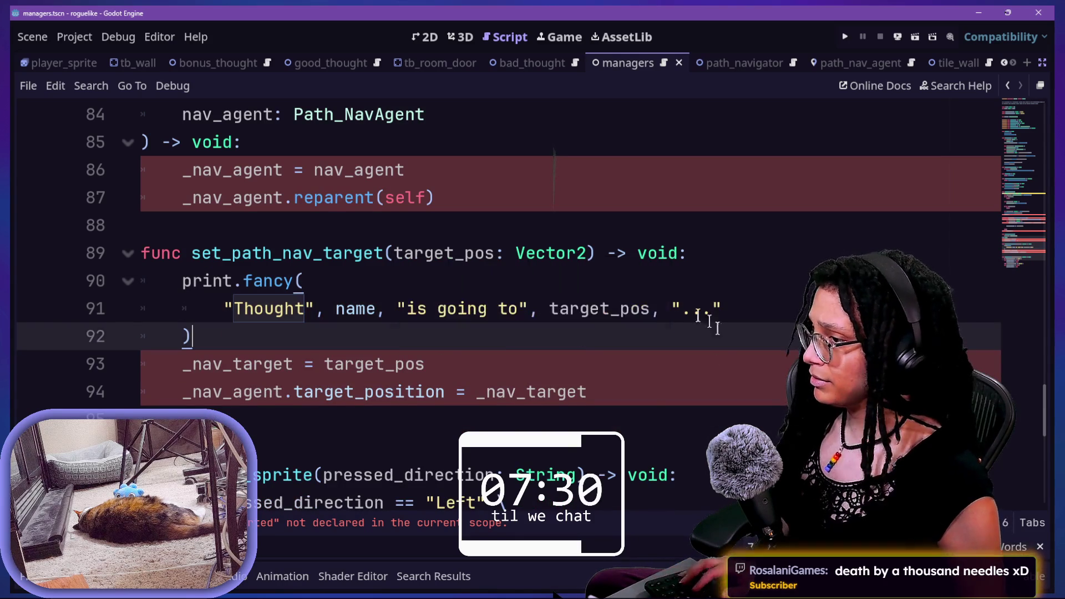
{"action": "left_click_drag", "start_coordinate": [254, 344], "coordinate": [236, 294]}
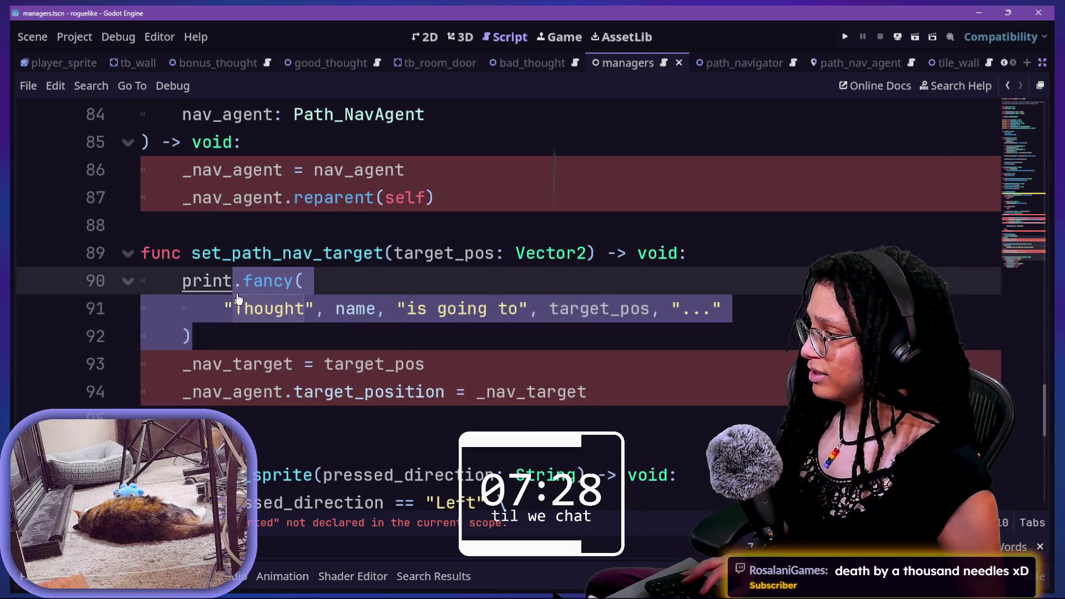
{"action": "key", "text": "ctrl+k"}
{"action": "key", "text": "ctrl+s"}
{"action": "mouse_move", "coordinate": [203, 364]}
{"action": "left_mouse_down"}
{"action": "mouse_move", "coordinate": [183, 378]}
{"action": "mouse_move", "coordinate": [295, 368]}
{"action": "left_mouse_up"}
{"action": "left_click", "coordinate": [182, 377]}
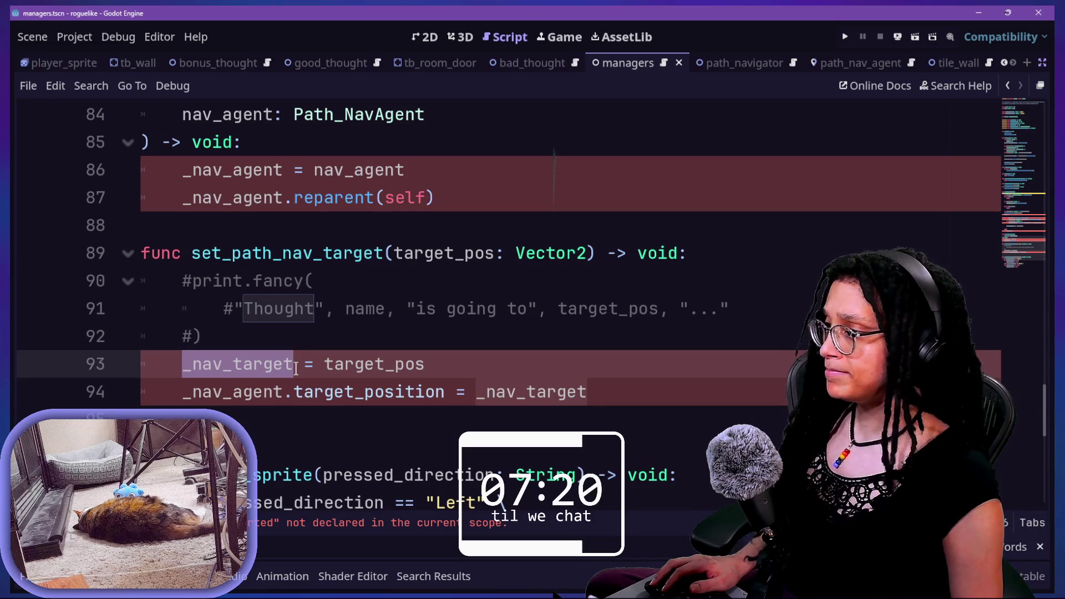
Step: Delete the _nav_target = target_pos line and its leftover empty line
{"action": "key", "text": "Delete"}
{"action": "key", "text": "Delete"}
{"action": "key", "text": "Delete"}
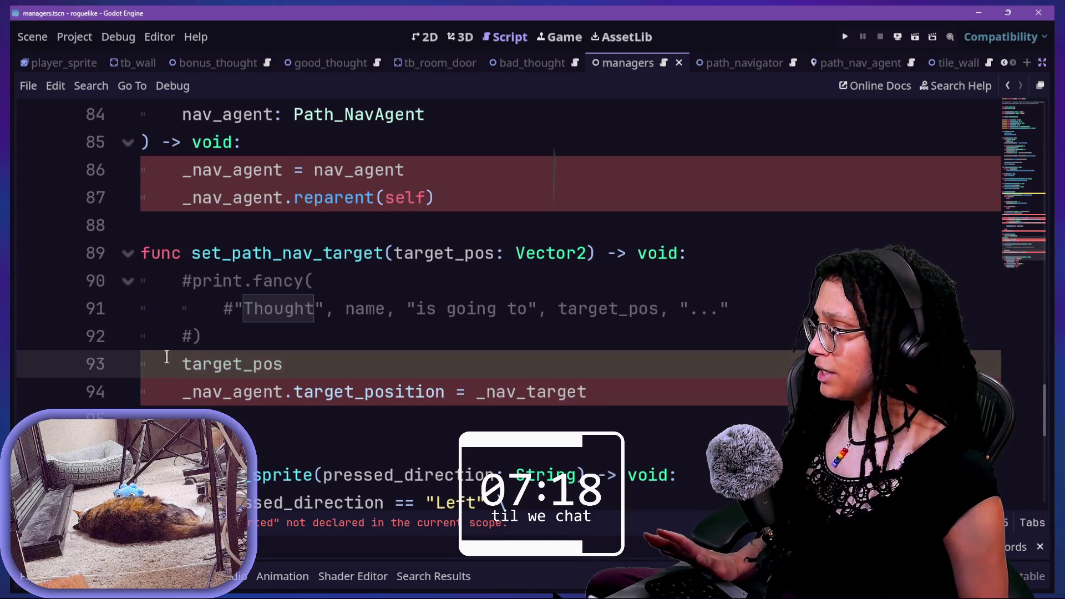
{"action": "left_click_drag", "start_coordinate": [183, 364], "coordinate": [298, 366]}
{"action": "key", "text": "Delete"}
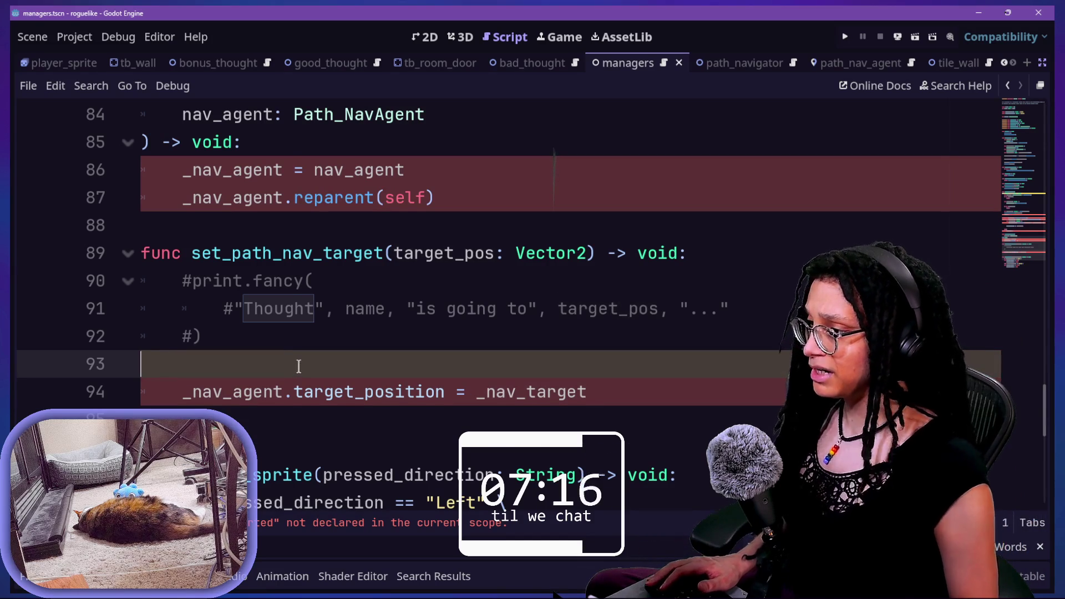
{"action": "key", "text": "BackSpace"}
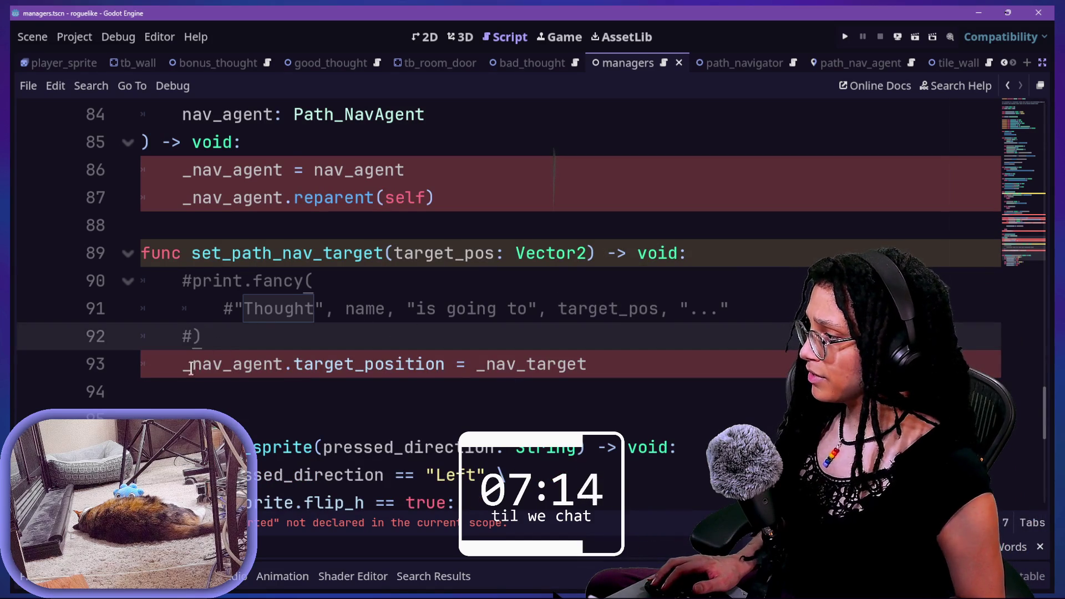
{"action": "left_click", "coordinate": [191, 366]}
Step: Review set_path_nav_agent and set_path_nav_target, then select the whole set_path_nav_agent function
{"action": "scroll", "coordinate": [254, 372], "scroll_direction": "up", "scroll_amount": 2}
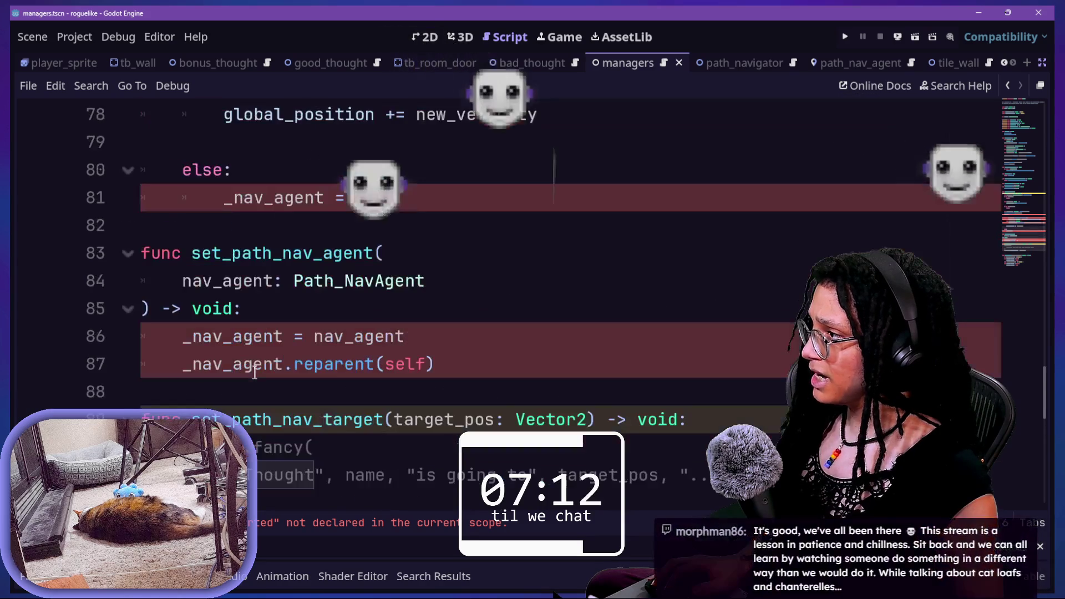
{"action": "scroll", "coordinate": [255, 373], "scroll_direction": "up", "scroll_amount": 1}
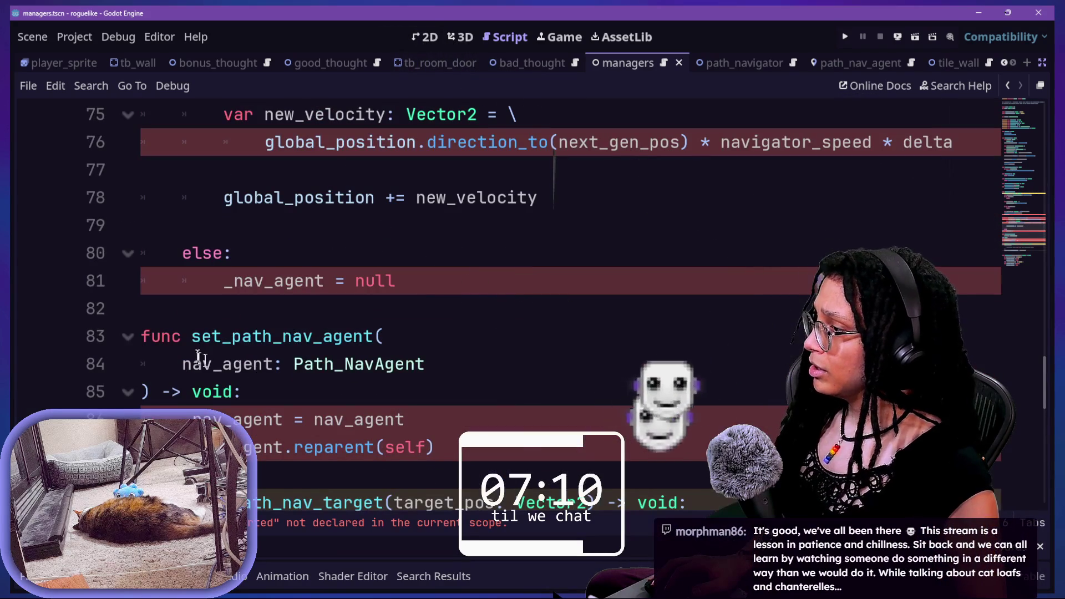
{"action": "scroll", "coordinate": [205, 361], "scroll_direction": "down", "scroll_amount": 2}
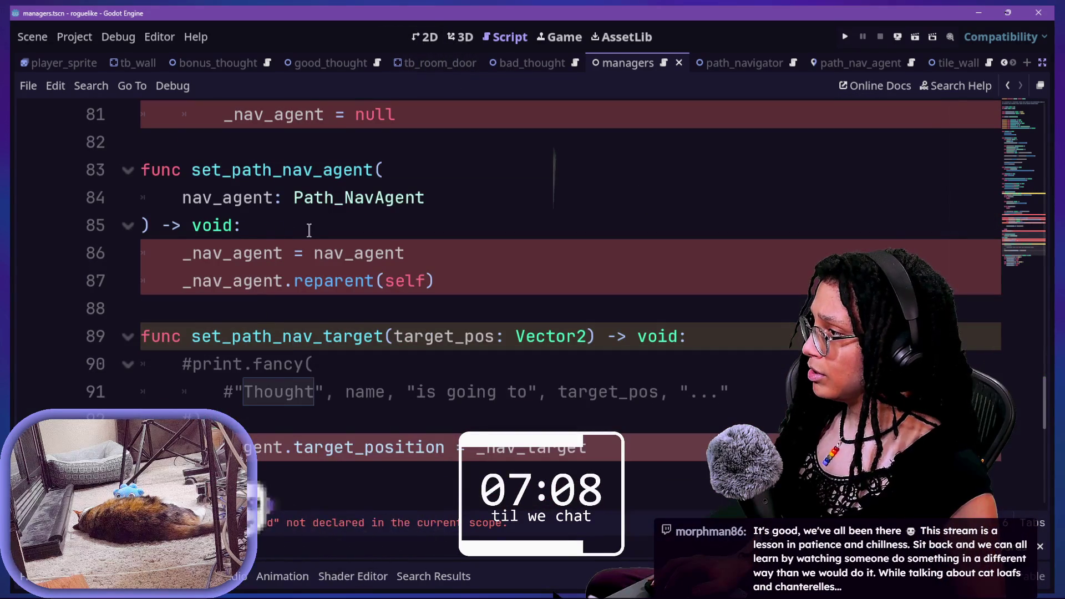
{"action": "left_click_drag", "start_coordinate": [192, 169], "coordinate": [331, 221]}
{"action": "left_click", "coordinate": [331, 221]}
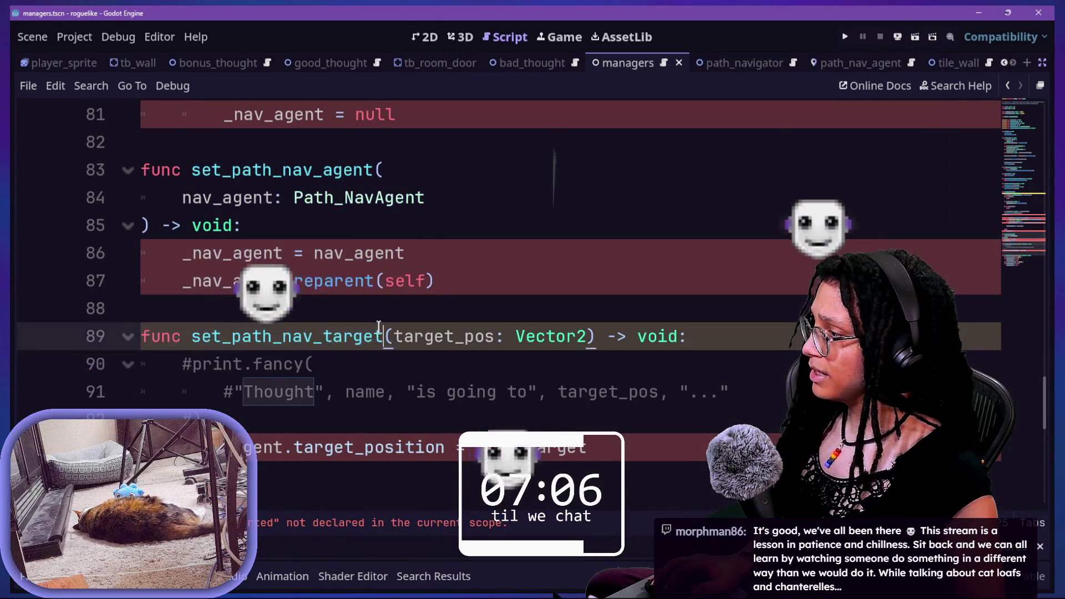
{"action": "left_click_drag", "start_coordinate": [141, 336], "coordinate": [340, 368]}
{"action": "left_click", "coordinate": [340, 368]}
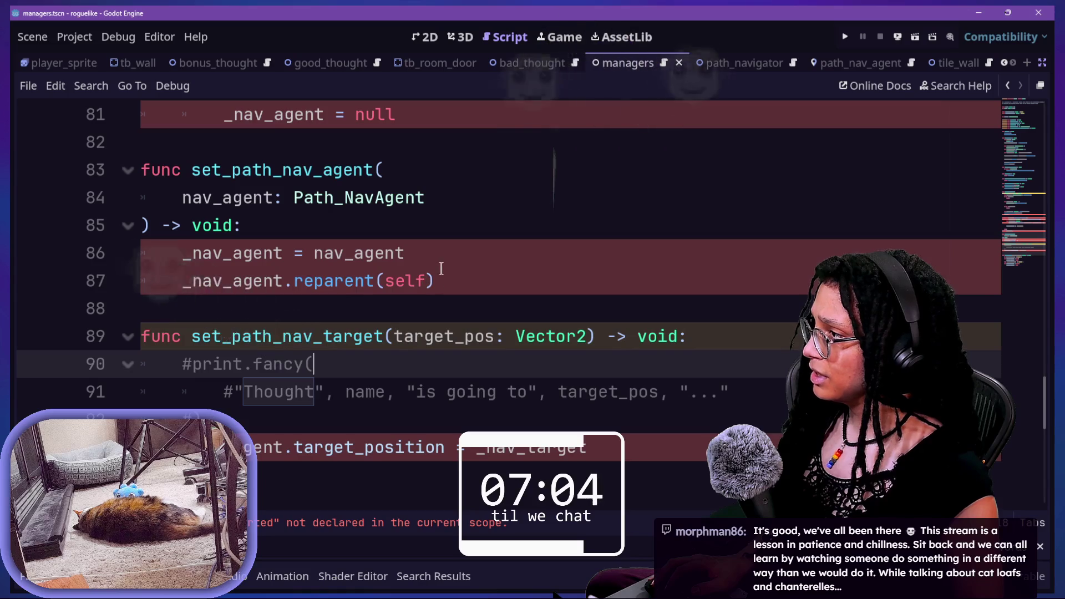
{"action": "scroll", "coordinate": [438, 274], "scroll_direction": "up", "scroll_amount": 5}
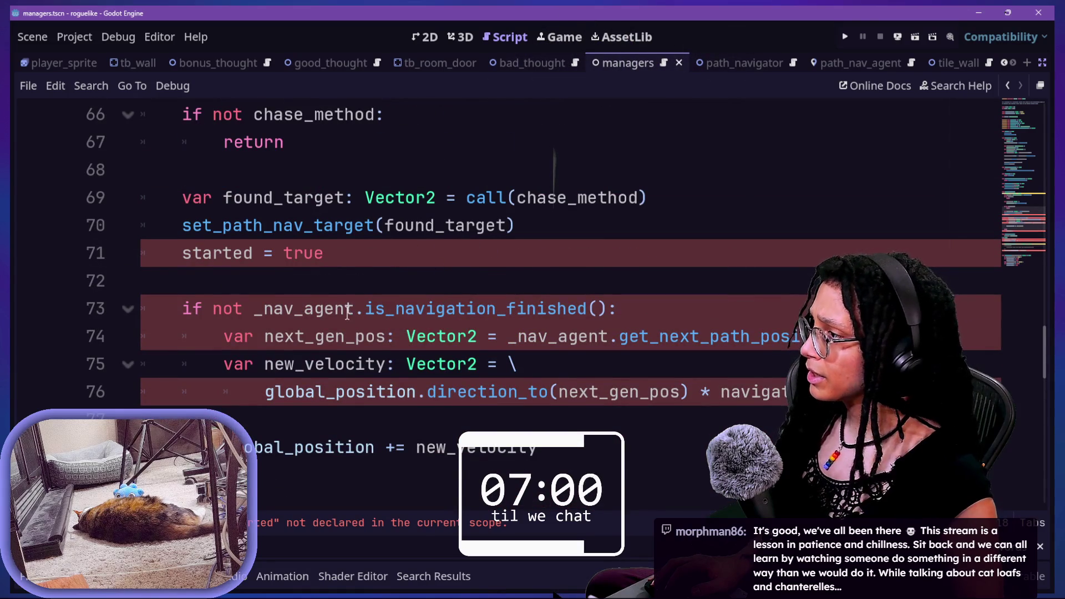
{"action": "scroll", "coordinate": [347, 314], "scroll_direction": "up", "scroll_amount": 1}
{"action": "scroll", "coordinate": [425, 320], "scroll_direction": "down", "scroll_amount": 4}
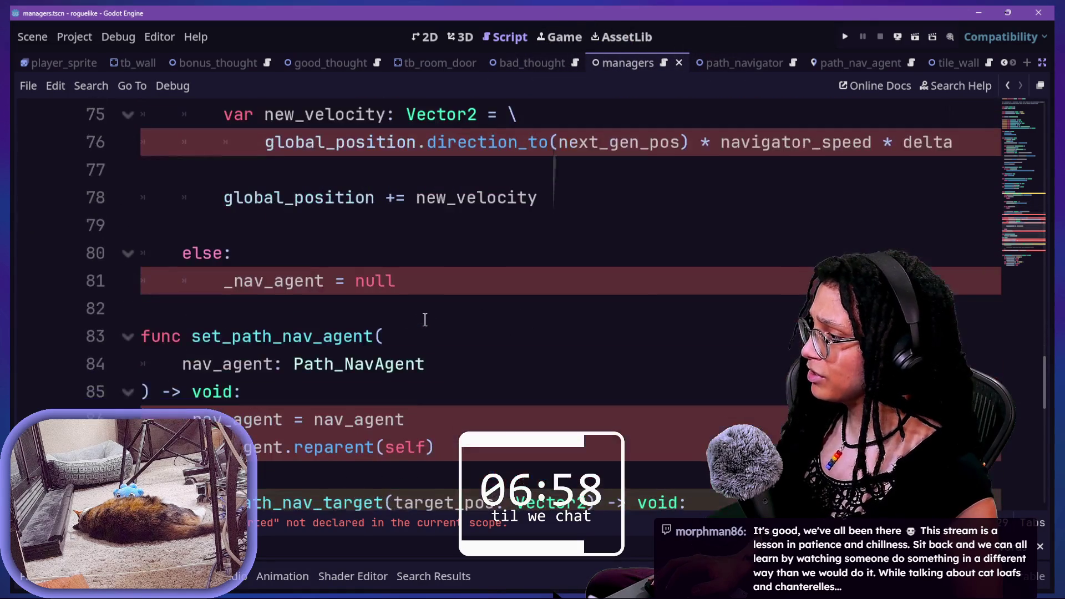
{"action": "scroll", "coordinate": [393, 343], "scroll_direction": "down", "scroll_amount": 1}
{"action": "left_click_drag", "start_coordinate": [275, 391], "coordinate": [263, 234]}
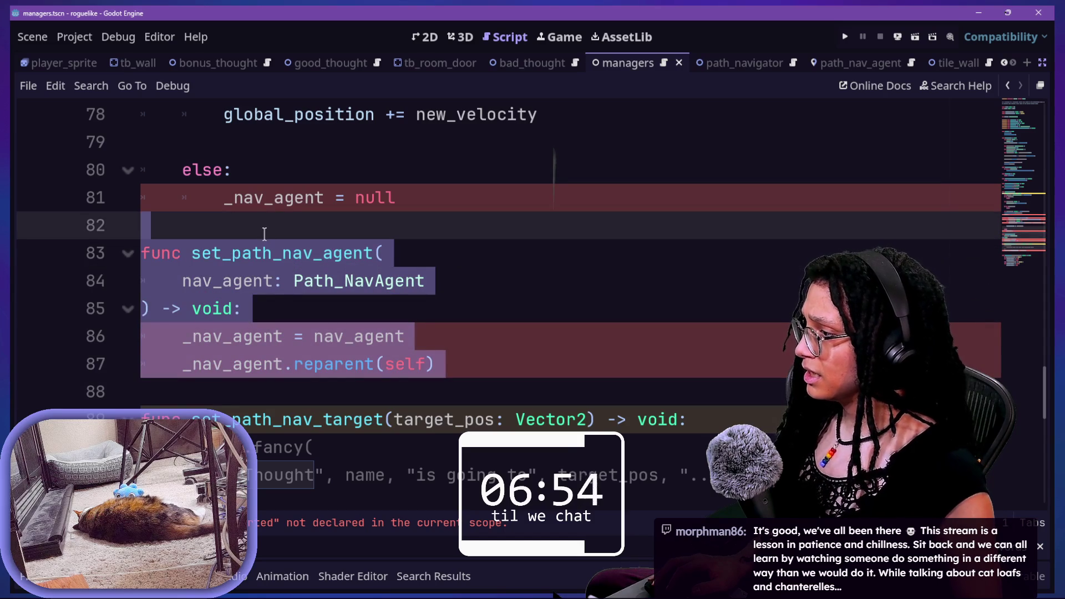
Step: Delete the set_path_nav_agent function and the 'else: _nav_agent = null' branch
{"action": "key", "text": "Delete"}
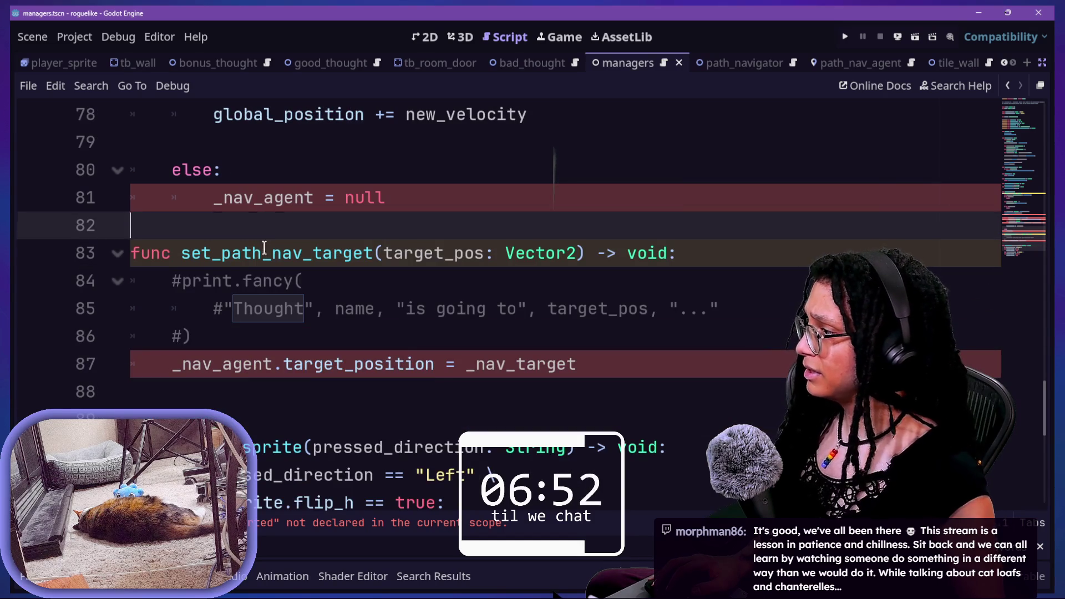
{"action": "left_click", "coordinate": [405, 308]}
{"action": "left_click_drag", "start_coordinate": [473, 204], "coordinate": [464, 176]}
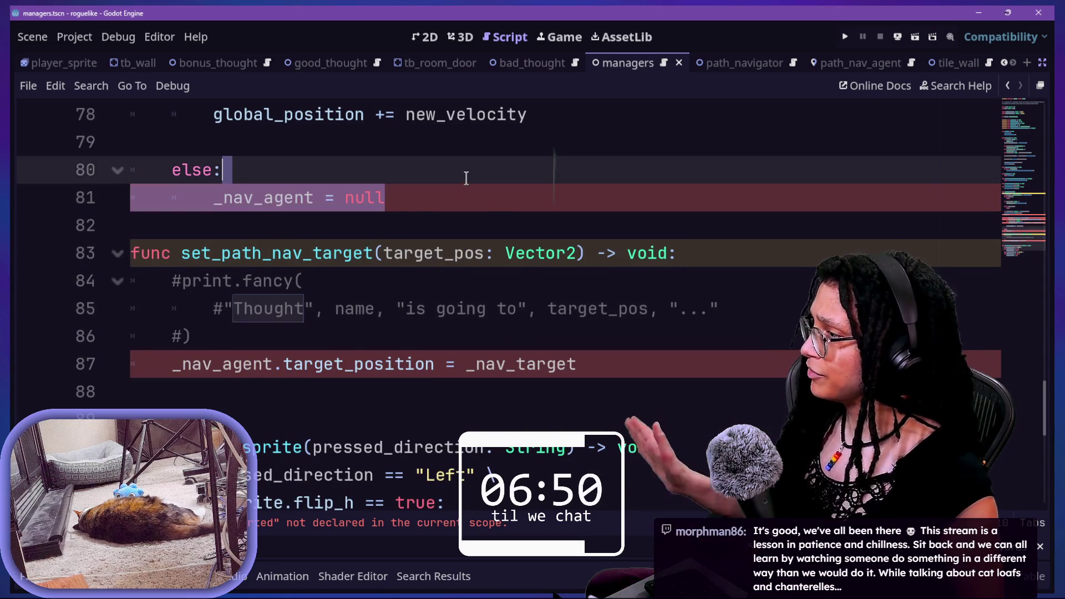
{"action": "scroll", "coordinate": [468, 178], "scroll_direction": "up", "scroll_amount": 1}
{"action": "key", "text": "BackSpace"}
{"action": "key", "text": "BackSpace"}
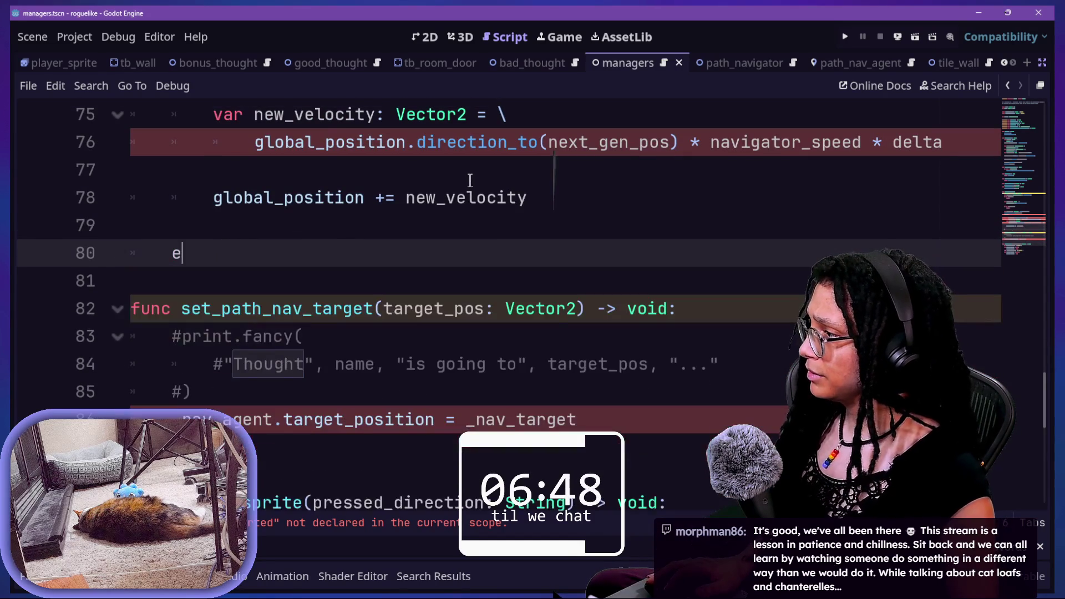
{"action": "key", "text": "BackSpace"}
{"action": "key", "text": "BackSpace"}
{"action": "key", "text": "BackSpace"}
{"action": "scroll", "coordinate": [438, 197], "scroll_direction": "down", "scroll_amount": 1}
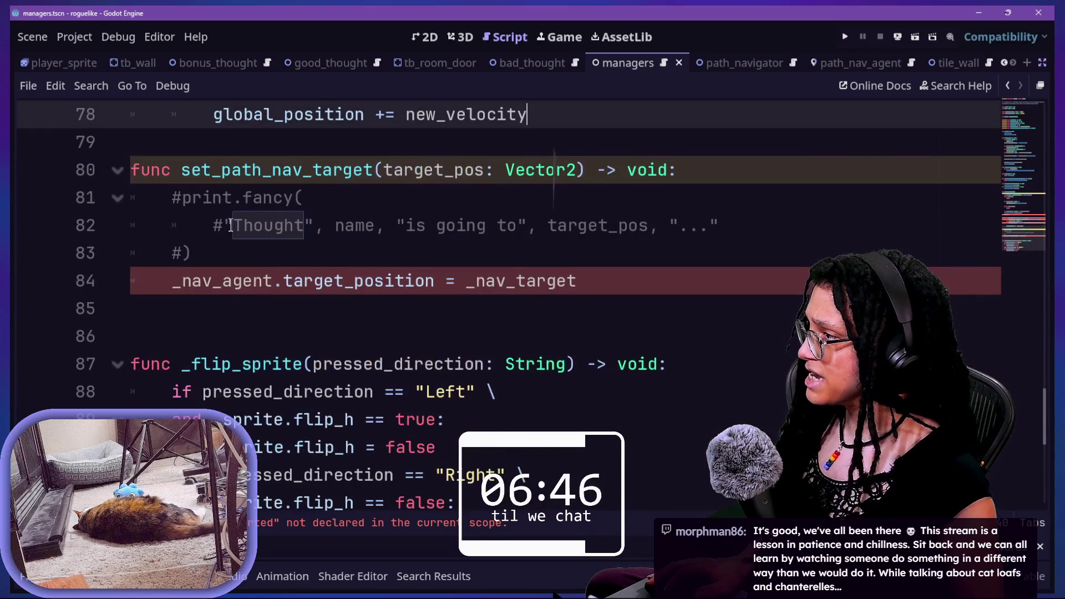
{"action": "scroll", "coordinate": [403, 171], "scroll_direction": "up", "scroll_amount": 4}
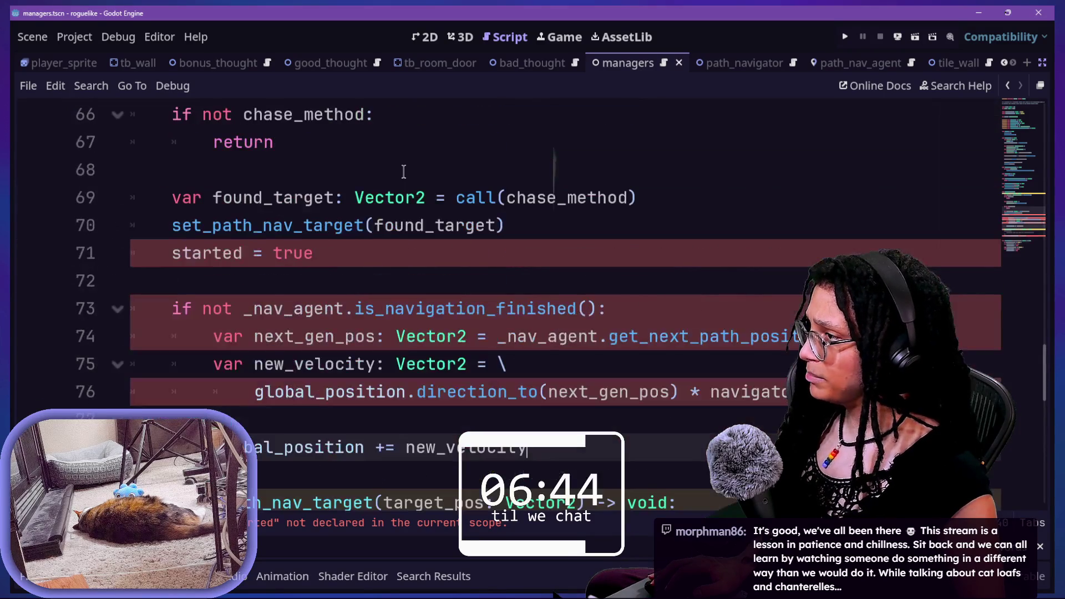
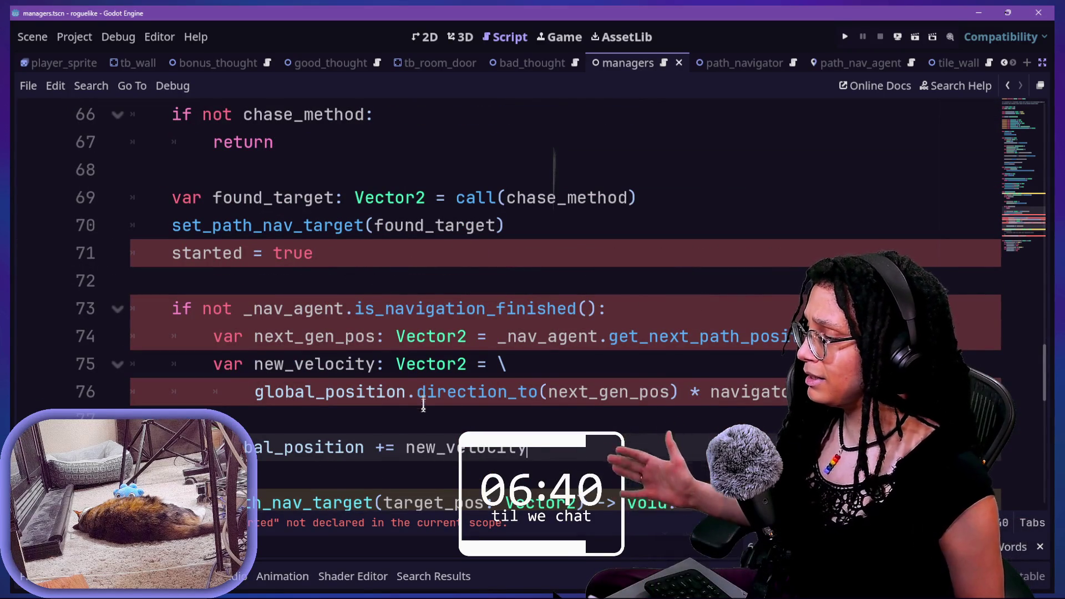
Step: Pass nav_agent as the first argument in the set_path_nav_target call on line 70
{"action": "scroll", "coordinate": [412, 380], "scroll_direction": "down", "scroll_amount": 1}
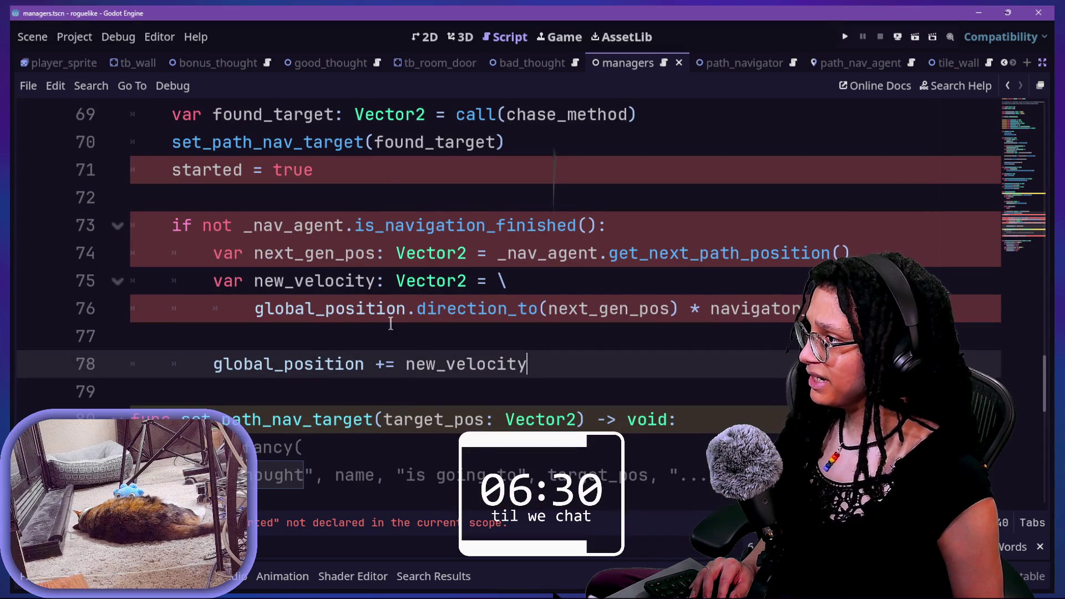
{"action": "left_click", "coordinate": [385, 145]}
{"action": "type", "text": "nav"}
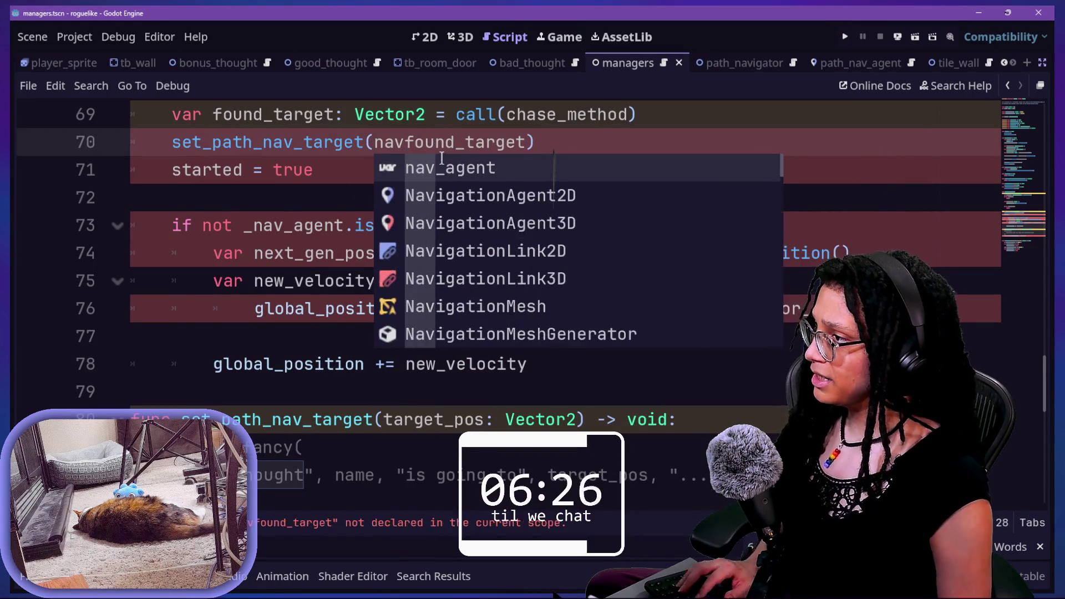
{"action": "type", "text": "_agent,"}
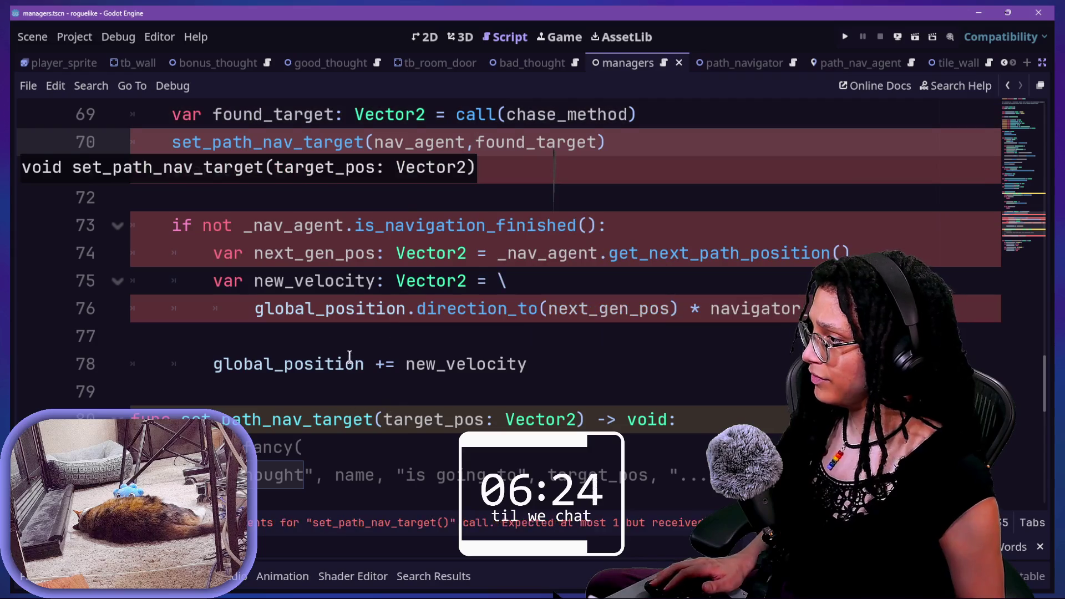
Step: Add a nav_agent: NavigationAgent2D parameter before target_pos in the set_path_nav_target signature
{"action": "left_click", "coordinate": [383, 413]}
{"action": "type", "text": "nab"}
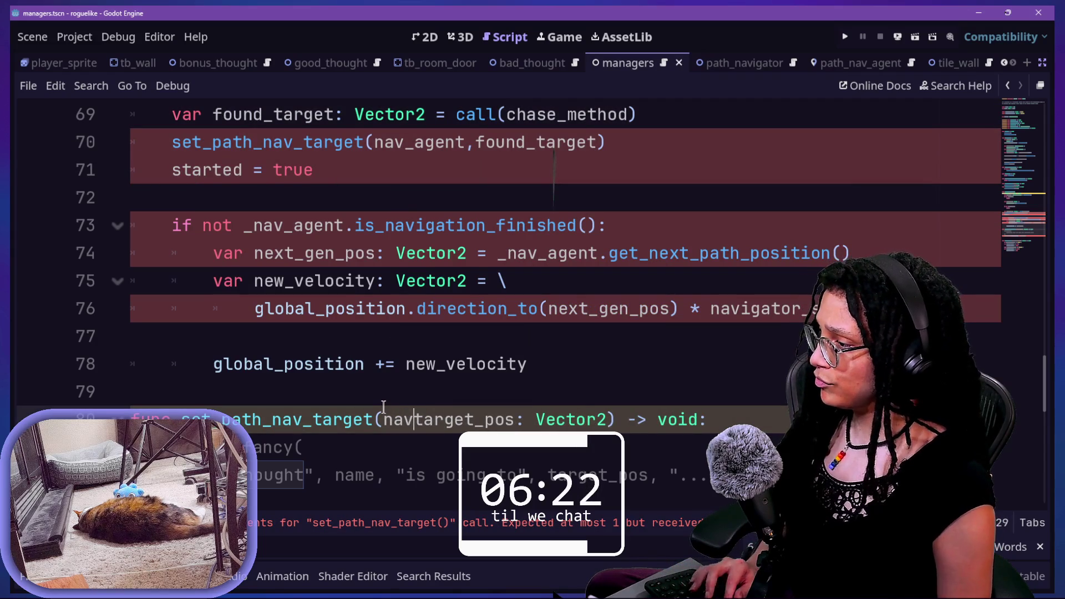
{"action": "type", "text": "_"}
{"action": "scroll", "coordinate": [429, 356], "scroll_direction": "down", "scroll_amount": 2}
{"action": "type", "text": "agent"}
{"action": "type", "text": ":"}
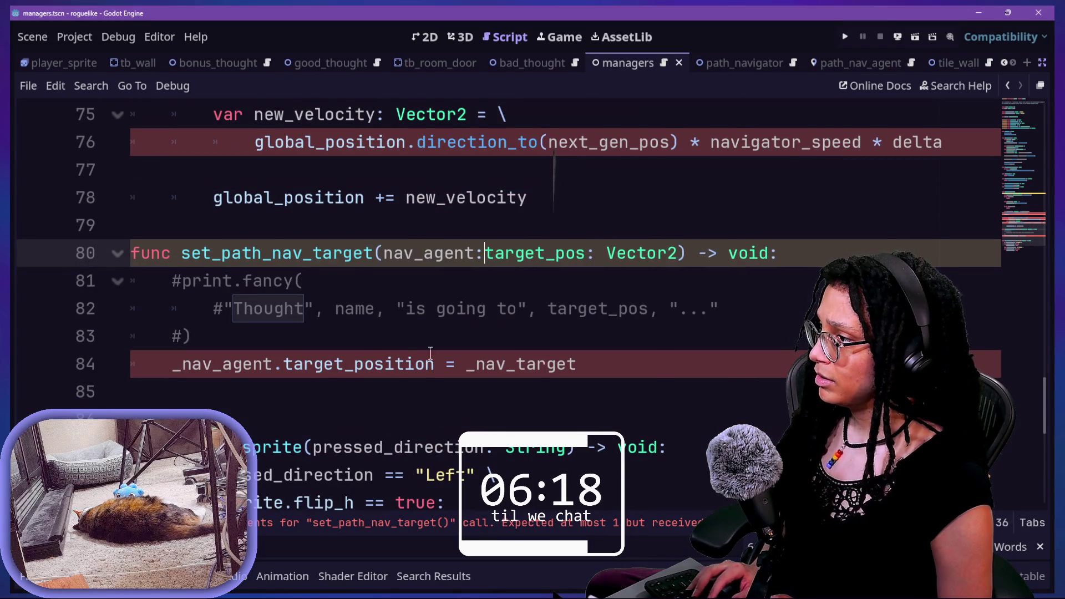
{"action": "type", "text": "NavigationAgent2D"}
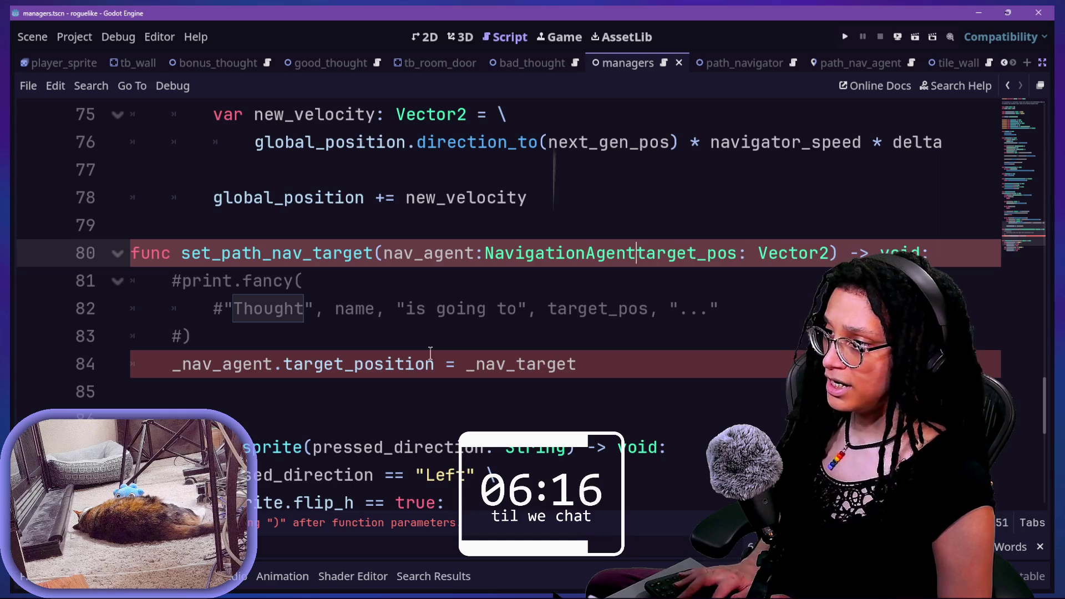
{"action": "type", "text": ","}
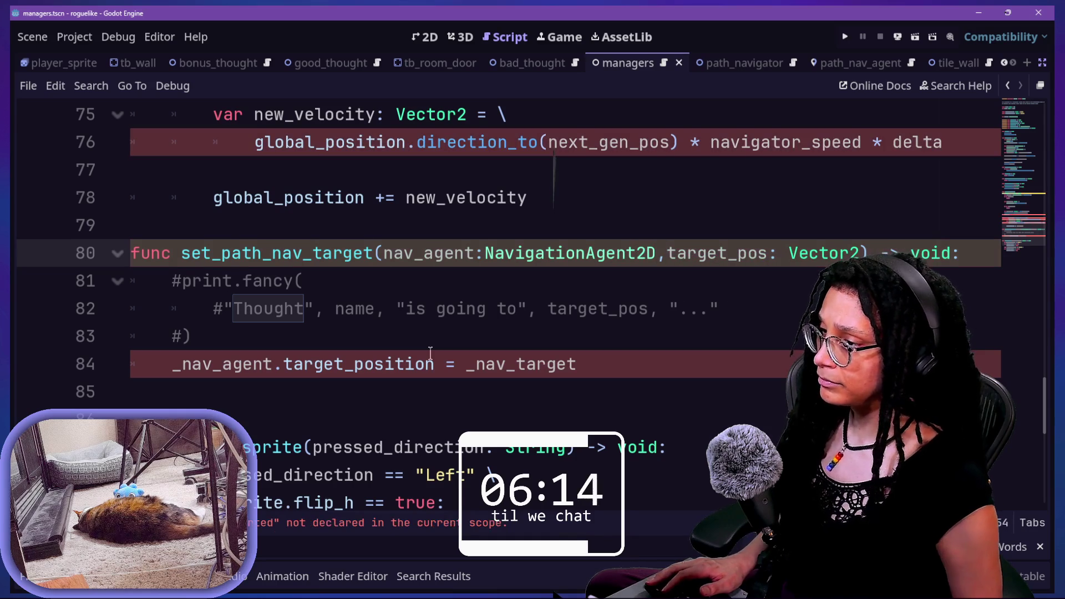
Step: Put the nav_agent and target_pos parameters each on their own line
{"action": "key", "text": "Return"}
{"action": "key", "text": "Left"}
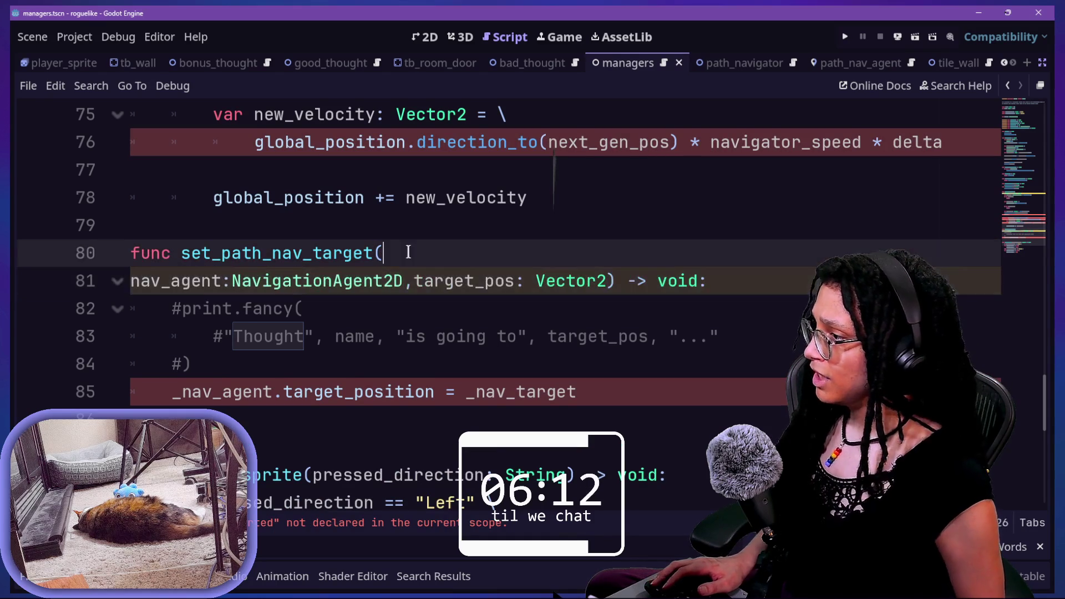
{"action": "key", "text": "Down"}
{"action": "key", "text": "Right"}
{"action": "key", "text": "Right"}
{"action": "key", "text": "Return"}
Step: Move the closing ') -> void:' onto its own line to finish the signature
{"action": "left_click", "coordinate": [434, 306]}
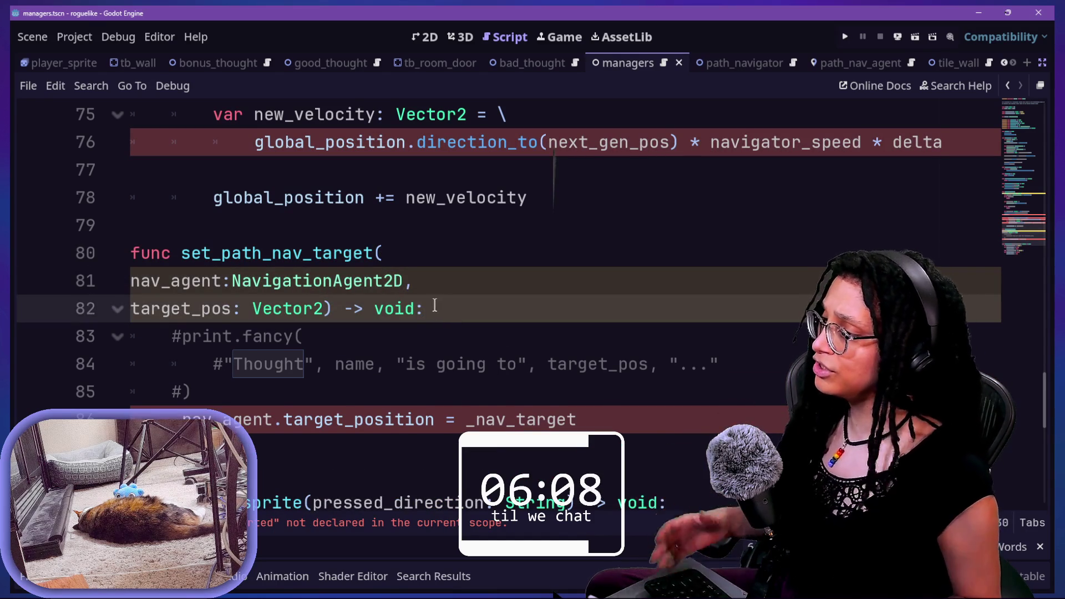
{"action": "left_click", "coordinate": [405, 294]}
{"action": "key", "text": "shift+Up"}
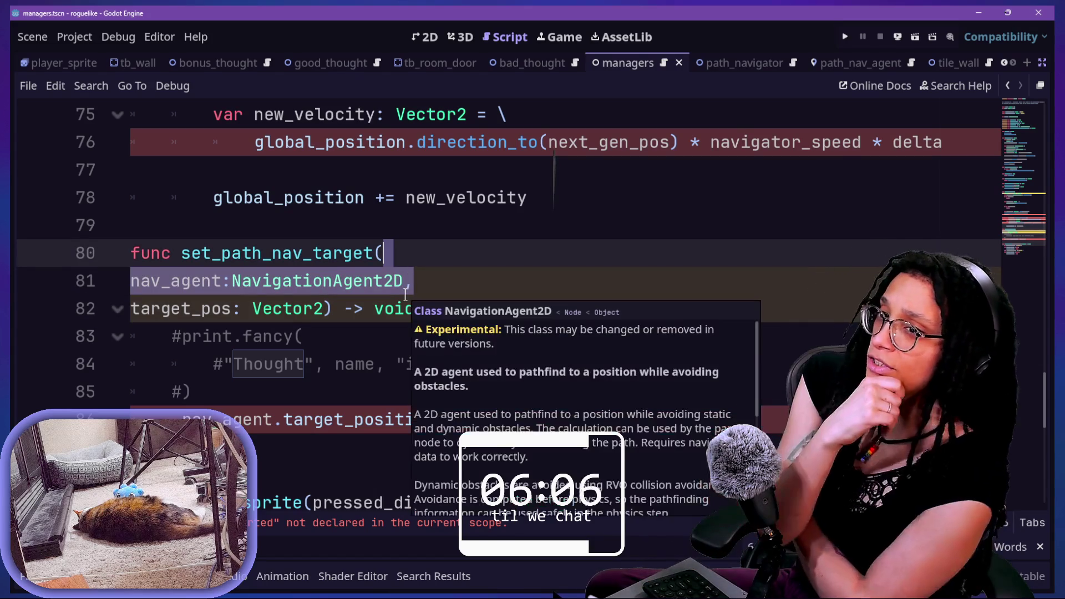
{"action": "left_click", "coordinate": [388, 199]}
{"action": "left_click", "coordinate": [446, 322]}
{"action": "left_click", "coordinate": [446, 317]}
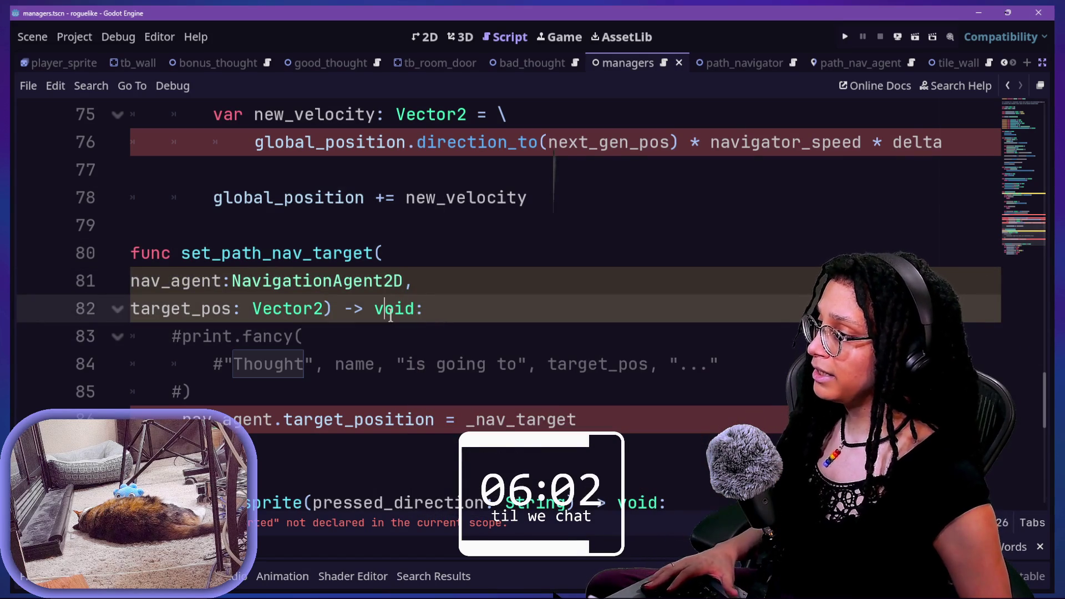
{"action": "key", "text": "Return"}
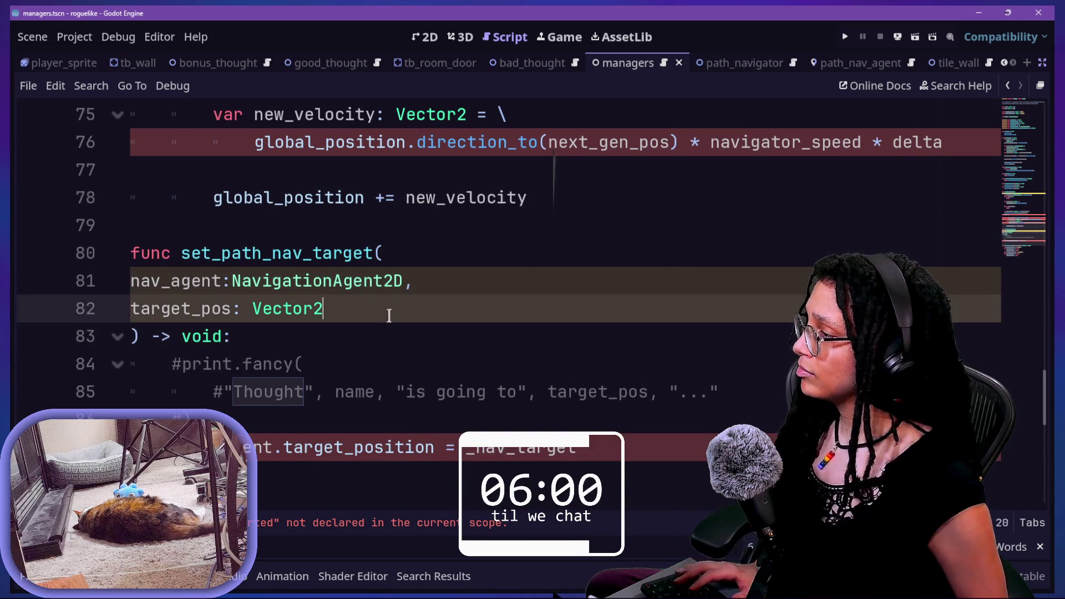
Step: Inspect the commented print line and move into the function body
{"action": "key", "text": "Up"}
{"action": "key", "text": "Up"}
{"action": "key", "text": "Up"}
{"action": "key", "text": "Down"}
{"action": "key", "text": "Down"}
{"action": "key", "text": "Down"}
{"action": "key", "text": "Up"}
{"action": "key", "text": "Up"}
{"action": "key", "text": "Up"}
{"action": "key", "text": "Up"}
{"action": "key", "text": "Down"}
{"action": "key", "text": "Down"}
{"action": "key", "text": "Down"}
{"action": "key", "text": "Down"}
{"action": "key", "text": "Down"}
{"action": "double_click", "coordinate": [206, 363]}
{"action": "left_click", "coordinate": [225, 407]}
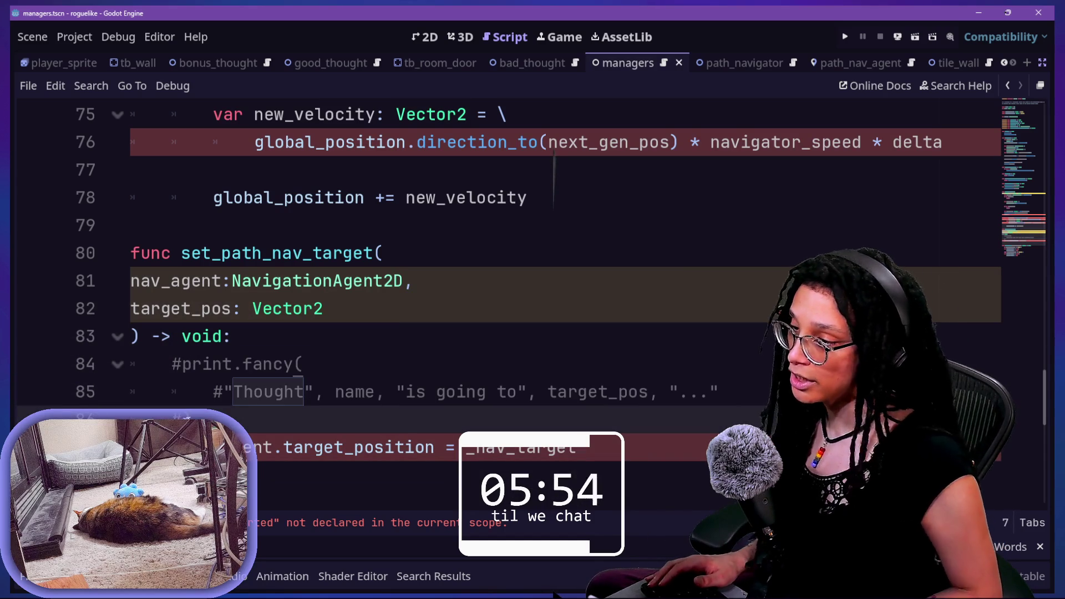
{"action": "scroll", "coordinate": [403, 429], "scroll_direction": "down", "scroll_amount": 1}
Step: Change the body line to nav_agent.target_position = target_pos, replacing _nav_agent and _nav_target
{"action": "left_click", "coordinate": [413, 391]}
{"action": "left_click", "coordinate": [354, 249]}
{"action": "left_click", "coordinate": [241, 199]}
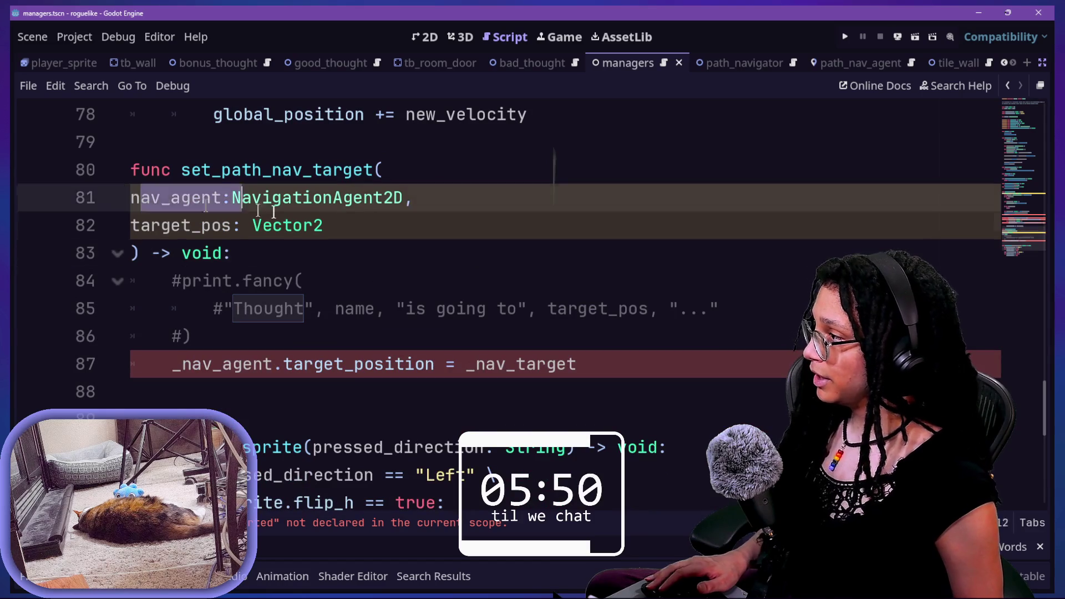
{"action": "key", "text": "Down"}
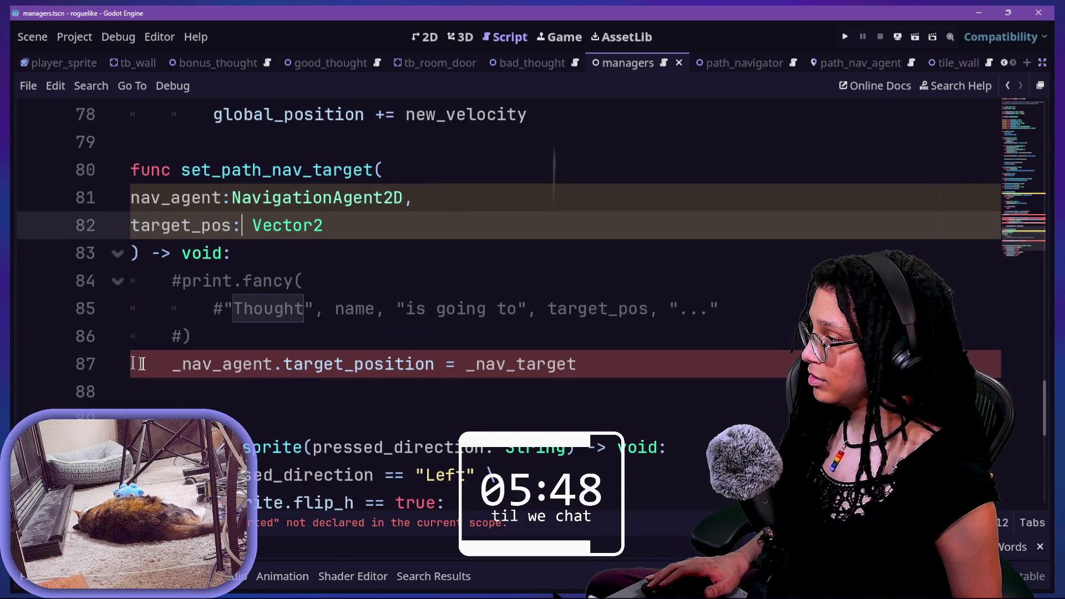
{"action": "left_click", "coordinate": [171, 363]}
{"action": "key", "text": "Delete"}
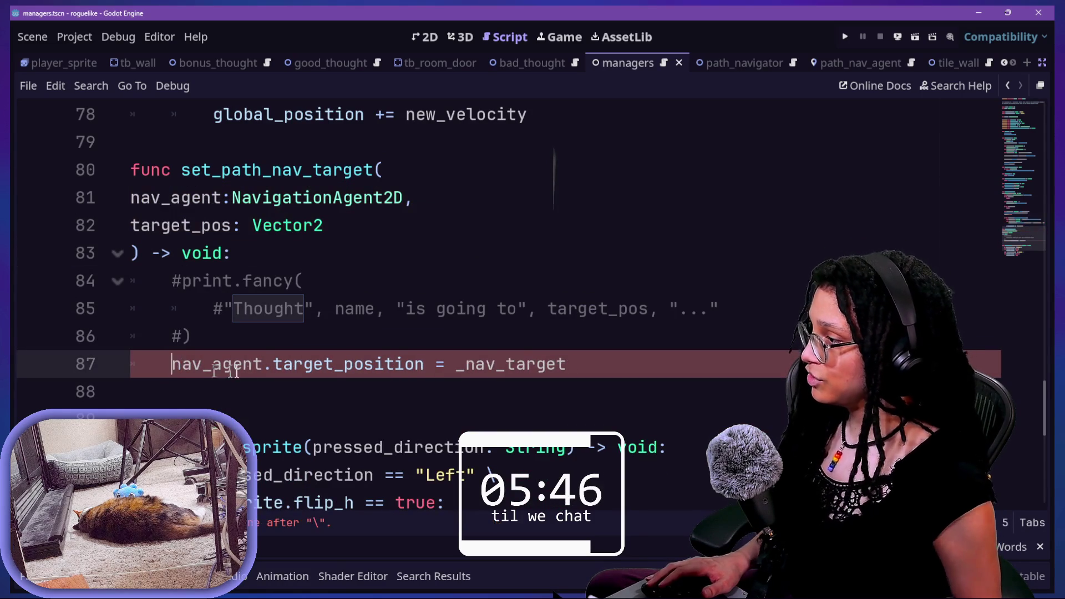
{"action": "left_click_drag", "start_coordinate": [454, 364], "coordinate": [630, 370]}
{"action": "key", "text": "BackSpace"}
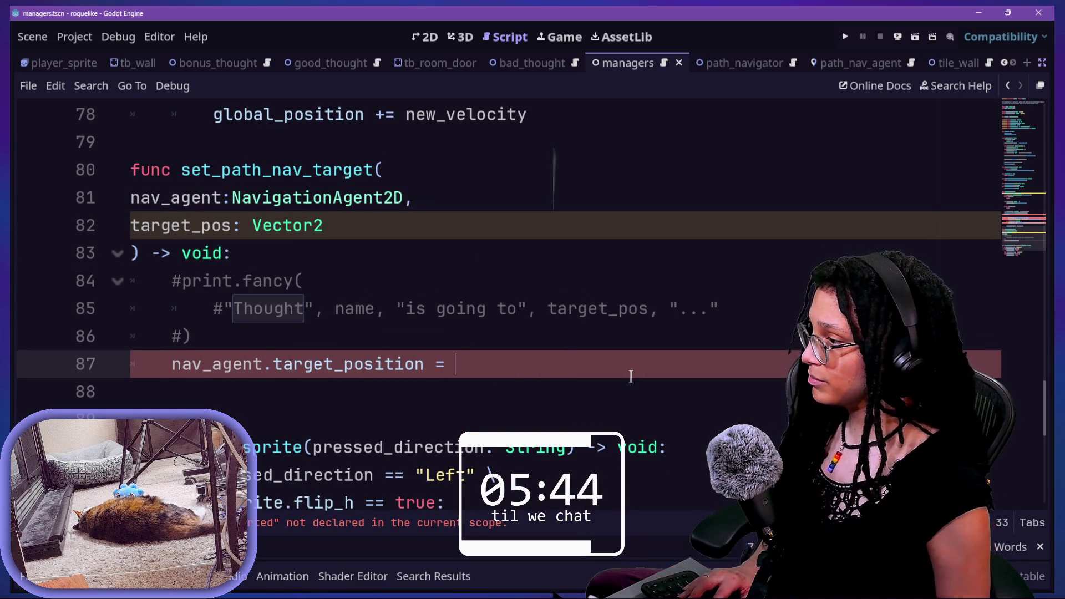
{"action": "type", "text": "target_[p"}
{"action": "key", "text": "Escape"}
{"action": "key", "text": "BackSpace"}
{"action": "type", "text": "pos"}
Step: Save the script and delete the blank line after set_path_nav_target
{"action": "key", "text": "ctrl+s"}
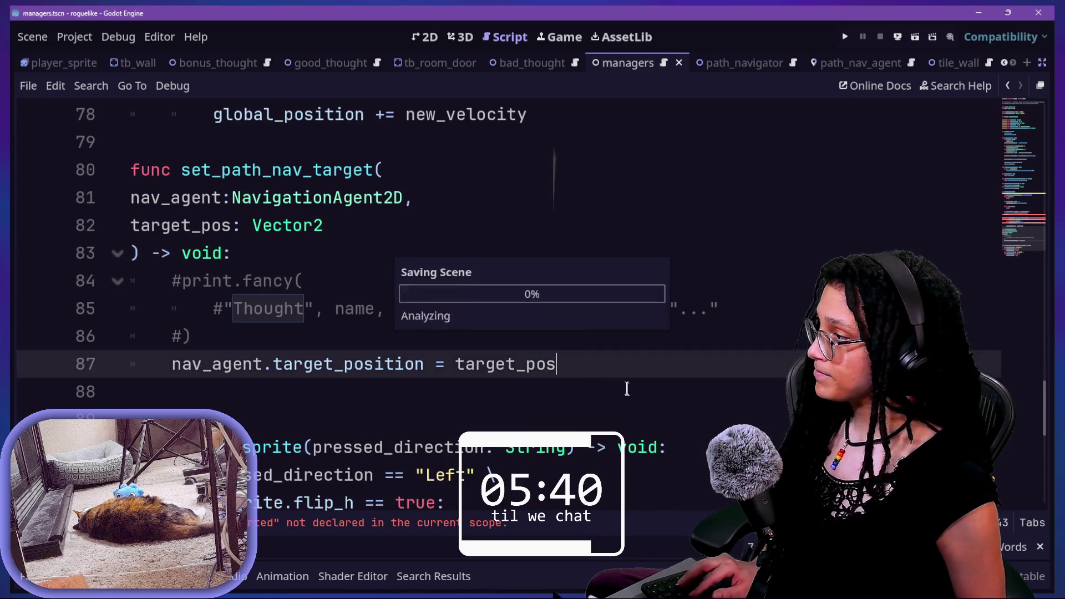
{"action": "left_click", "coordinate": [336, 400]}
{"action": "key", "text": "BackSpace"}
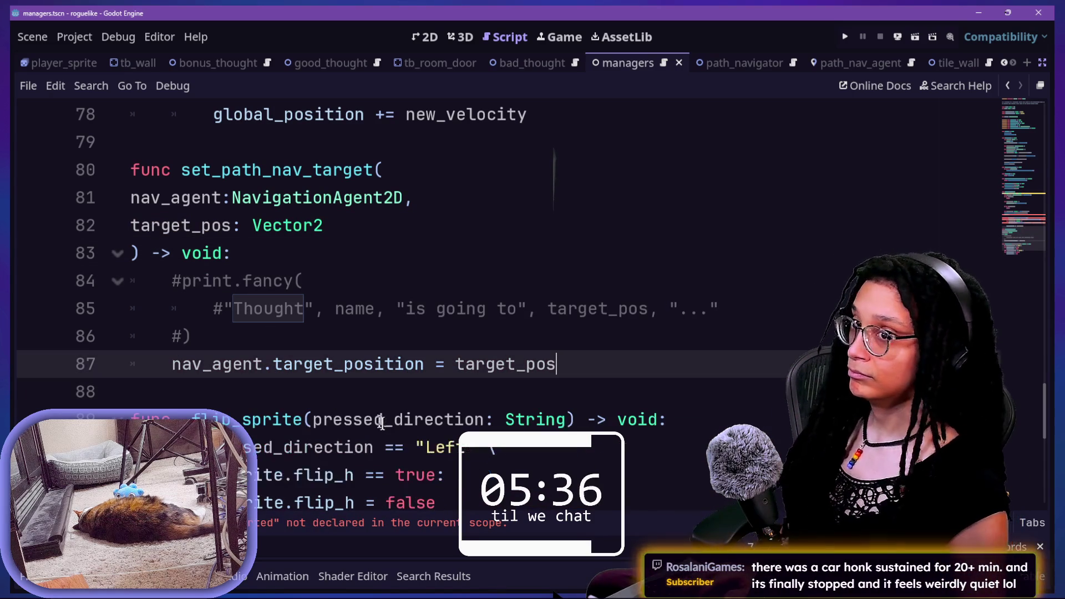
{"action": "left_click", "coordinate": [437, 475]}
{"action": "key", "text": "Down"}
{"action": "key", "text": "Down"}
{"action": "key", "text": "Down"}
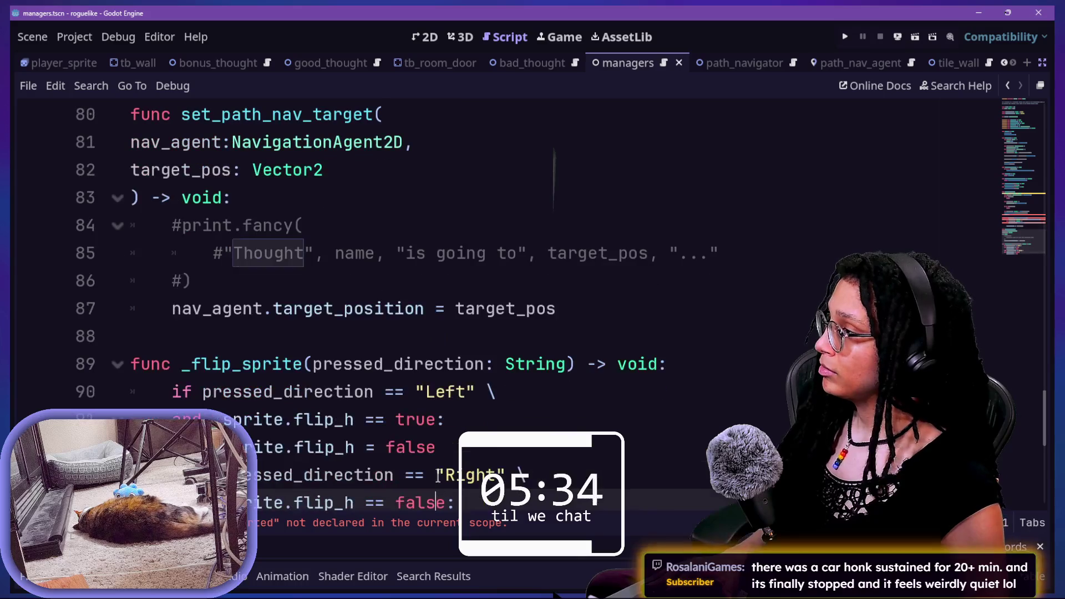
{"action": "scroll", "coordinate": [536, 314], "scroll_direction": "up", "scroll_amount": 6}
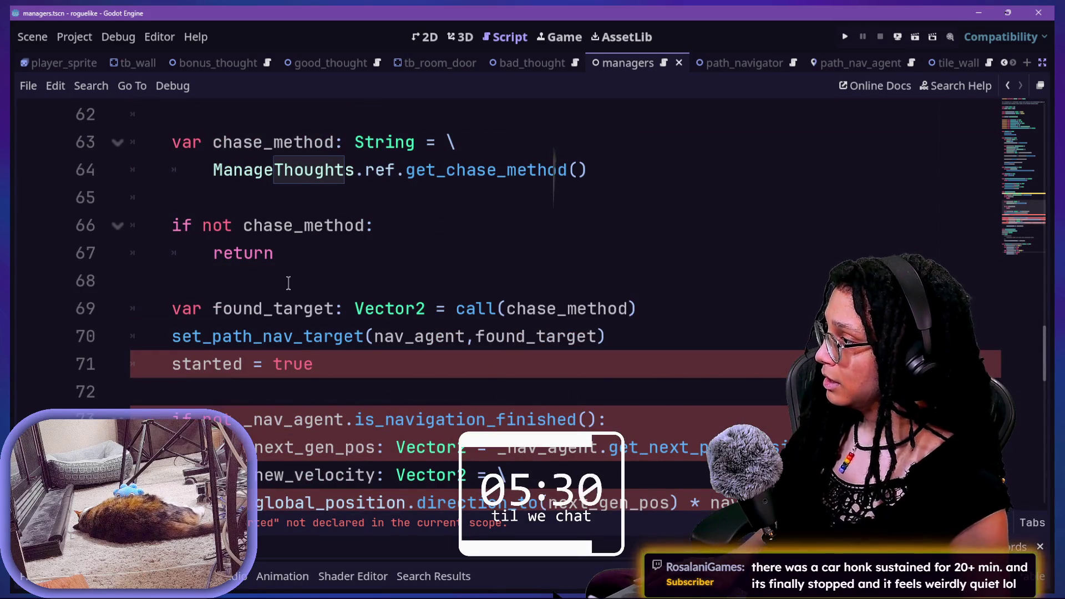
Step: Delete the started = true line and drop the underscore from _nav_agent on line 72
{"action": "left_click_drag", "start_coordinate": [392, 374], "coordinate": [694, 338]}
{"action": "key", "text": "BackSpace"}
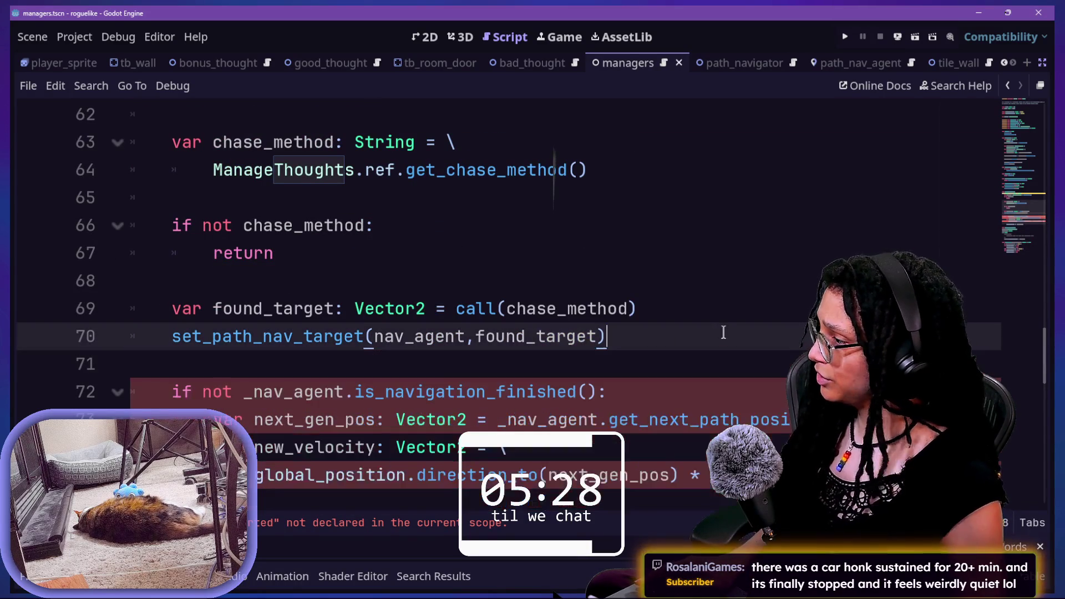
{"action": "scroll", "coordinate": [442, 352], "scroll_direction": "down", "scroll_amount": 2}
{"action": "left_click_drag", "start_coordinate": [163, 179], "coordinate": [568, 177]}
{"action": "left_click", "coordinate": [566, 173]}
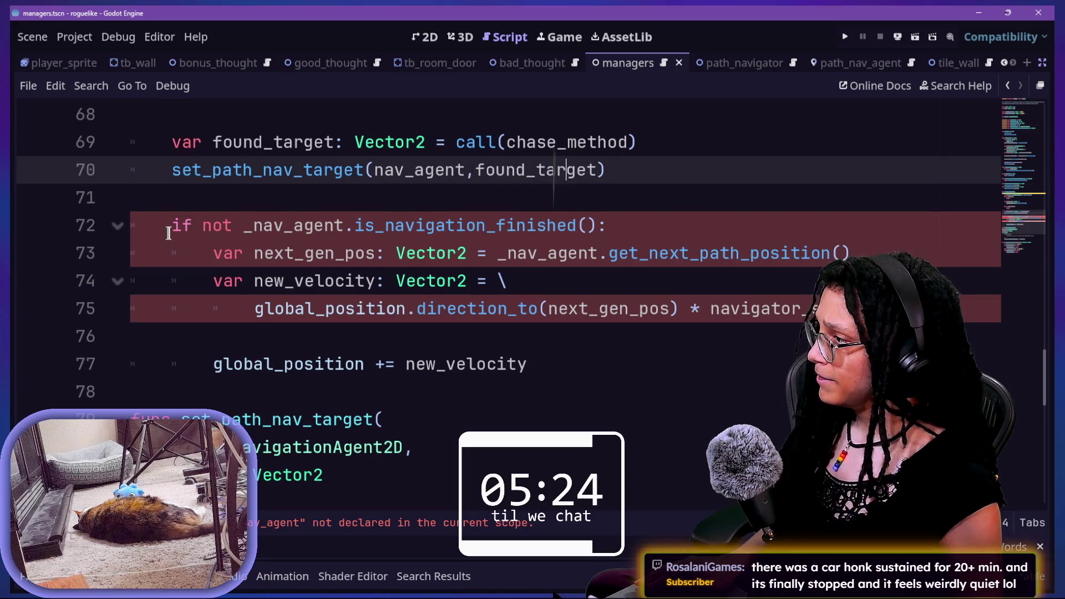
{"action": "left_click", "coordinate": [242, 228]}
{"action": "key", "text": "Delete"}
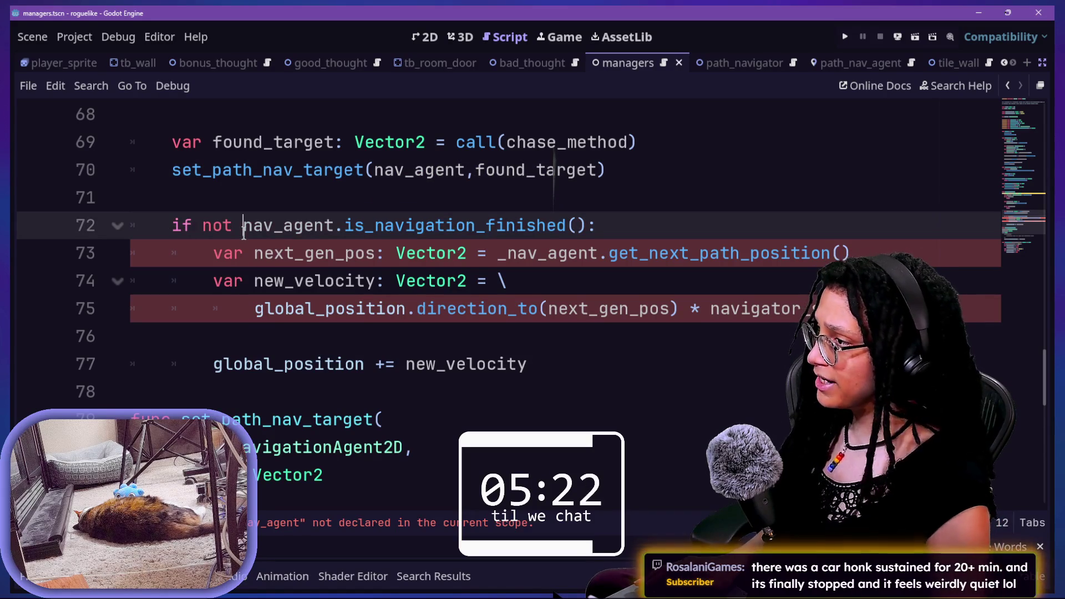
{"action": "left_click_drag", "start_coordinate": [31, 192], "coordinate": [601, 225]}
{"action": "left_click", "coordinate": [610, 227]}
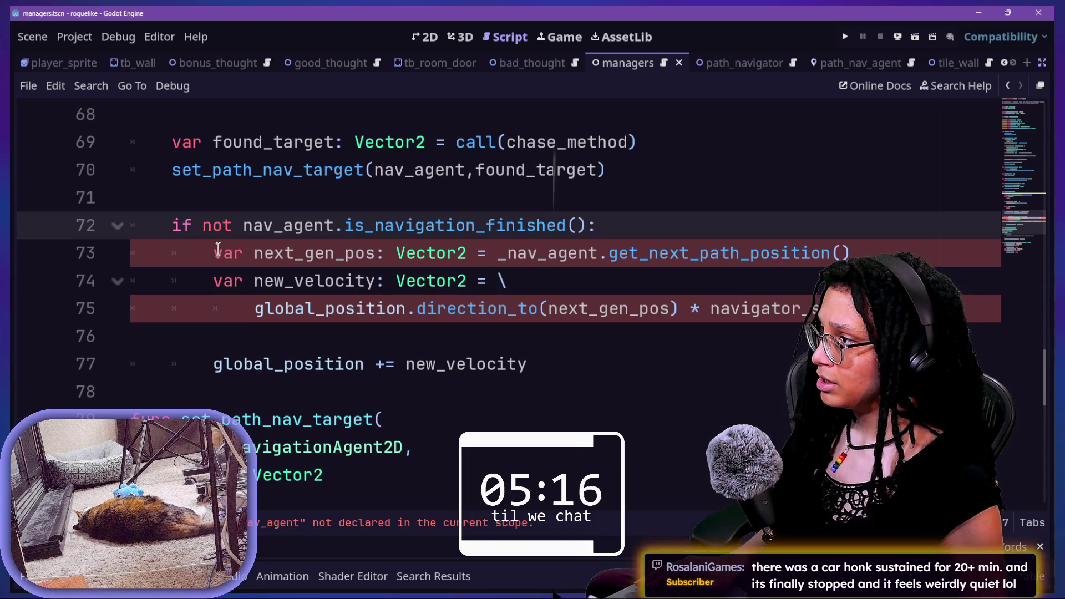
Step: Fix nav_agent on line 73 and rename next_gen_pos to next_pos in declaration and velocity line
{"action": "left_click_drag", "start_coordinate": [220, 251], "coordinate": [782, 253]}
{"action": "left_click", "coordinate": [836, 253]}
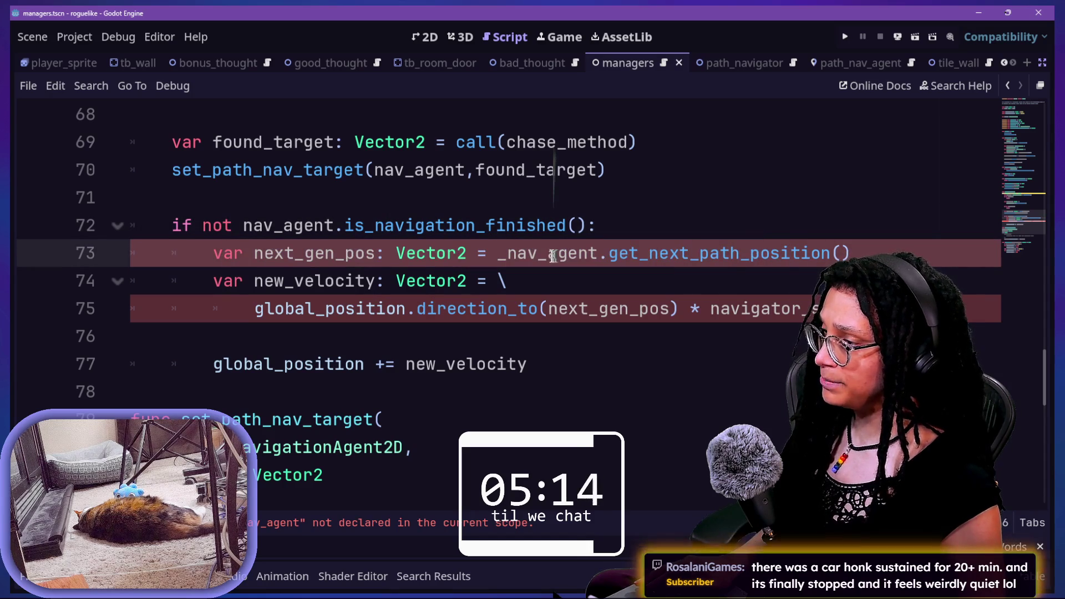
{"action": "key", "text": "BackSpace"}
{"action": "left_click", "coordinate": [618, 270]}
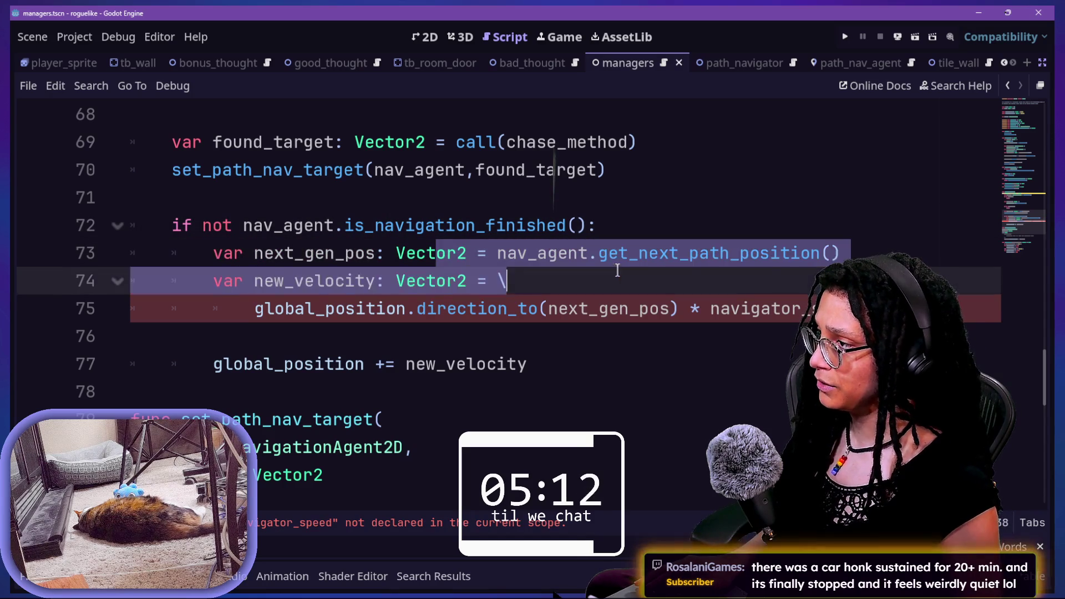
{"action": "left_click_drag", "start_coordinate": [348, 263], "coordinate": [416, 257]}
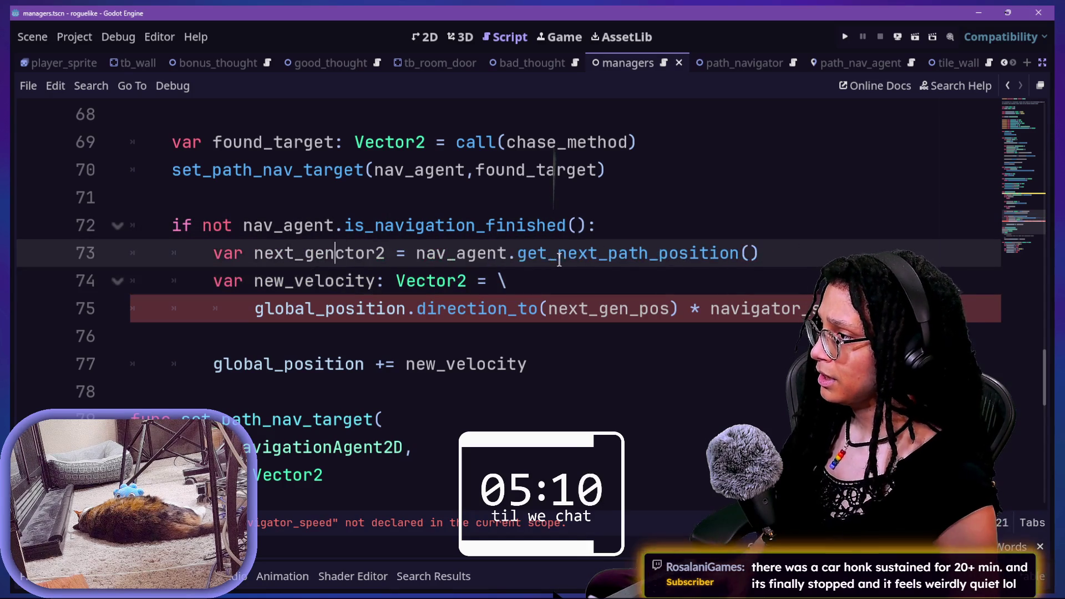
{"action": "left_click", "coordinate": [344, 253]}
{"action": "key", "text": "BackSpace"}
{"action": "key", "text": "BackSpace"}
{"action": "key", "text": "BackSpace"}
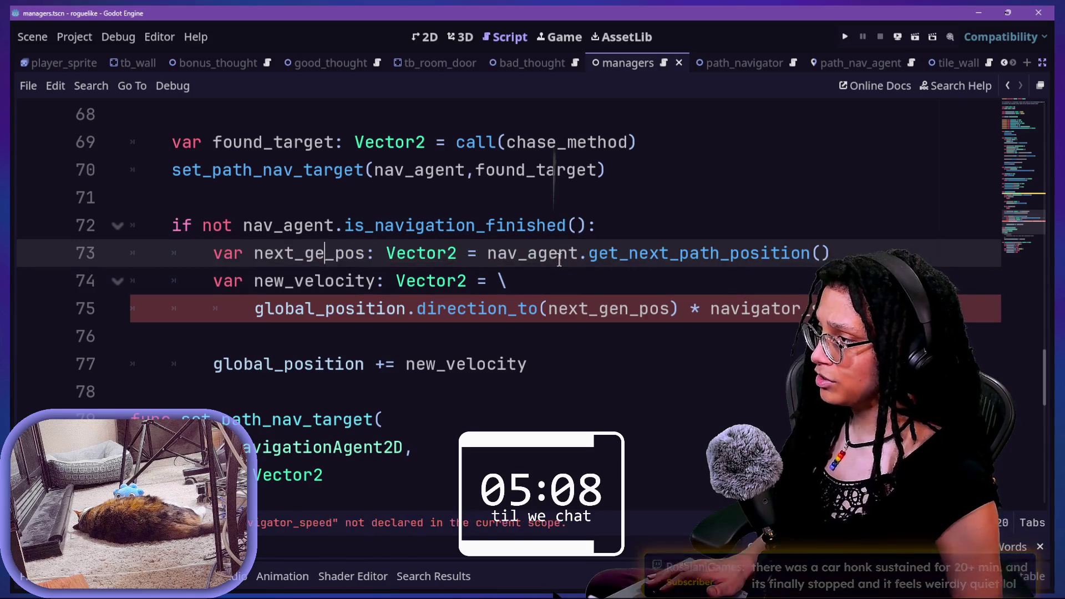
{"action": "left_click", "coordinate": [405, 280]}
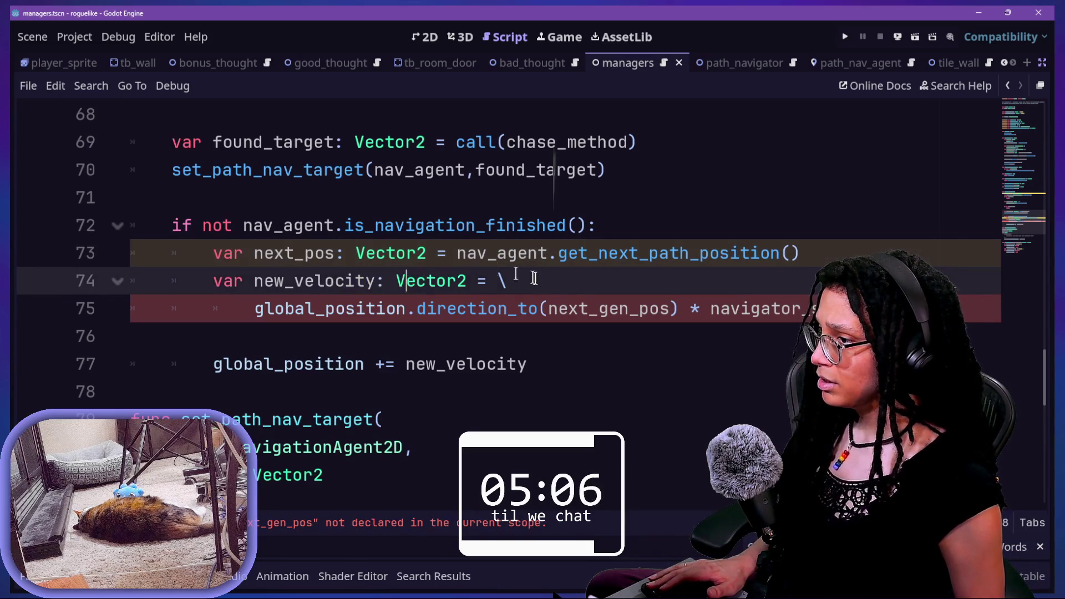
{"action": "key", "text": "Down"}
{"action": "key", "text": "Down"}
{"action": "key", "text": "Down"}
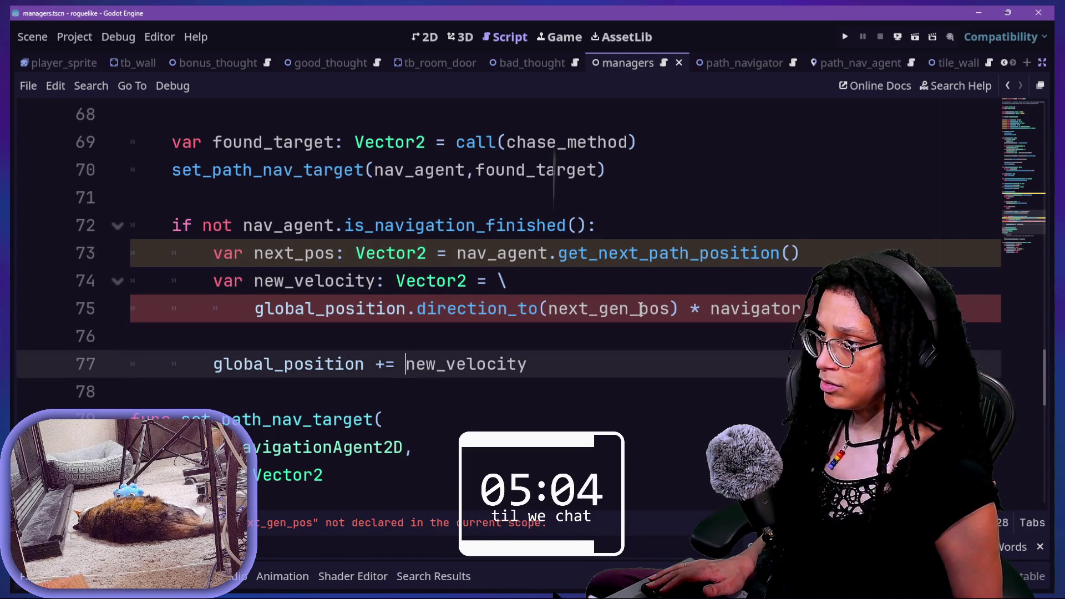
{"action": "left_click", "coordinate": [640, 309]}
{"action": "key", "text": "BackSpace"}
{"action": "key", "text": "BackSpace"}
{"action": "key", "text": "BackSpace"}
{"action": "scroll", "coordinate": [635, 309], "scroll_direction": "down", "scroll_amount": 1}
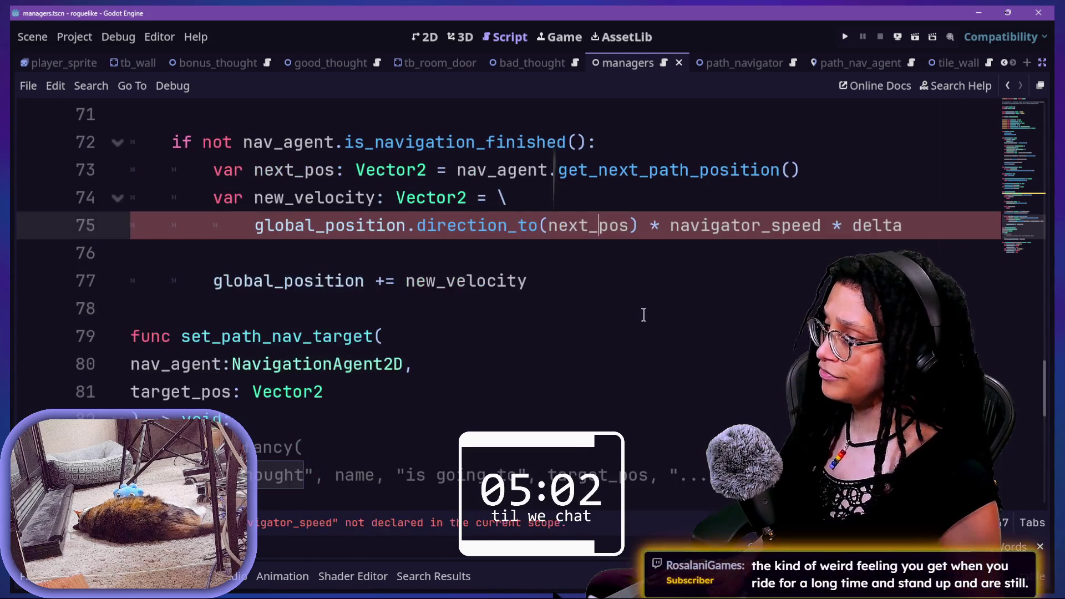
Step: Change navigator_speed to speed in the velocity calculation on line 75
{"action": "left_click", "coordinate": [402, 246]}
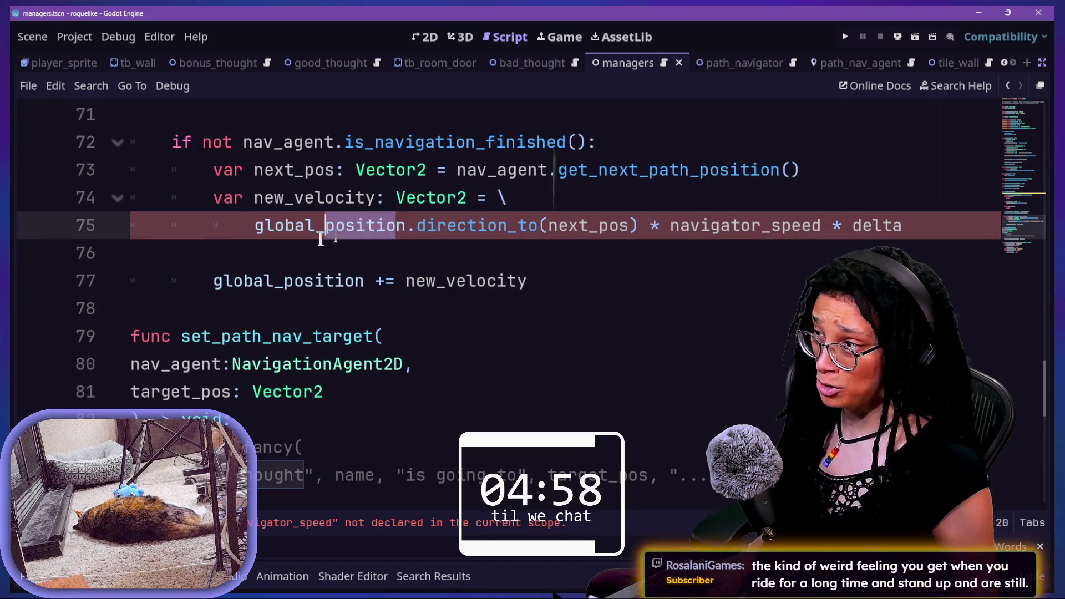
{"action": "left_click", "coordinate": [749, 227]}
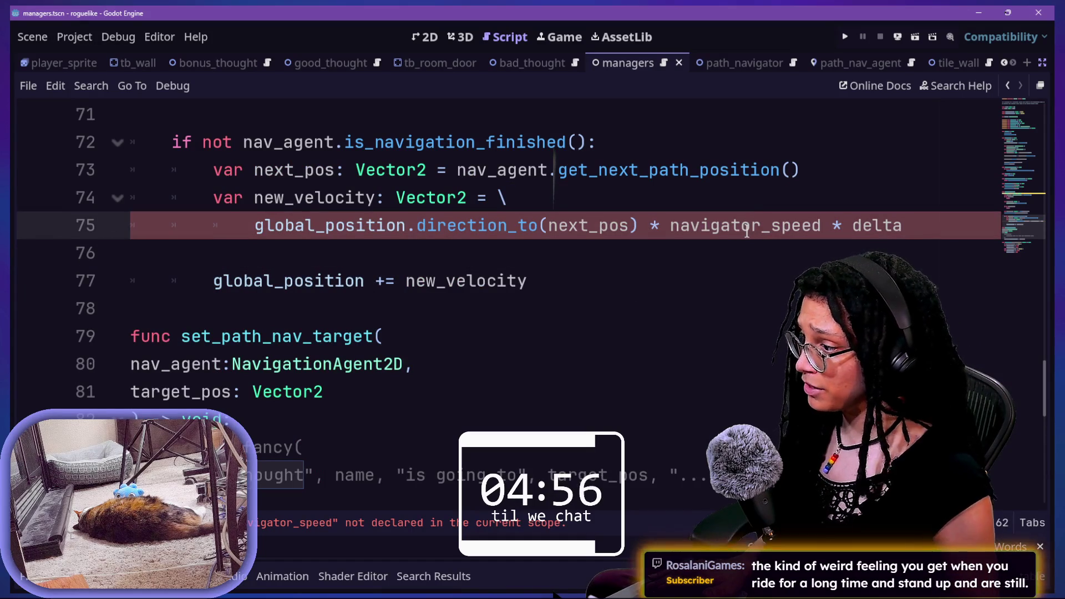
{"action": "mouse_move", "coordinate": [670, 224]}
{"action": "left_mouse_down"}
{"action": "mouse_move", "coordinate": [802, 225]}
{"action": "mouse_move", "coordinate": [770, 224]}
{"action": "left_mouse_up"}
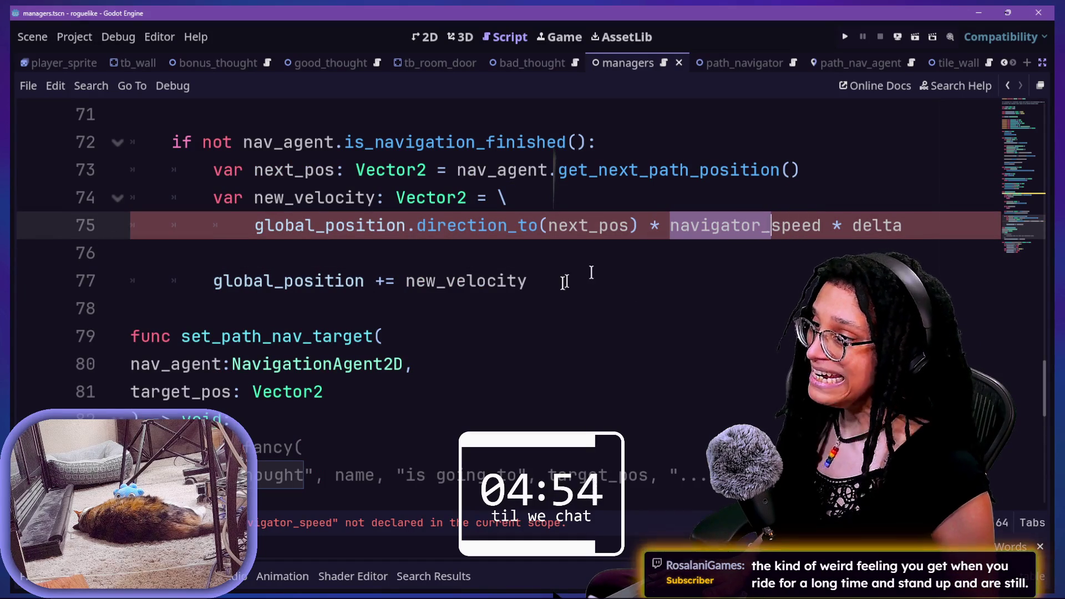
{"action": "scroll", "coordinate": [564, 282], "scroll_direction": "up", "scroll_amount": 20}
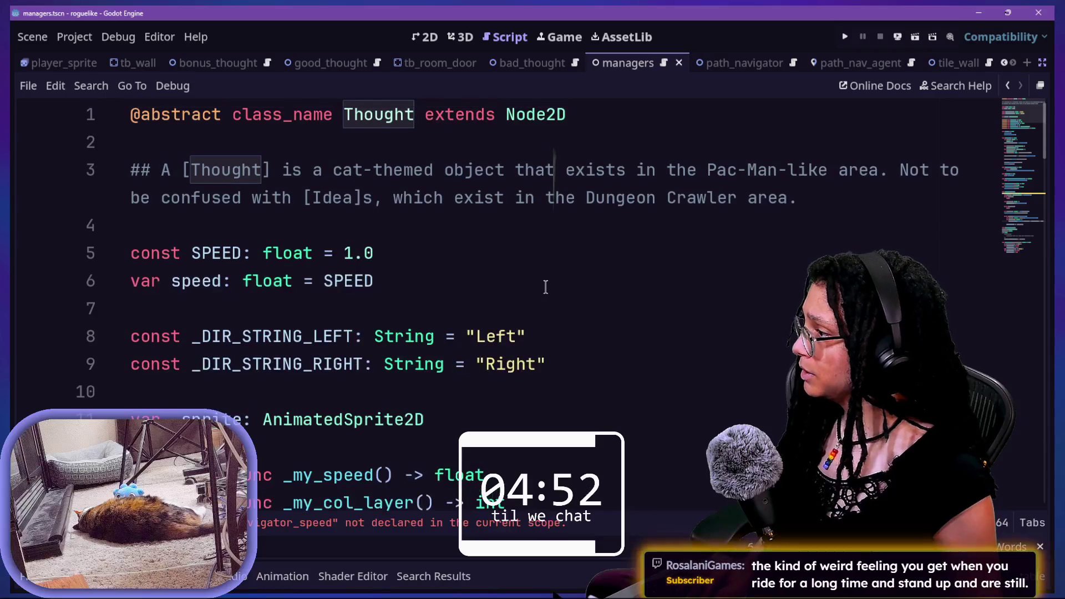
{"action": "scroll", "coordinate": [253, 270], "scroll_direction": "down", "scroll_amount": 20}
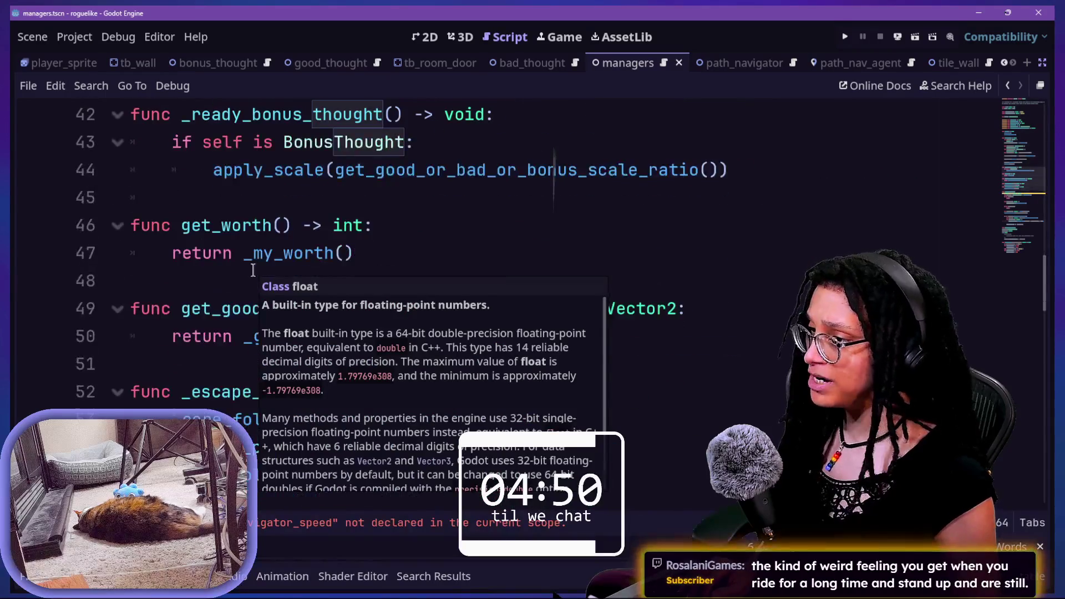
{"action": "scroll", "coordinate": [253, 271], "scroll_direction": "up", "scroll_amount": 4}
{"action": "key", "text": "BackSpace"}
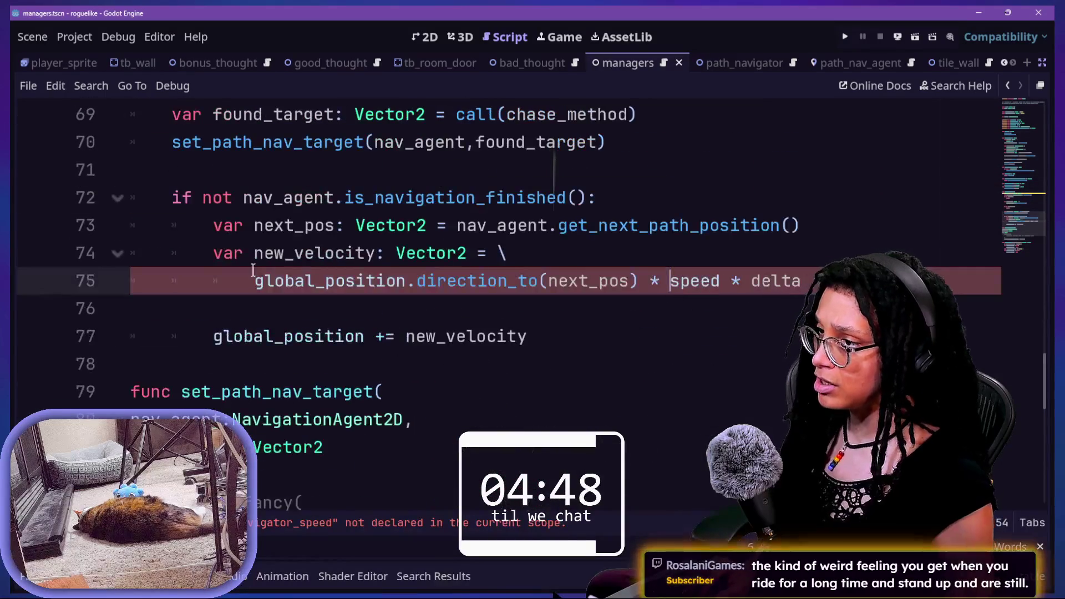
Step: Raise the SPEED constant on line 5 from 1.0 to 10.0
{"action": "scroll", "coordinate": [422, 287], "scroll_direction": "up", "scroll_amount": 1}
{"action": "scroll", "coordinate": [421, 287], "scroll_direction": "up", "scroll_amount": 18}
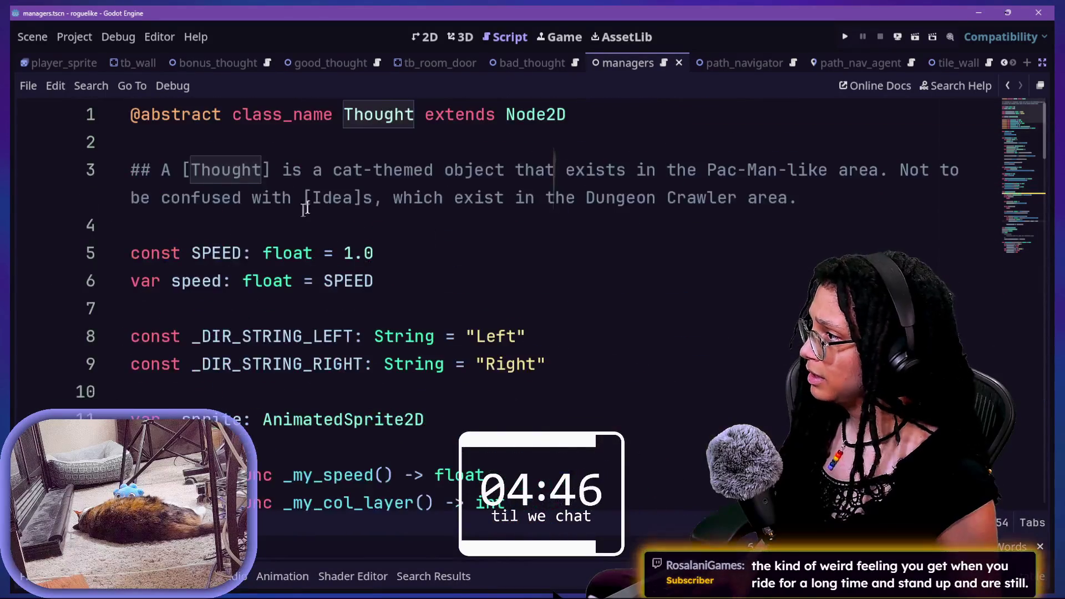
{"action": "left_click", "coordinate": [353, 256]}
{"action": "type", "text": "0"}
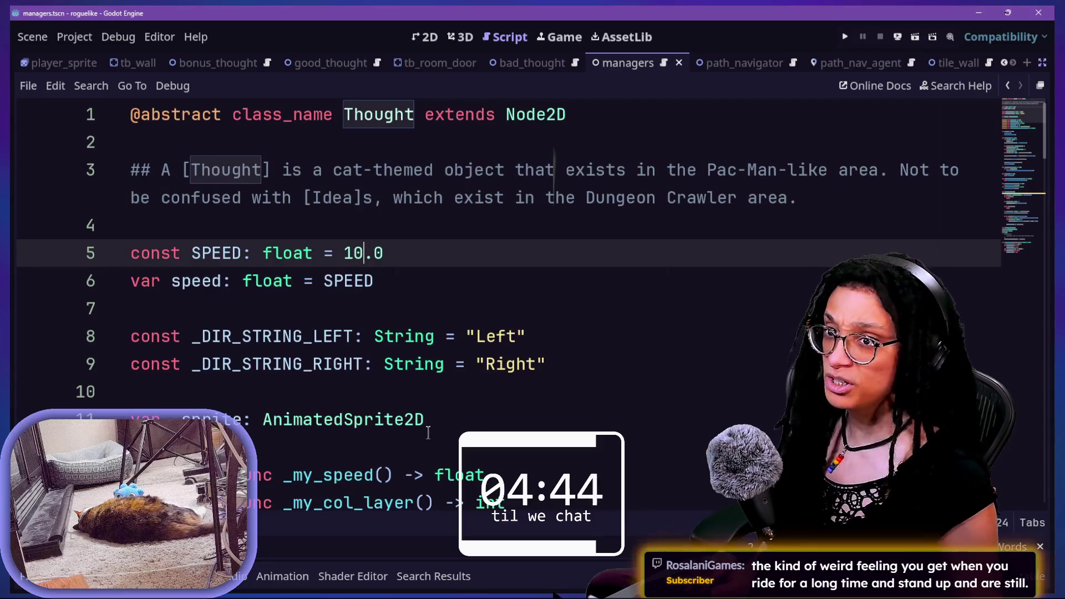
Step: Review the navigation code around the direction_to call and Vector2 declaration
{"action": "scroll", "coordinate": [504, 413], "scroll_direction": "down", "scroll_amount": 16}
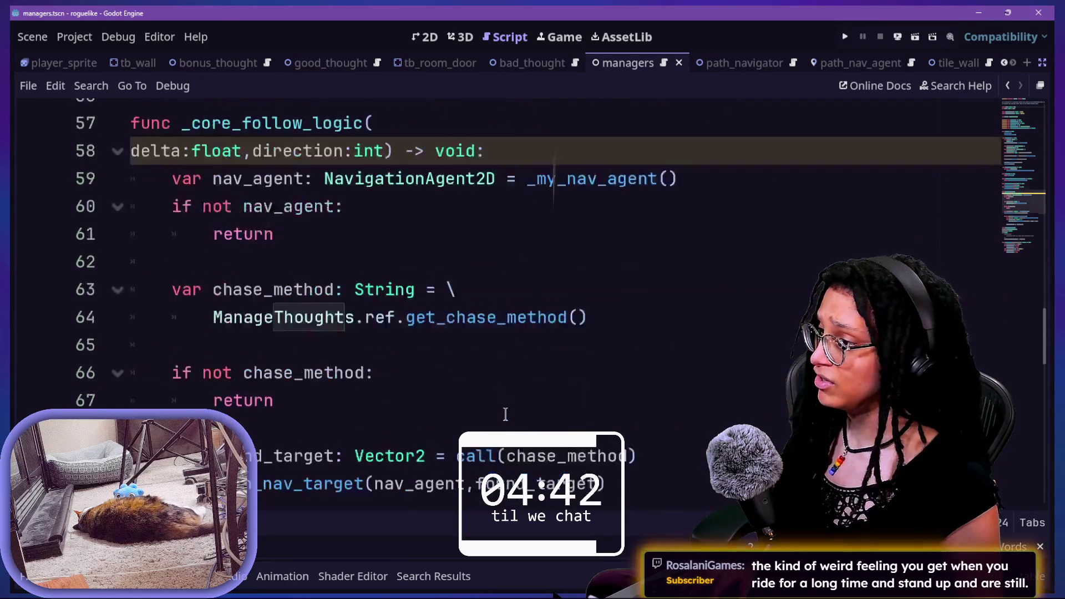
{"action": "scroll", "coordinate": [505, 414], "scroll_direction": "down", "scroll_amount": 5}
{"action": "scroll", "coordinate": [472, 407], "scroll_direction": "up", "scroll_amount": 3}
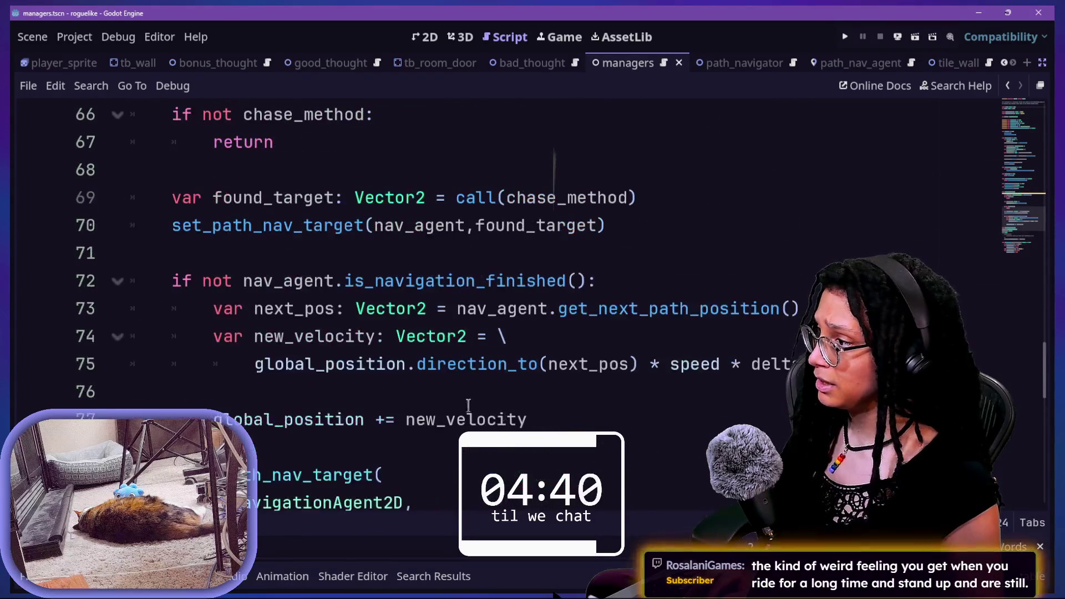
{"action": "left_click", "coordinate": [478, 364]}
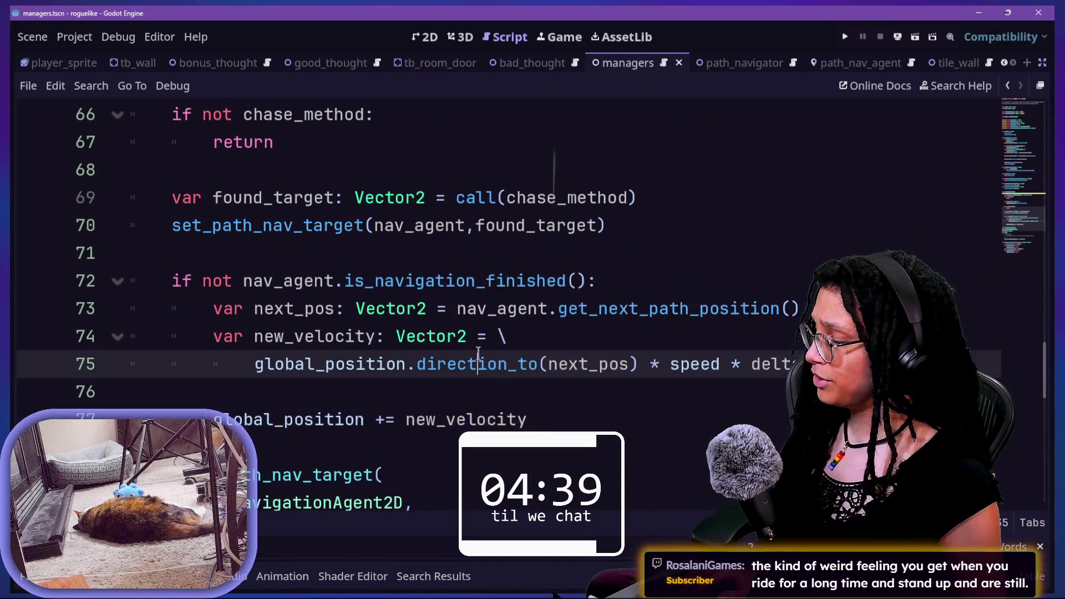
{"action": "left_click", "coordinate": [401, 306]}
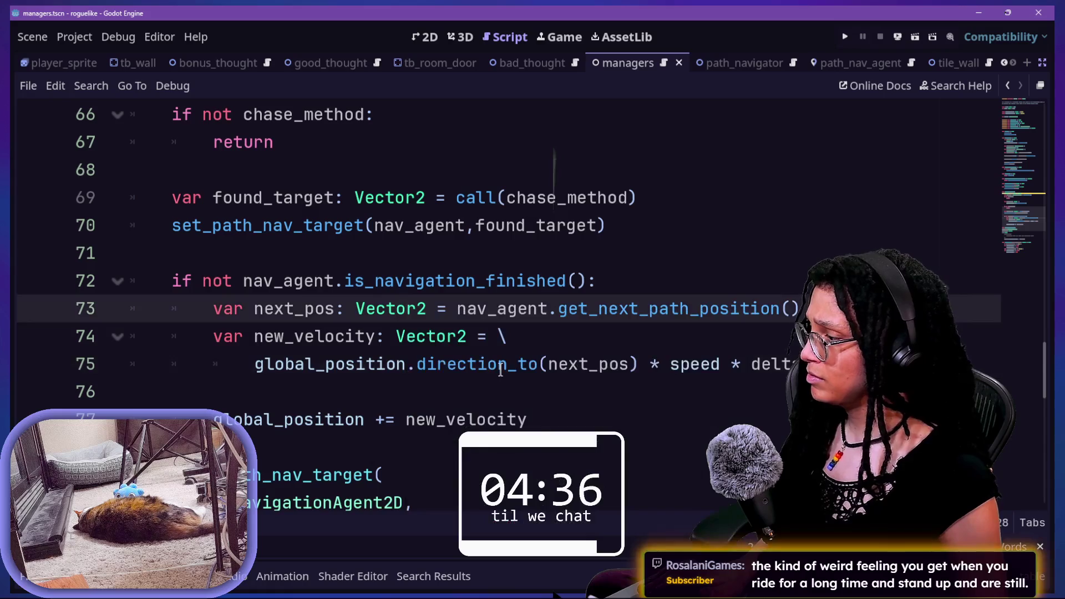
{"action": "scroll", "coordinate": [501, 370], "scroll_direction": "down", "scroll_amount": 4}
{"action": "scroll", "coordinate": [500, 368], "scroll_direction": "down", "scroll_amount": 2}
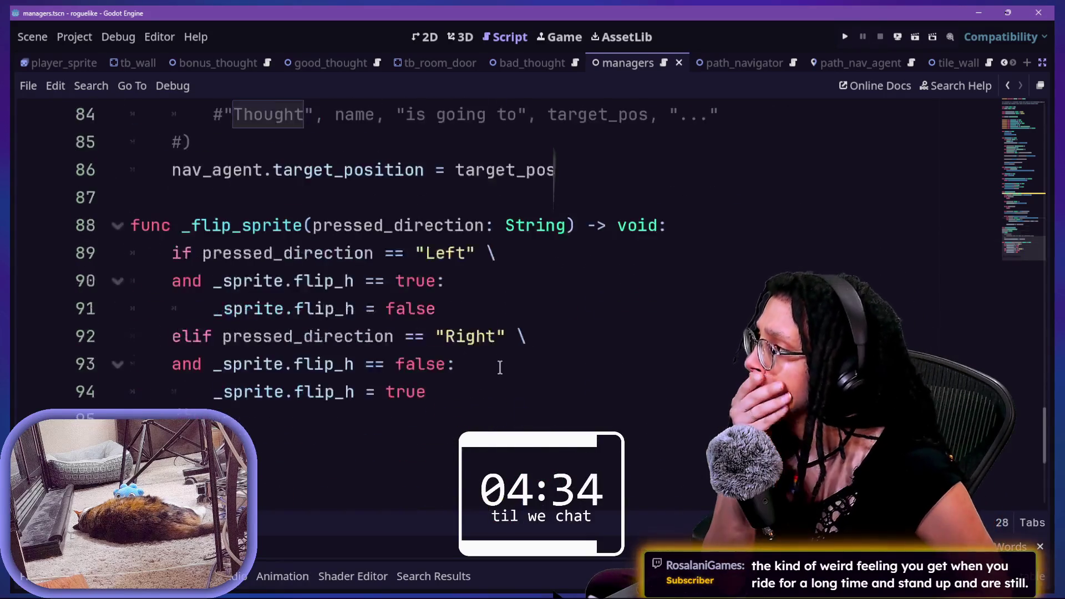
{"action": "scroll", "coordinate": [500, 367], "scroll_direction": "up", "scroll_amount": 8}
{"action": "scroll", "coordinate": [500, 368], "scroll_direction": "up", "scroll_amount": 1}
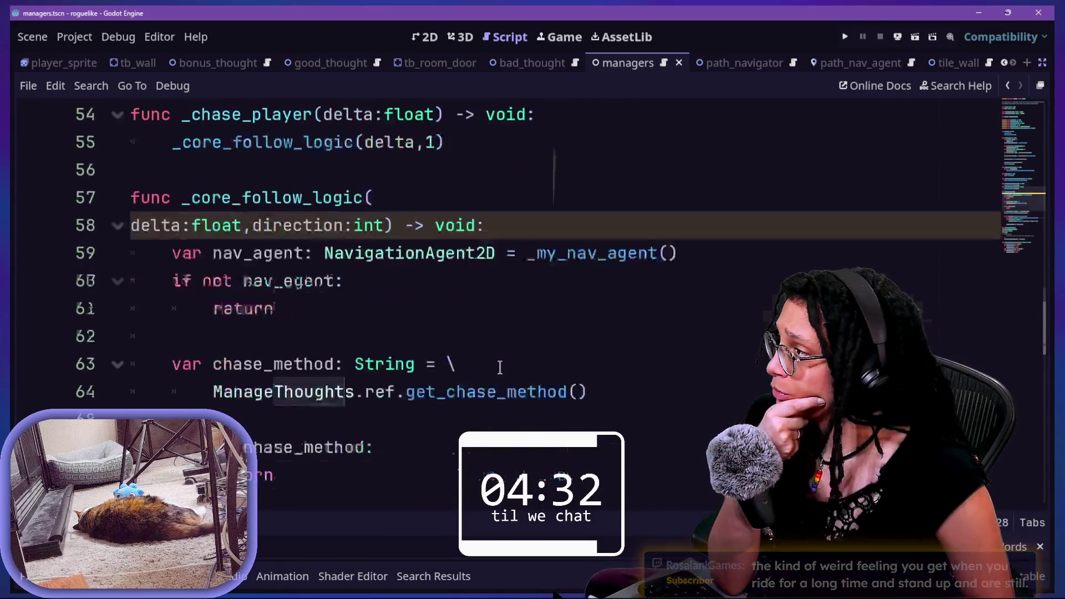
{"action": "scroll", "coordinate": [500, 368], "scroll_direction": "up", "scroll_amount": 15}
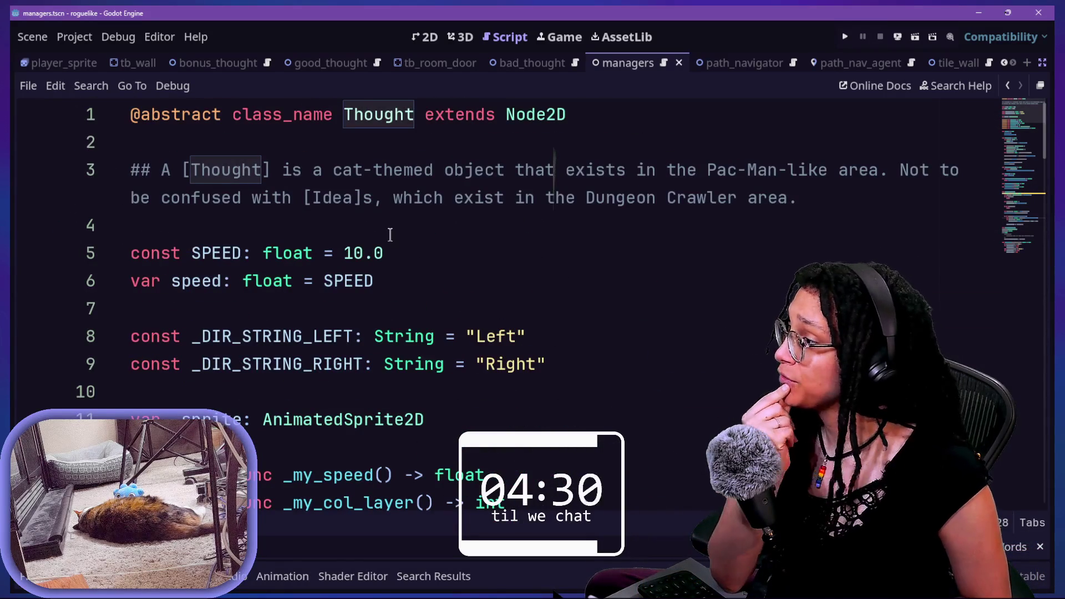
{"action": "scroll", "coordinate": [390, 234], "scroll_direction": "down", "scroll_amount": 2}
{"action": "scroll", "coordinate": [390, 233], "scroll_direction": "down", "scroll_amount": 2}
{"action": "scroll", "coordinate": [390, 233], "scroll_direction": "down", "scroll_amount": 2}
{"action": "scroll", "coordinate": [390, 233], "scroll_direction": "up", "scroll_amount": 6}
{"action": "scroll", "coordinate": [390, 233], "scroll_direction": "down", "scroll_amount": 10}
{"action": "key", "text": "shift+alt+o"}
Step: Open manage_thoughts.gd and select the three chase method names on line 7
{"action": "type", "text": "manage_thoug"}
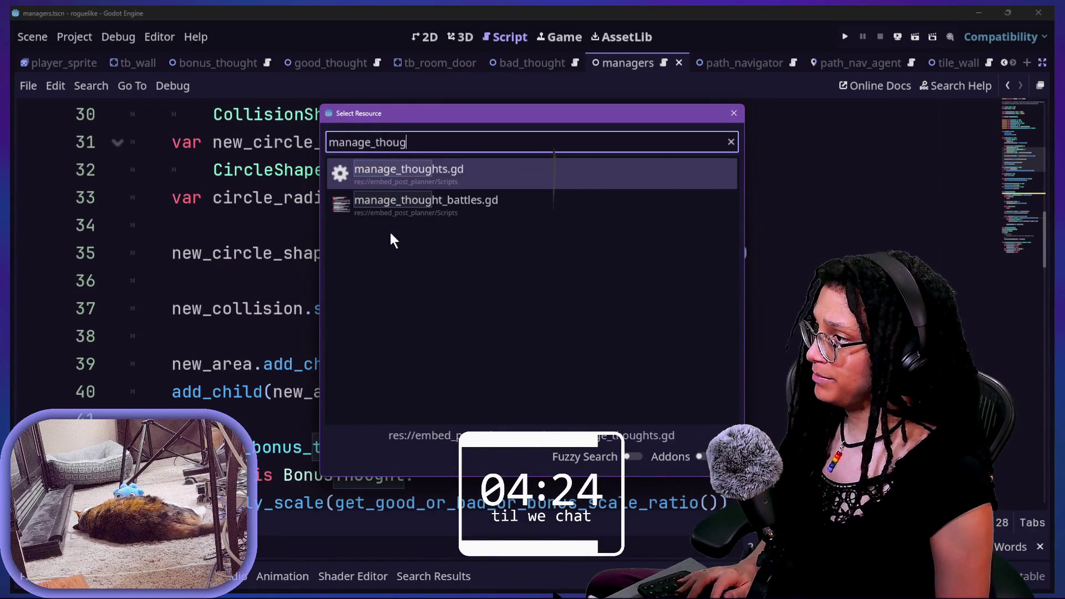
{"action": "key", "text": "Return"}
{"action": "scroll", "coordinate": [390, 237], "scroll_direction": "up", "scroll_amount": 4}
{"action": "mouse_move", "coordinate": [166, 281]}
{"action": "left_mouse_down"}
{"action": "mouse_move", "coordinate": [730, 247]}
{"action": "mouse_move", "coordinate": [629, 284]}
{"action": "left_mouse_up"}
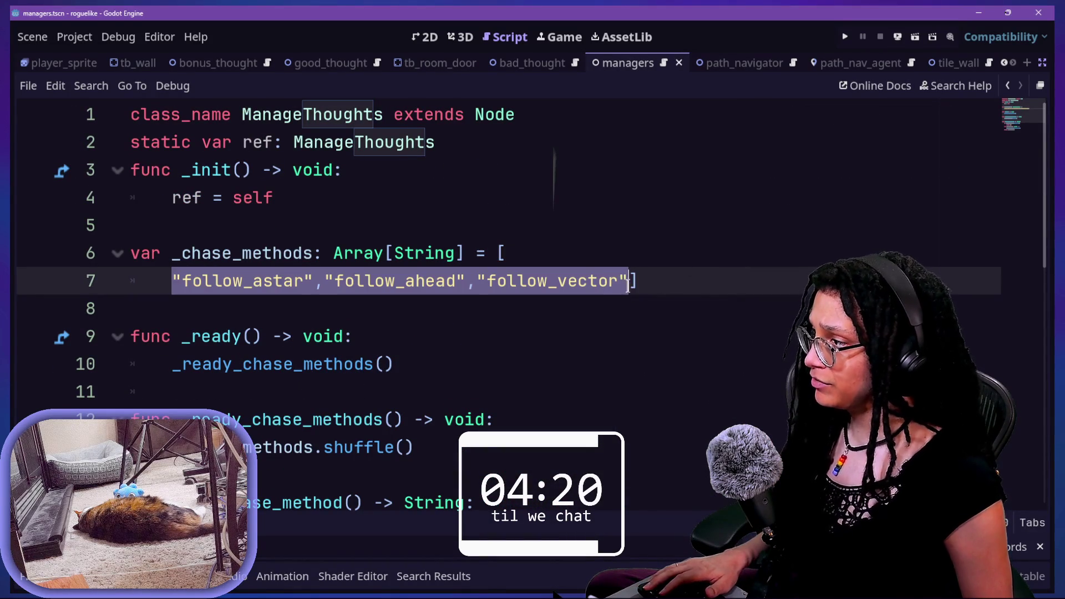
Step: Return to the Thought script and place the caret on line 96 after the last function
{"action": "key", "text": "shift+alt+o"}
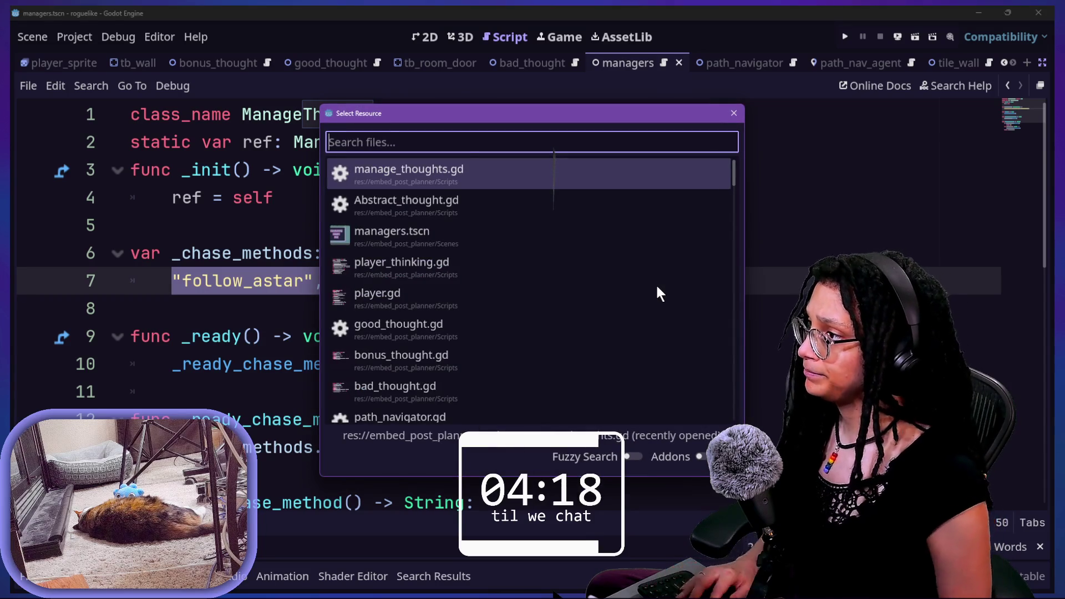
{"action": "key", "text": "Return"}
{"action": "scroll", "coordinate": [340, 252], "scroll_direction": "down", "scroll_amount": 6}
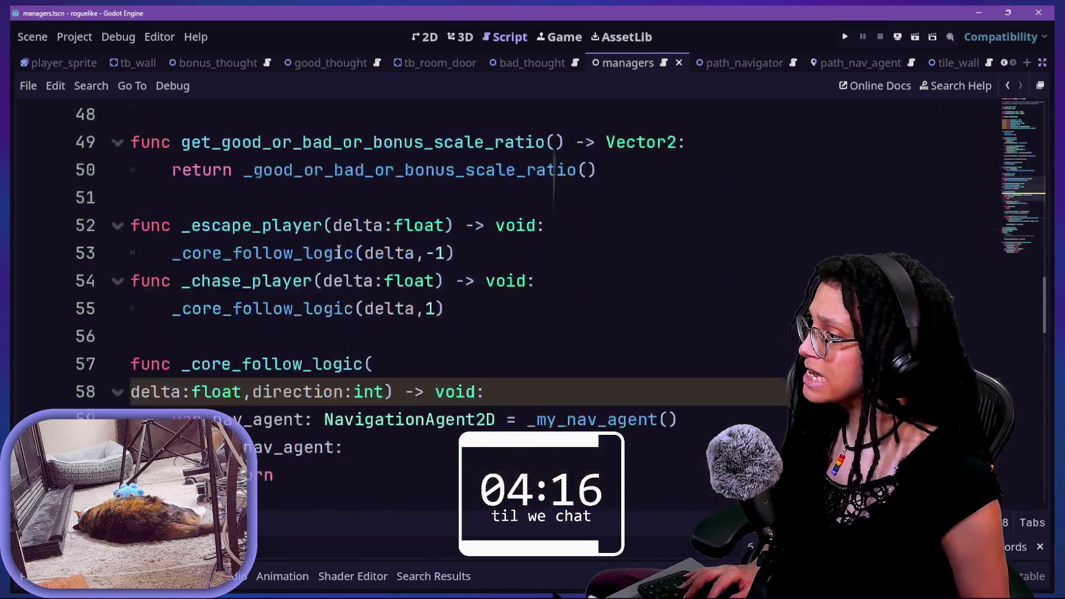
{"action": "scroll", "coordinate": [339, 251], "scroll_direction": "down", "scroll_amount": 3, "text": "ctrl"}
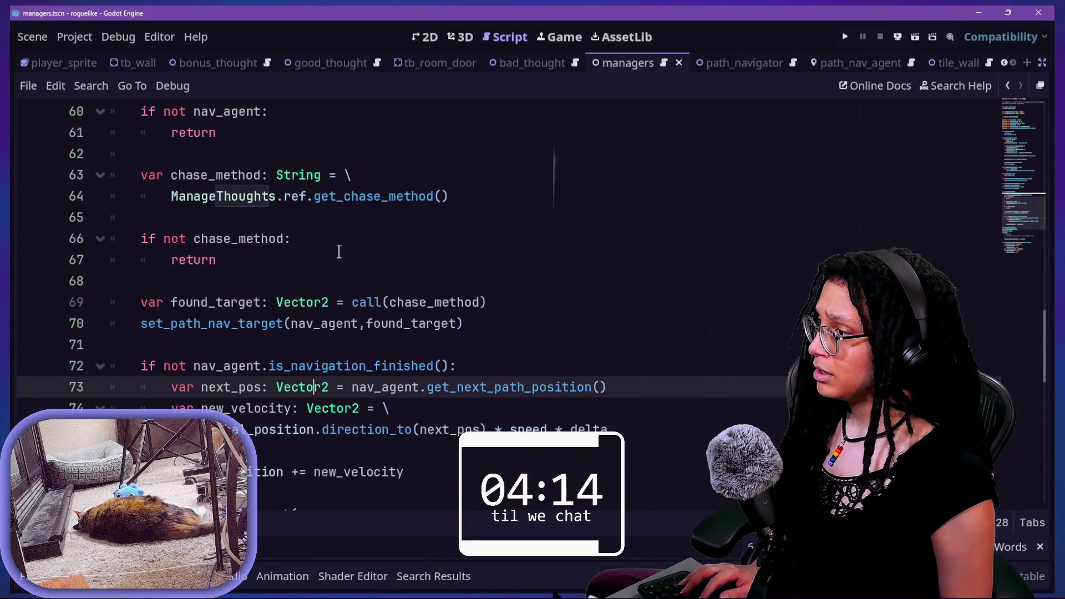
{"action": "scroll", "coordinate": [400, 407], "scroll_direction": "down", "scroll_amount": 7}
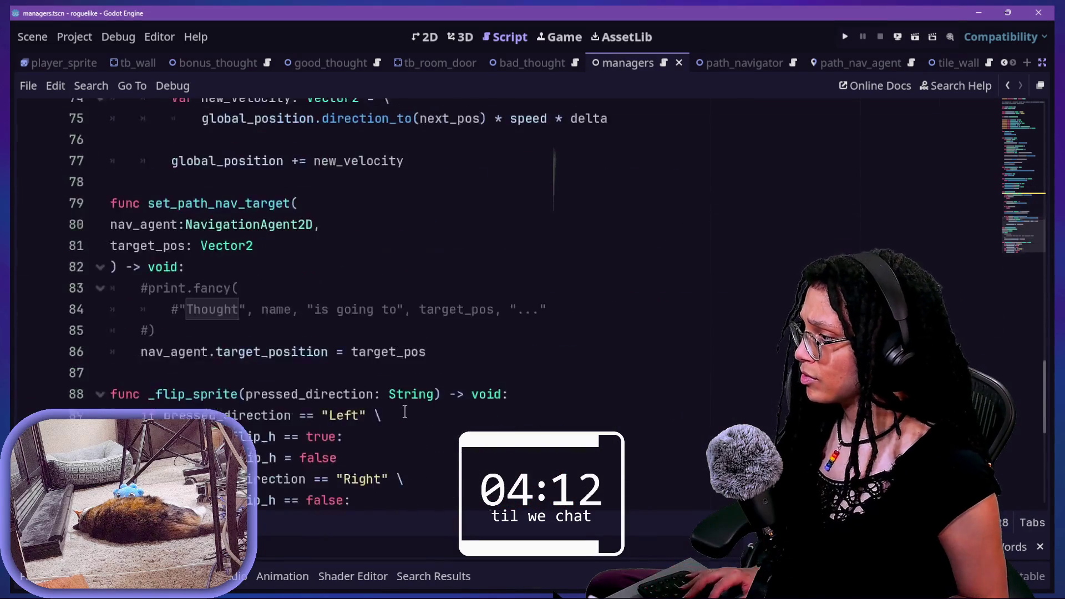
{"action": "left_click", "coordinate": [410, 419]}
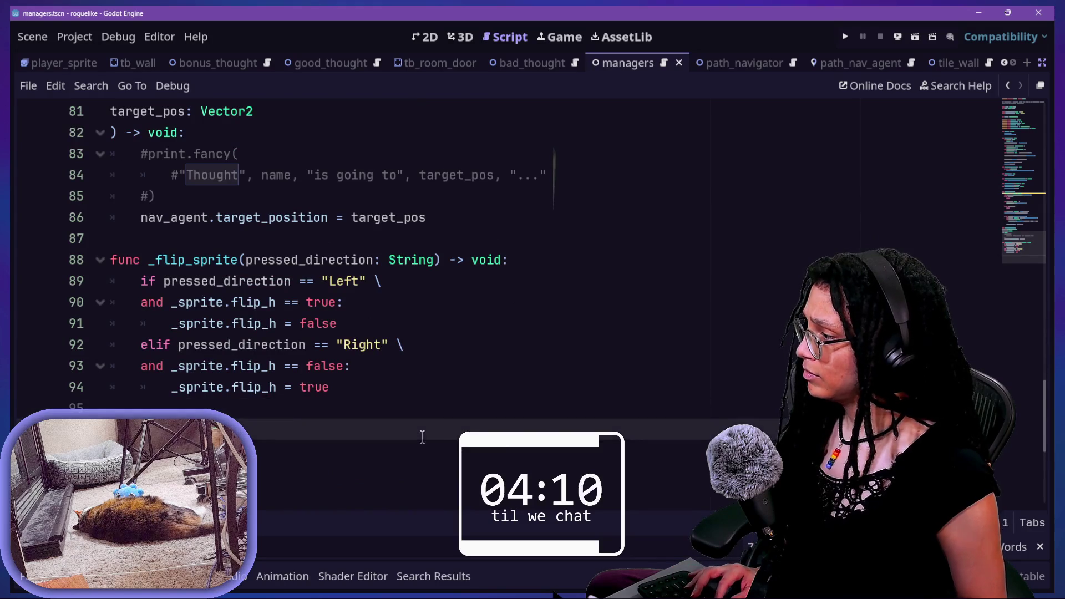
Step: Turn the pasted chase names into a func _follow_astar() -> Vector2: stub header
{"action": "key", "text": "BackSpace"}
{"action": "type", "text": "func"}
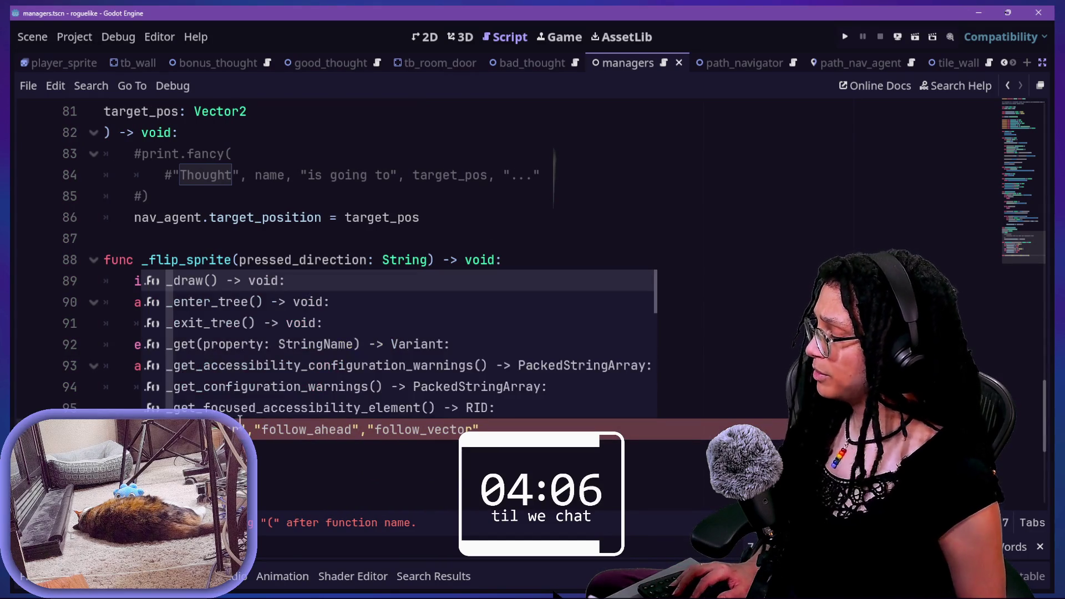
{"action": "key", "text": "Escape"}
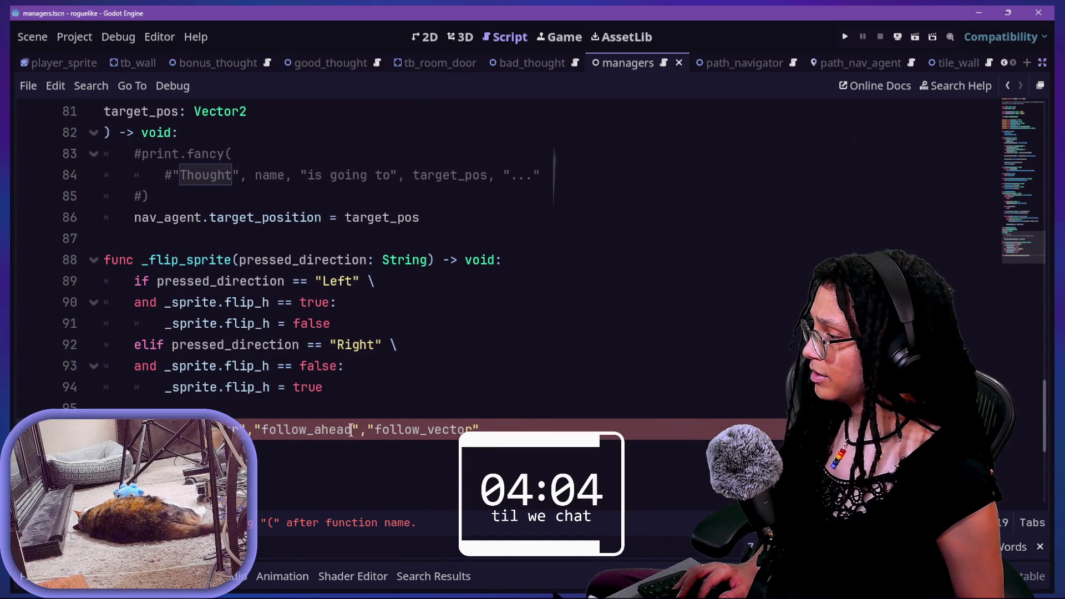
{"action": "key", "text": "BackSpace"}
{"action": "type", "text": "() -> Vector2:"}
{"action": "key", "text": "Return"}
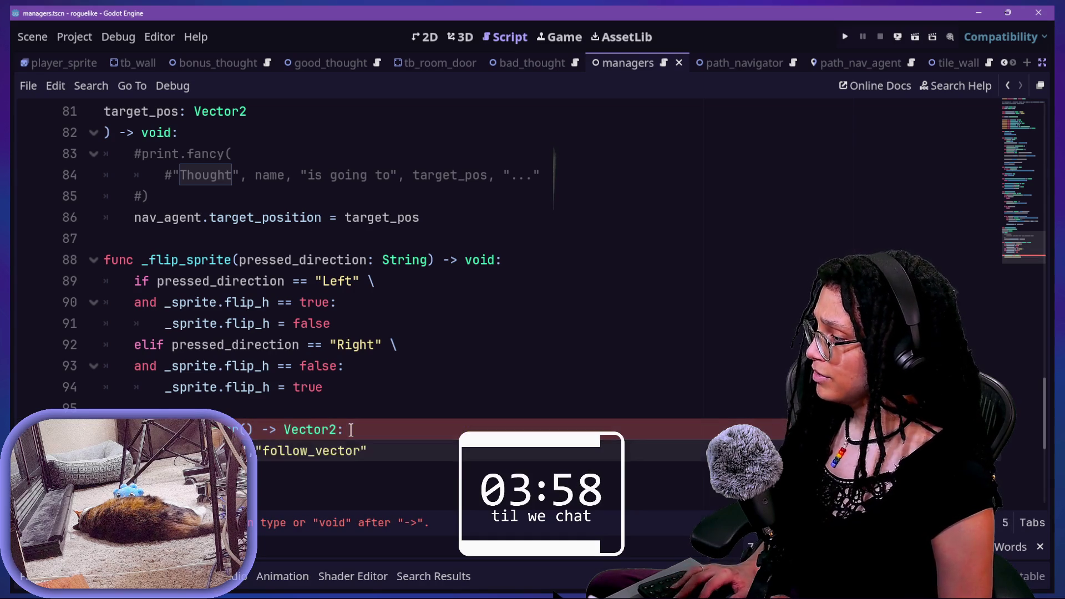
{"action": "key", "text": "Return"}
{"action": "key", "text": "BackSpace"}
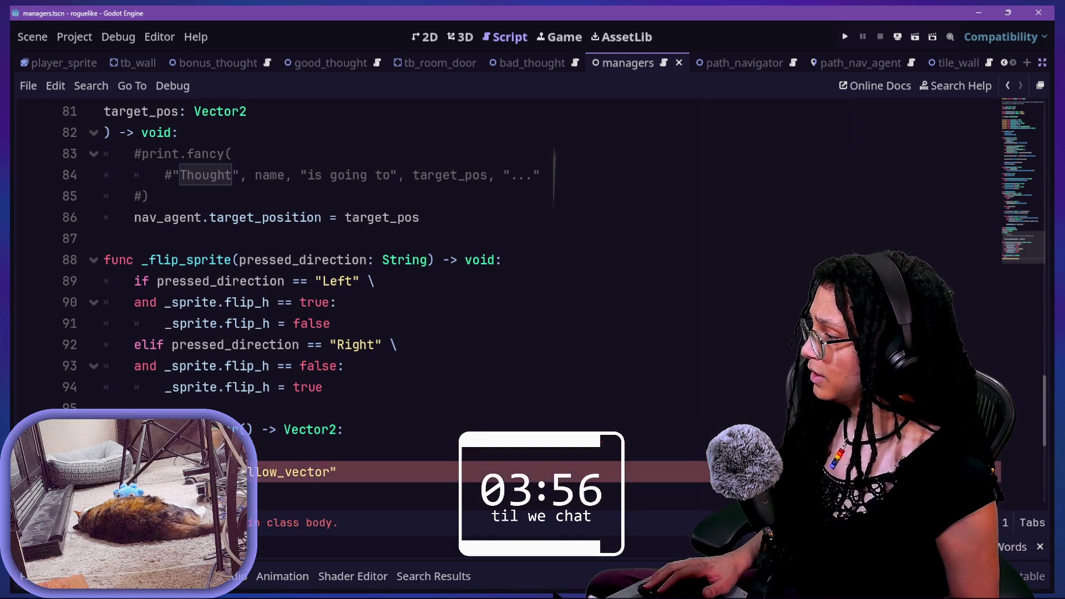
Step: Duplicate the stub header and rename the copies to _follow_ahead and _follow_vector
{"action": "left_click", "coordinate": [164, 450]}
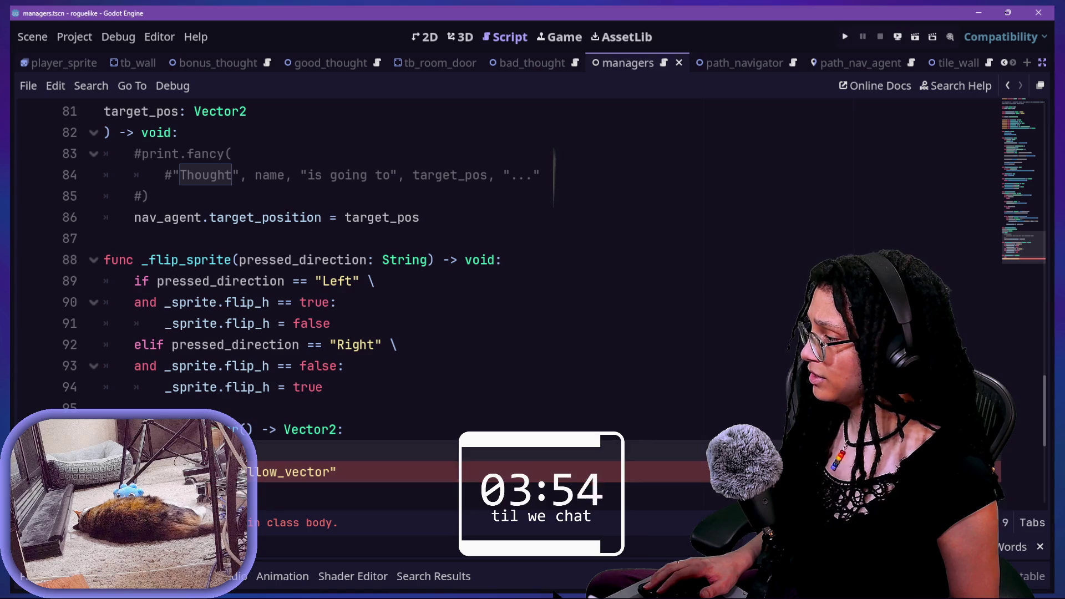
{"action": "left_click_drag", "start_coordinate": [165, 451], "coordinate": [111, 429]}
{"action": "left_click", "coordinate": [165, 450]}
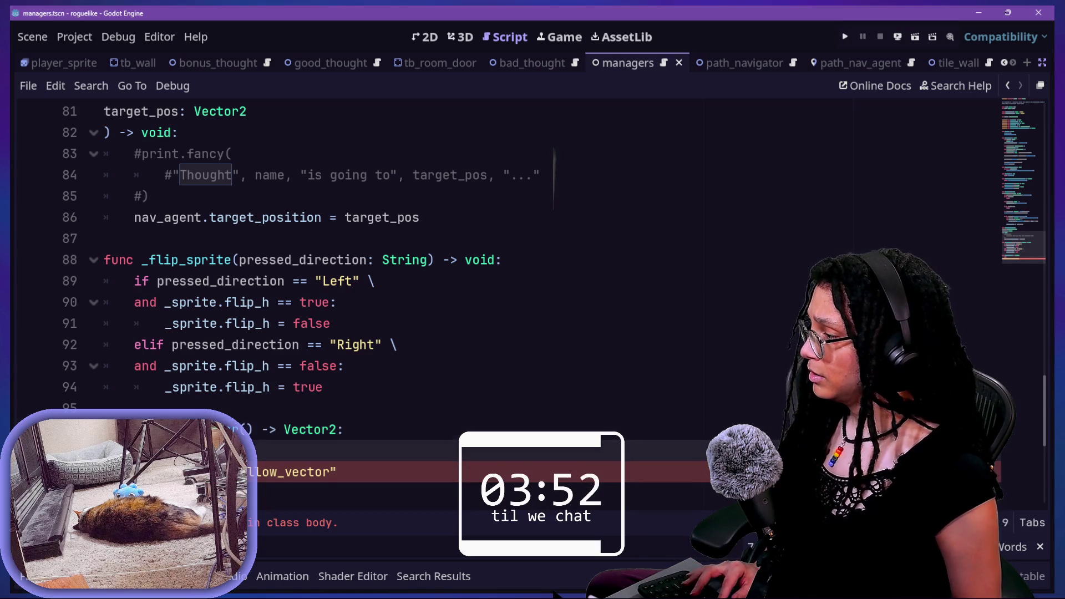
{"action": "key", "text": "ctrl+v"}
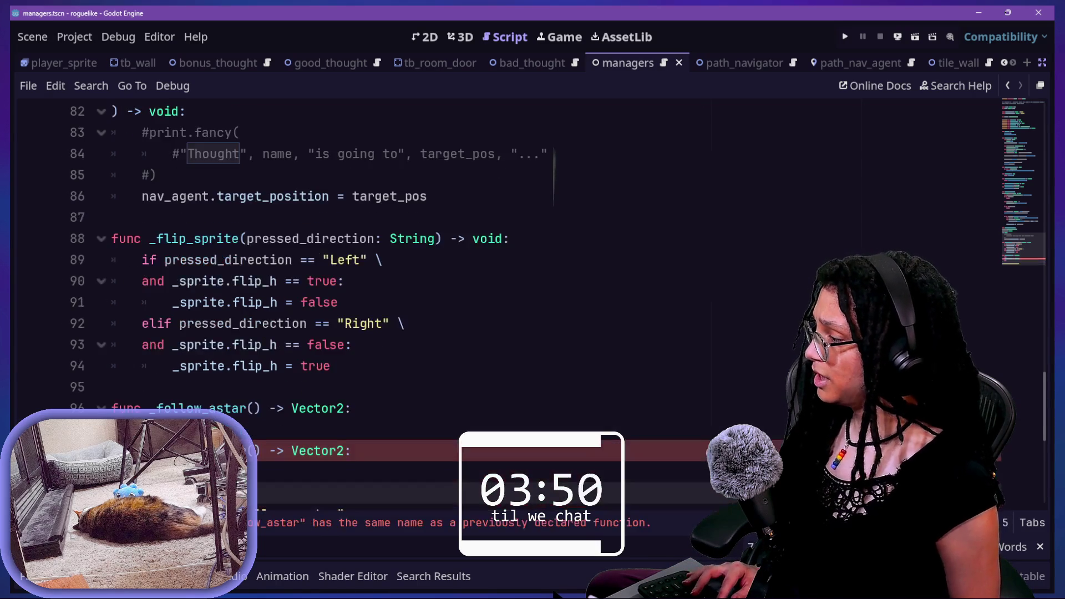
{"action": "scroll", "coordinate": [389, 305], "scroll_direction": "down", "scroll_amount": 1}
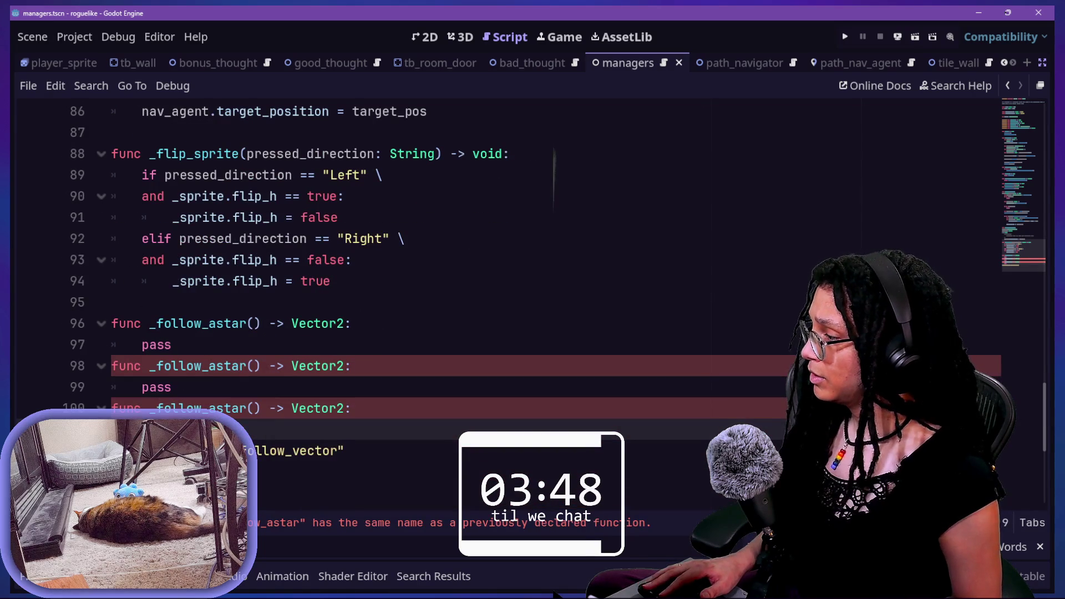
{"action": "left_click_drag", "start_coordinate": [211, 366], "coordinate": [252, 367]}
{"action": "type", "text": "ah"}
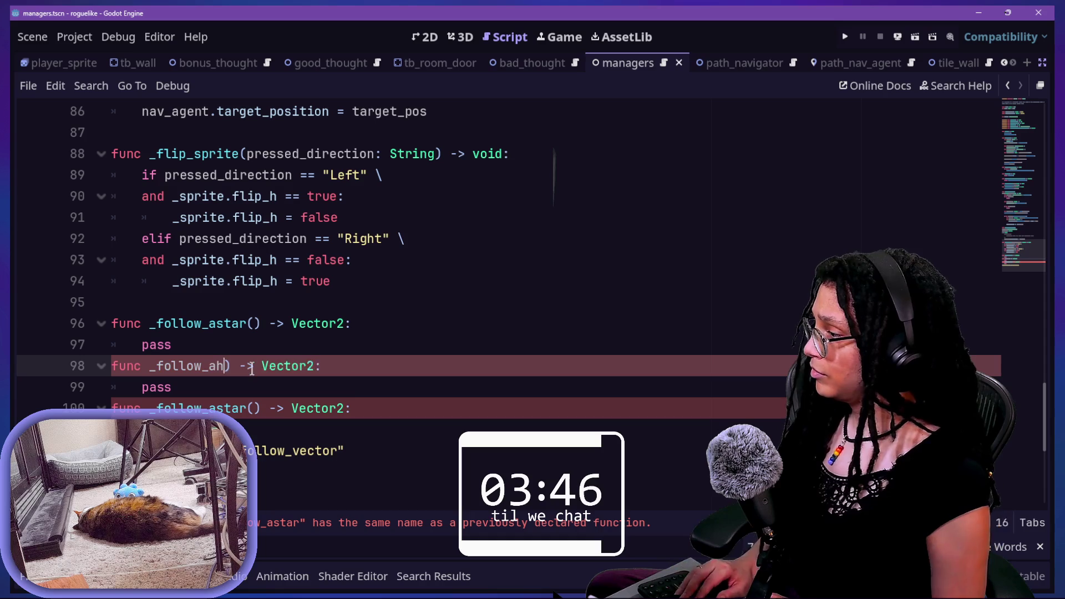
{"action": "type", "text": "ead"}
{"action": "left_click", "coordinate": [232, 408]}
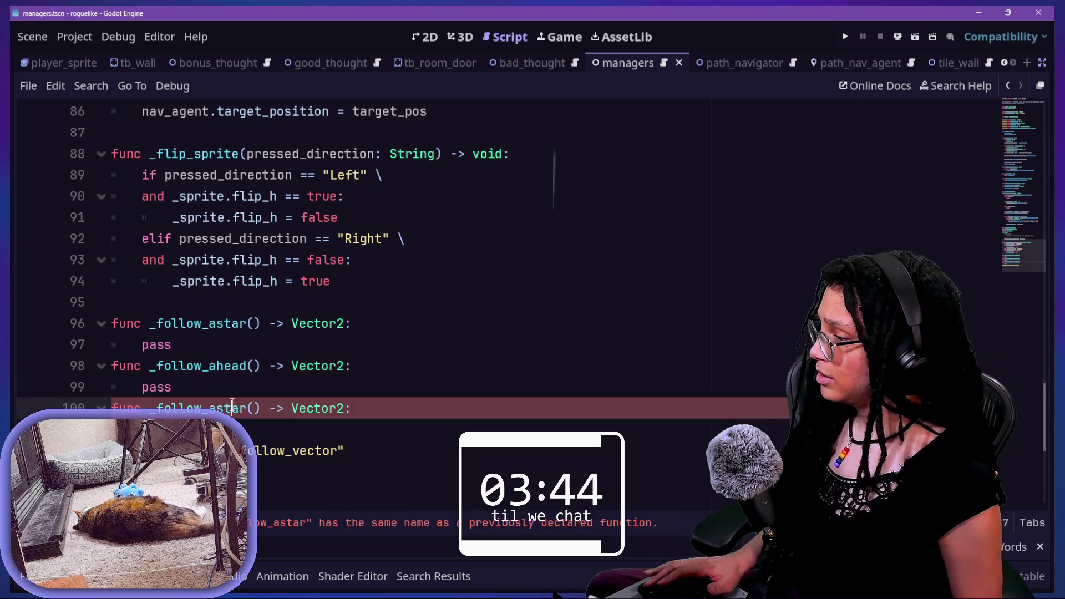
{"action": "key", "text": "BackSpace"}
{"action": "key", "text": "BackSpace"}
{"action": "key", "text": "BackSpace"}
{"action": "key", "text": "Delete"}
{"action": "type", "text": "_vecto"}
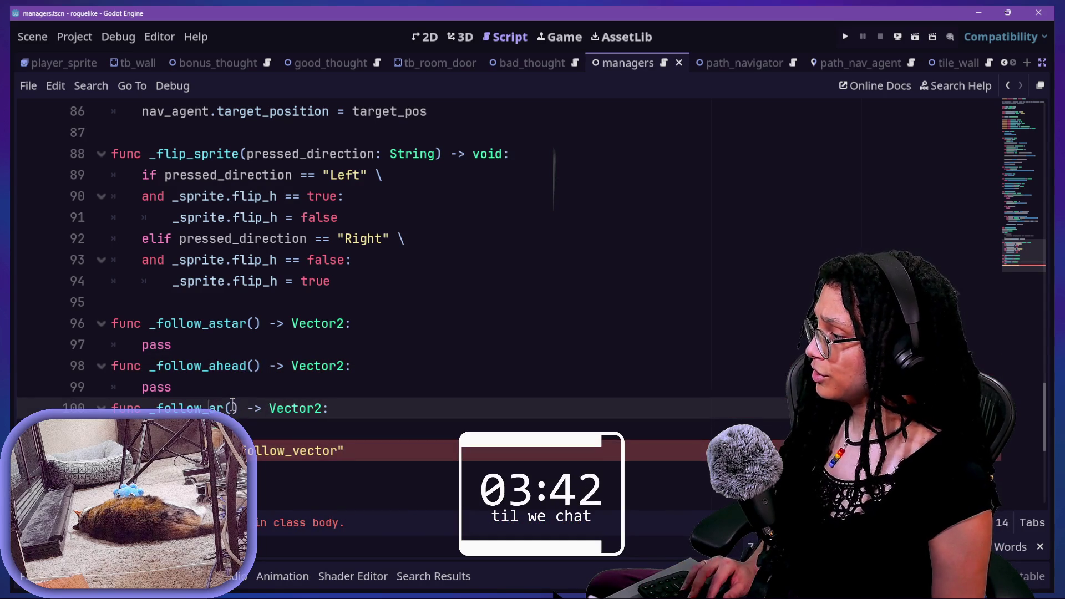
Step: Select the leftover follow_vector string line and bring up the quick file opener
{"action": "left_click_drag", "start_coordinate": [431, 452], "coordinate": [422, 431]}
{"action": "key", "text": "alt+shift+o"}
{"action": "key", "text": "Escape"}
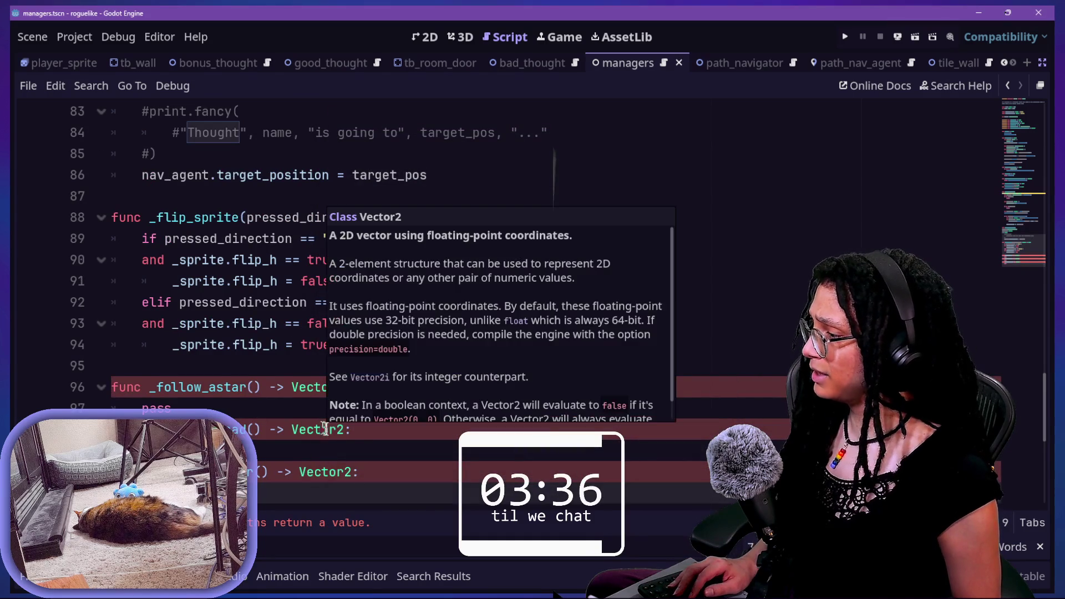
{"action": "scroll", "coordinate": [288, 424], "scroll_direction": "down", "scroll_amount": 1}
{"action": "key", "text": "alt+shift+o"}
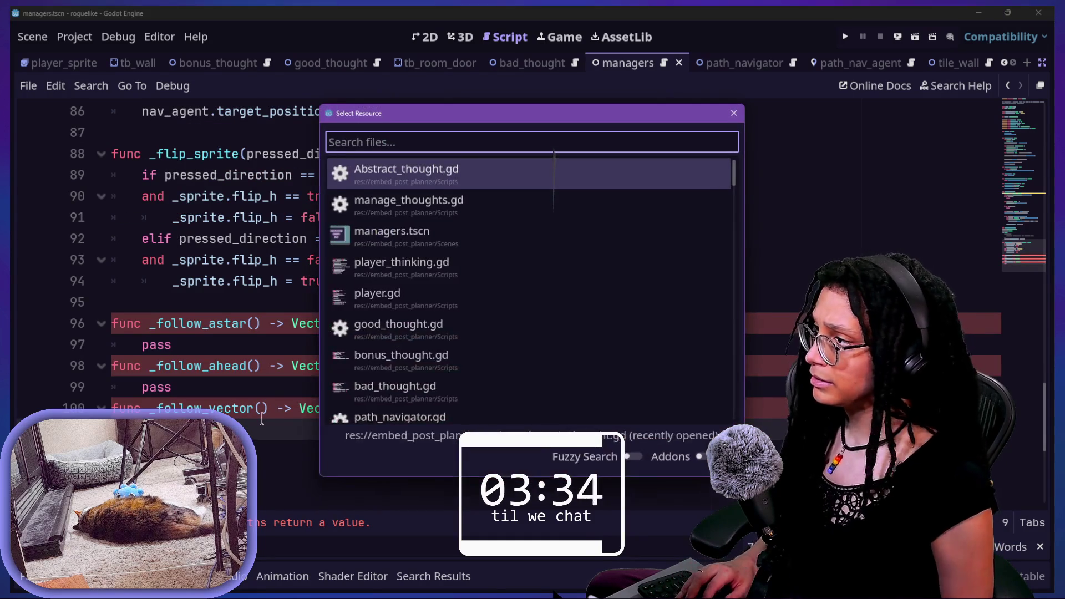
Step: In manage_thoughts.gd, prefix follow_astar, follow_ahead and follow_vector with underscores and save
{"action": "key", "text": "Down"}
{"action": "key", "text": "Return"}
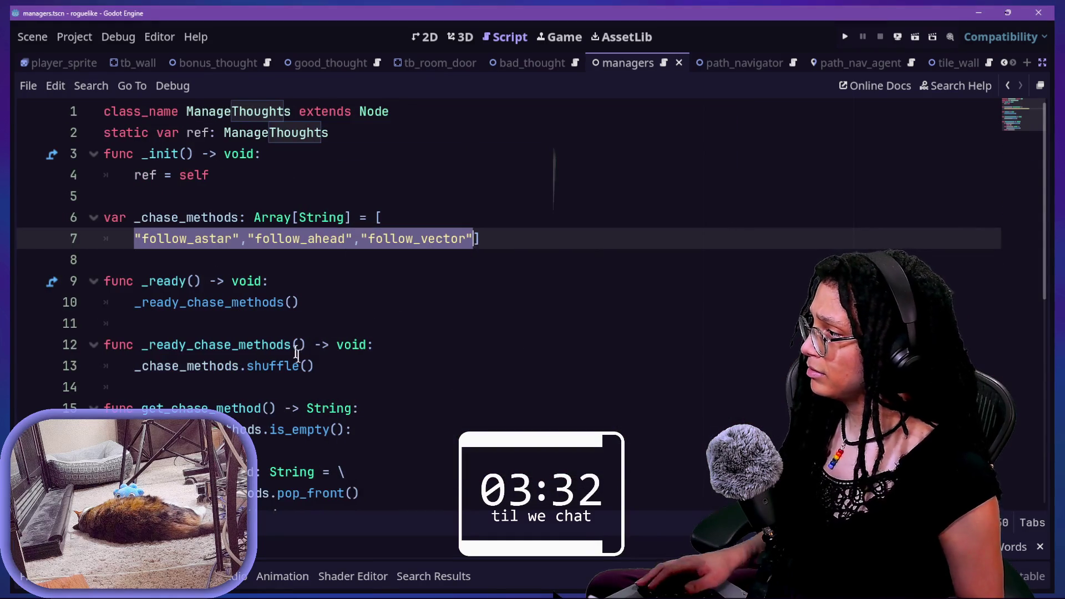
{"action": "left_click", "coordinate": [142, 239]}
{"action": "left_click", "coordinate": [254, 238], "text": "alt"}
{"action": "left_click", "coordinate": [365, 238], "text": "alt"}
{"action": "type", "text": "_"}
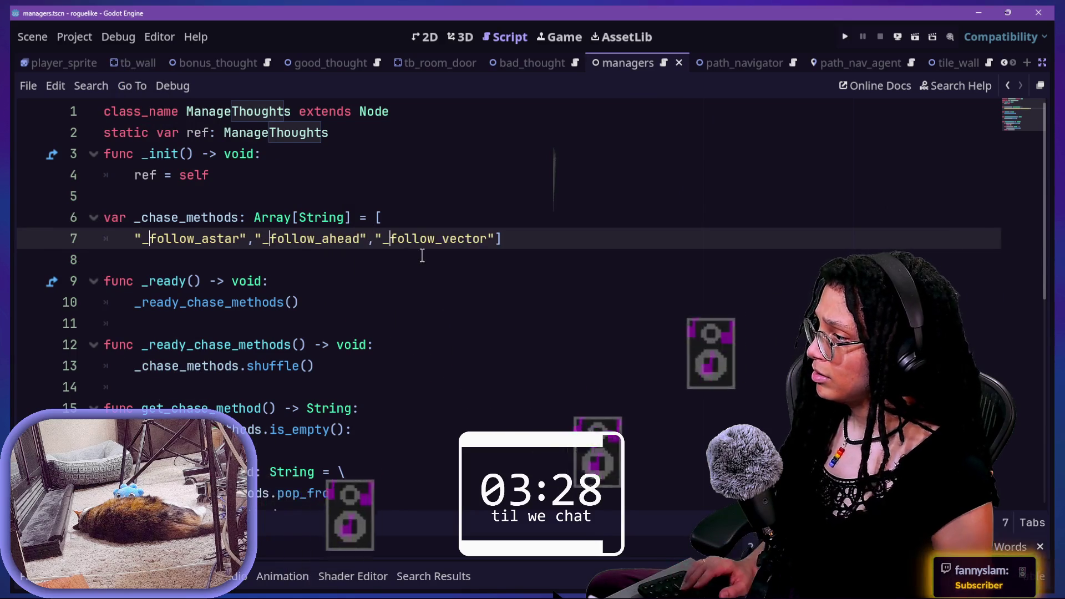
{"action": "key", "text": "ctrl+s"}
Step: Reopen Abstract_thought.gd and place the caret after pass in _follow_astar
{"action": "key", "text": "shift+alt+o"}
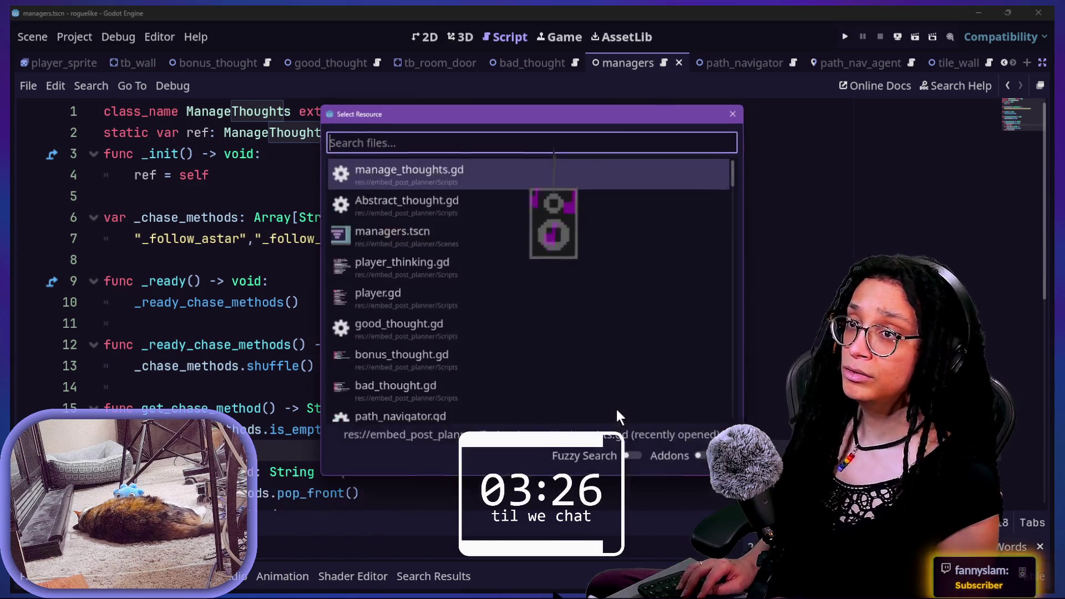
{"action": "key", "text": "Down"}
{"action": "key", "text": "Down"}
{"action": "key", "text": "Up"}
{"action": "key", "text": "Up"}
{"action": "key", "text": "Up"}
{"action": "key", "text": "Down"}
{"action": "key", "text": "Down"}
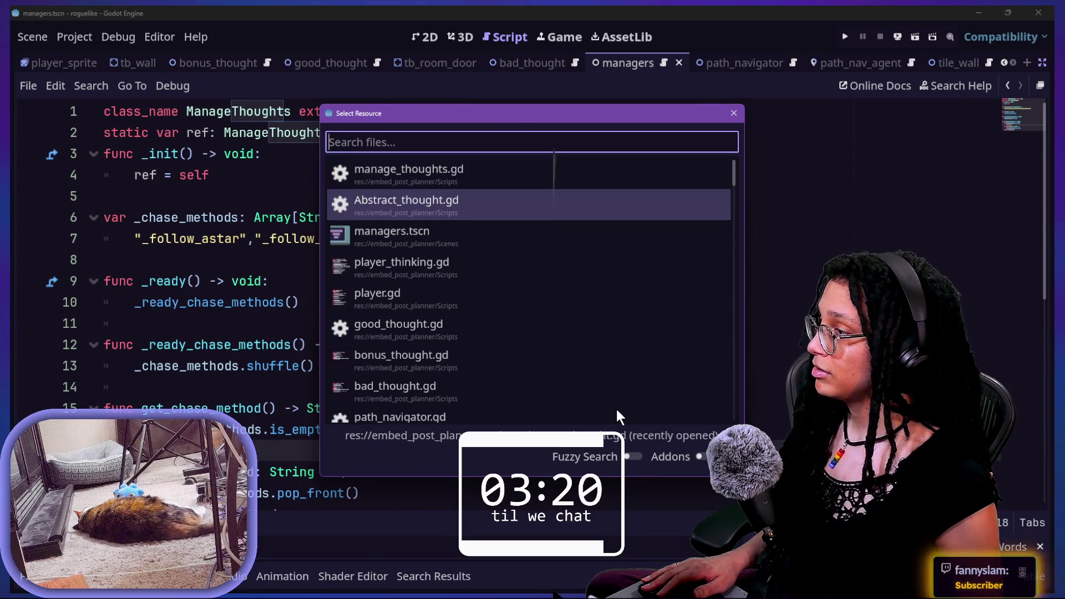
{"action": "key", "text": "Return"}
{"action": "left_click", "coordinate": [427, 337]}
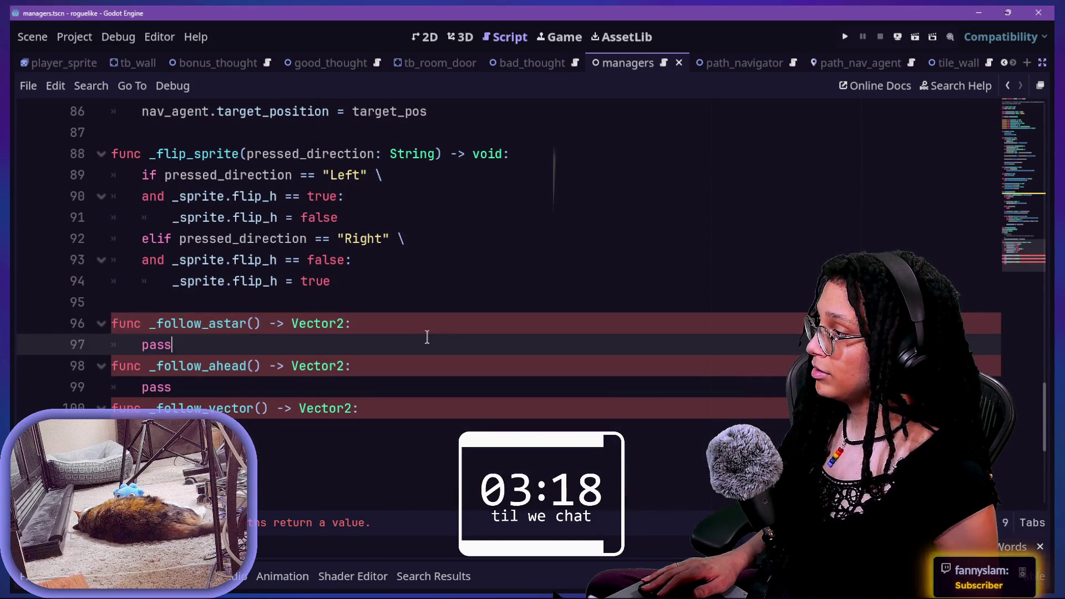
Step: Replace pass in _follow_astar with return Player_Thinking.ref.get_position()
{"action": "type", "text": "pass"}
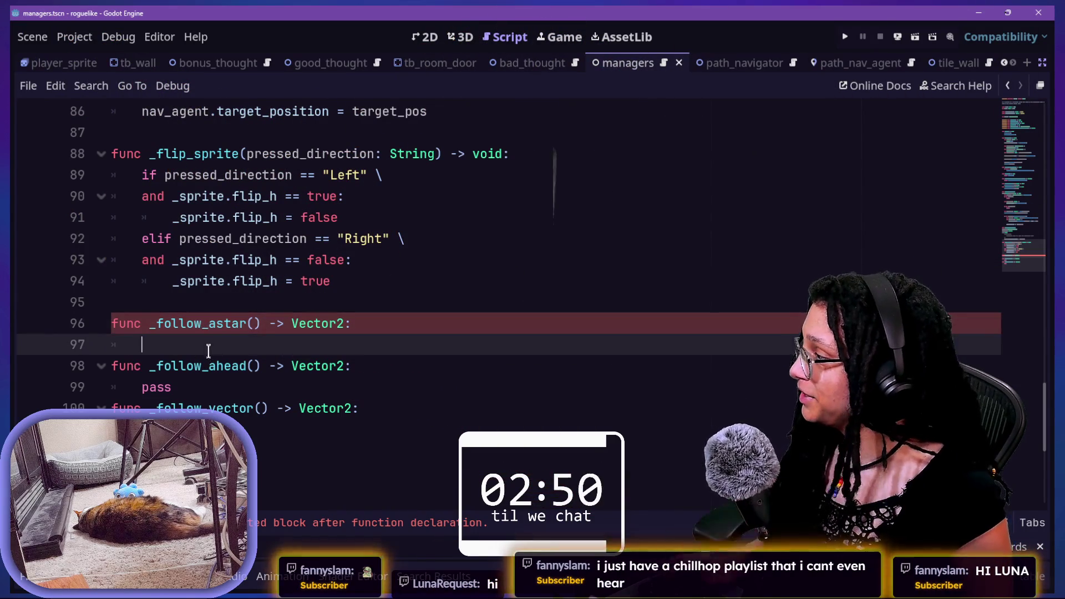
{"action": "type", "text": "pass"}
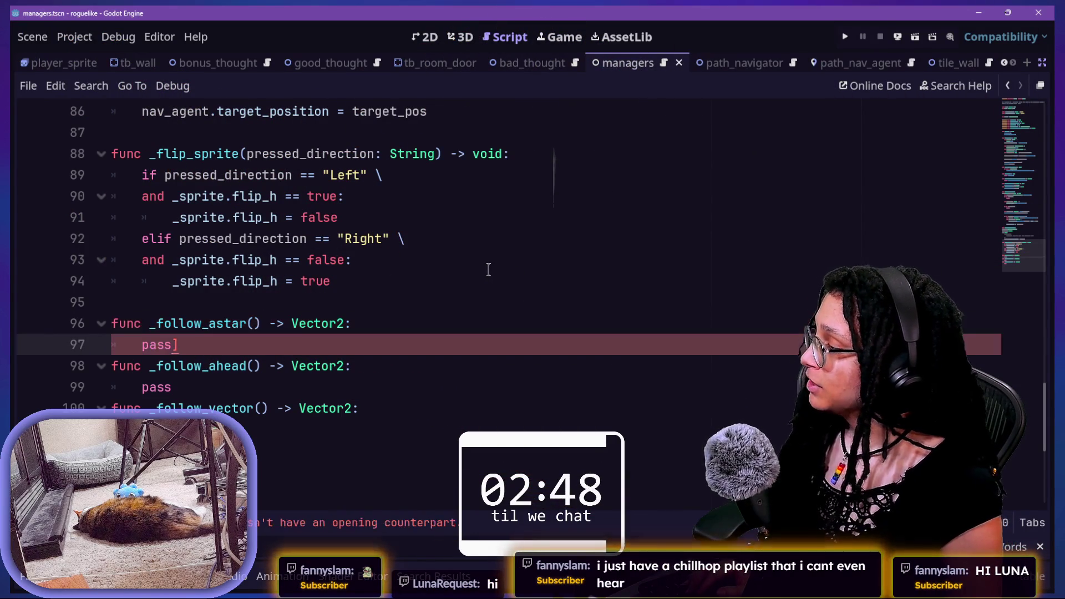
{"action": "key", "text": "BackSpace"}
{"action": "key", "text": "BackSpace"}
{"action": "key", "text": "BackSpace"}
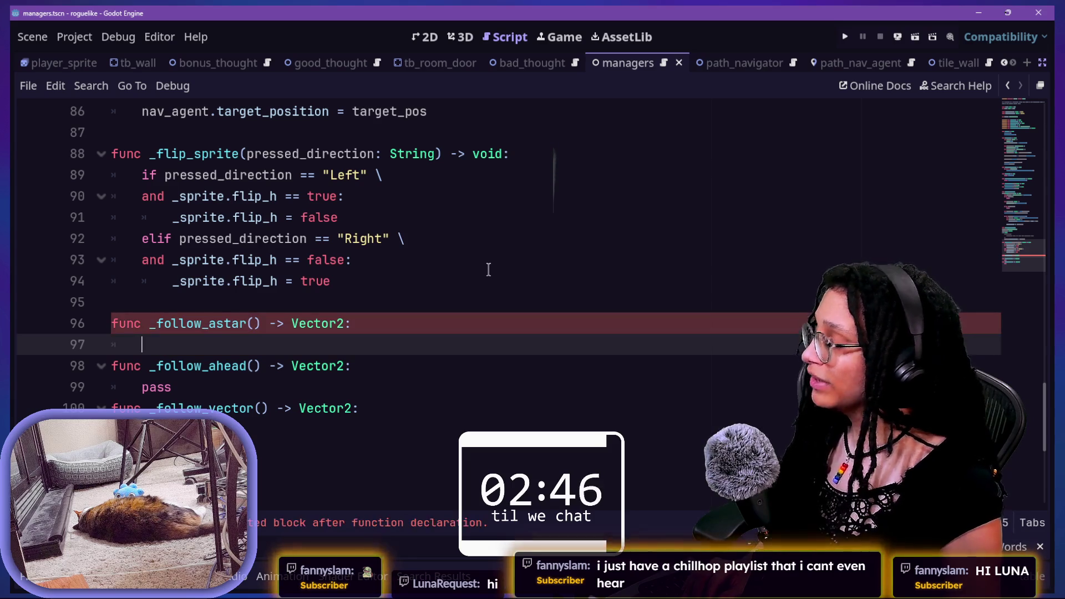
{"action": "type", "text": "Pl"}
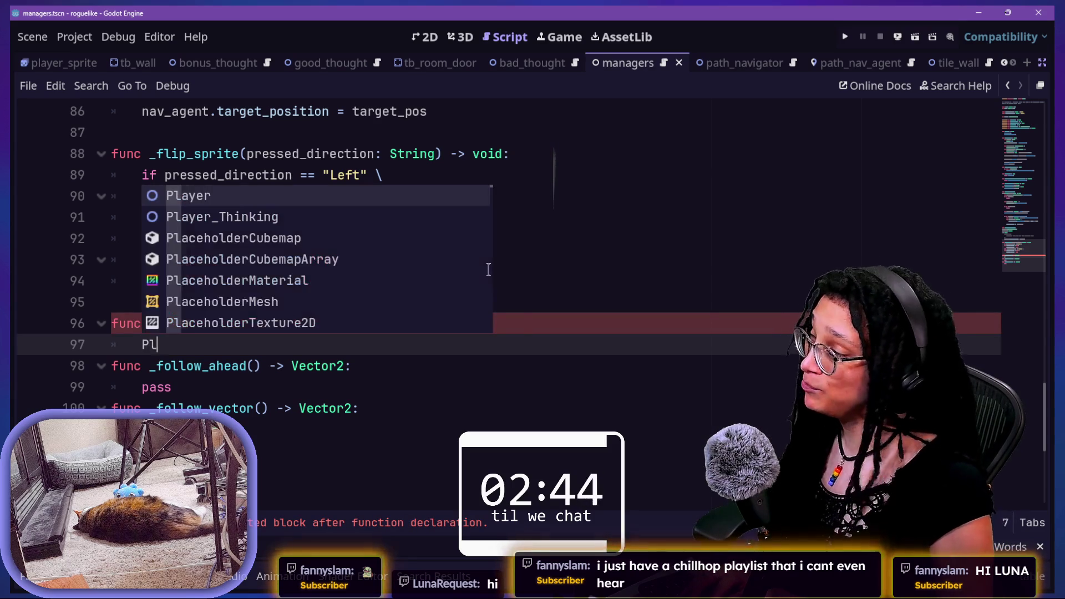
{"action": "type", "text": "ayer_T"}
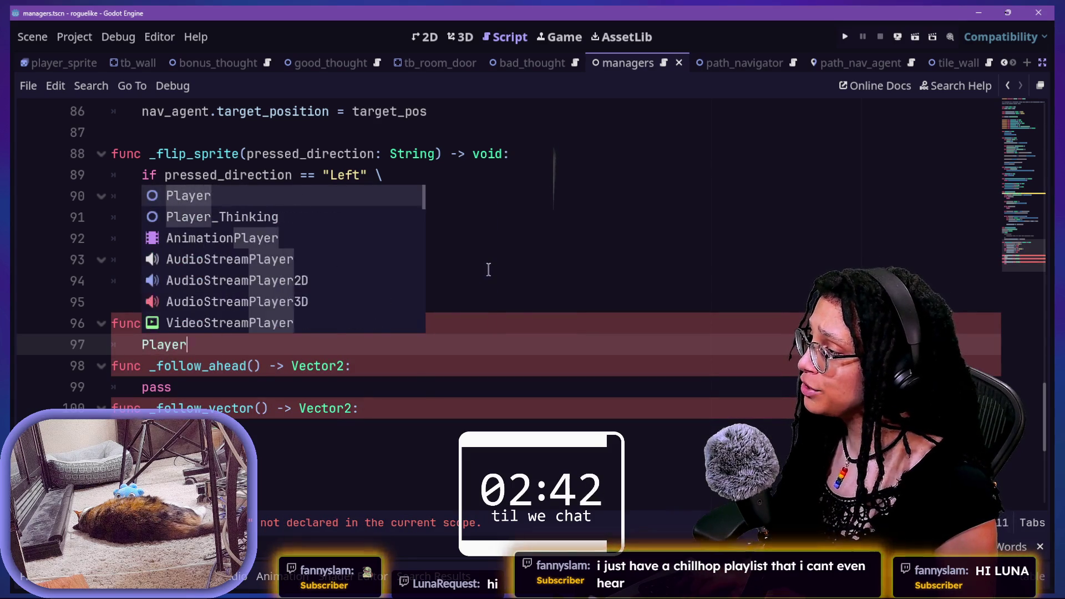
{"action": "key", "text": "Escape"}
{"action": "type", "text": "_T"}
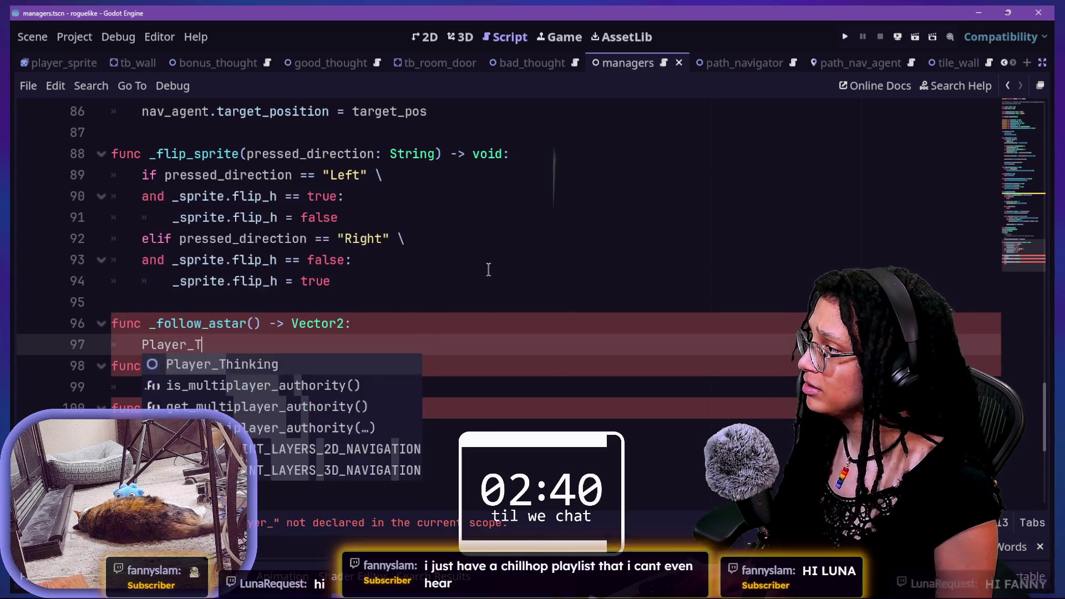
{"action": "key", "text": "Return"}
{"action": "type", "text": ".ref.get_position"}
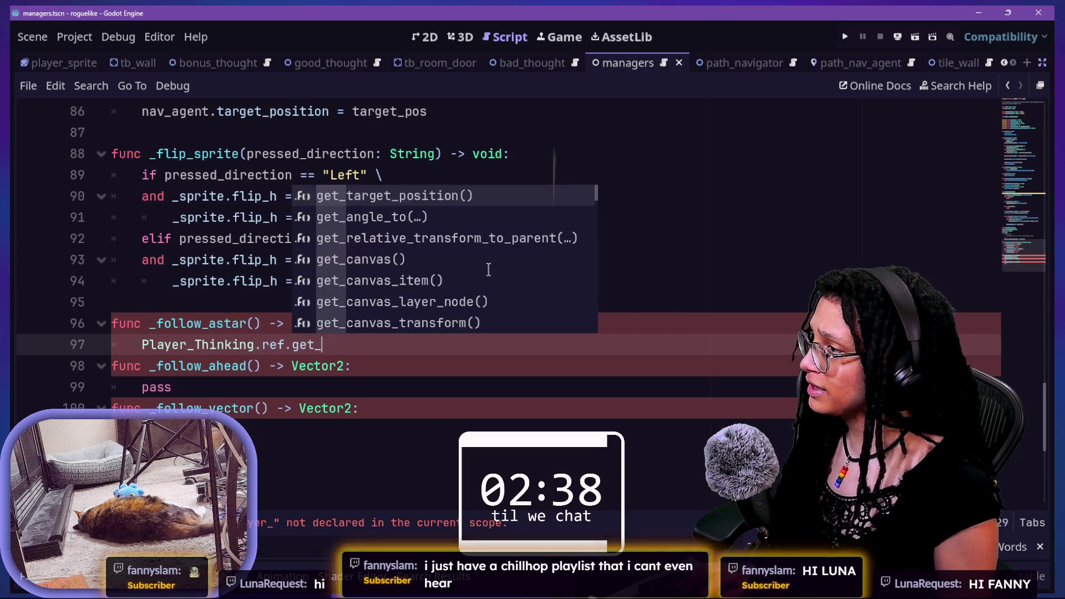
{"action": "type", "text": "()"}
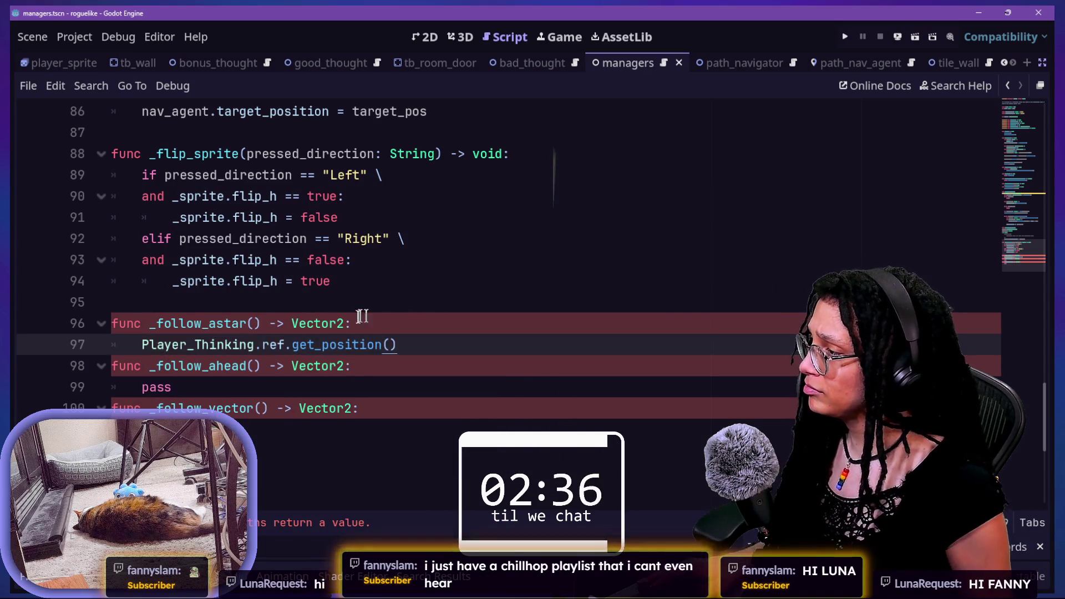
{"action": "type", "text": "retru"}
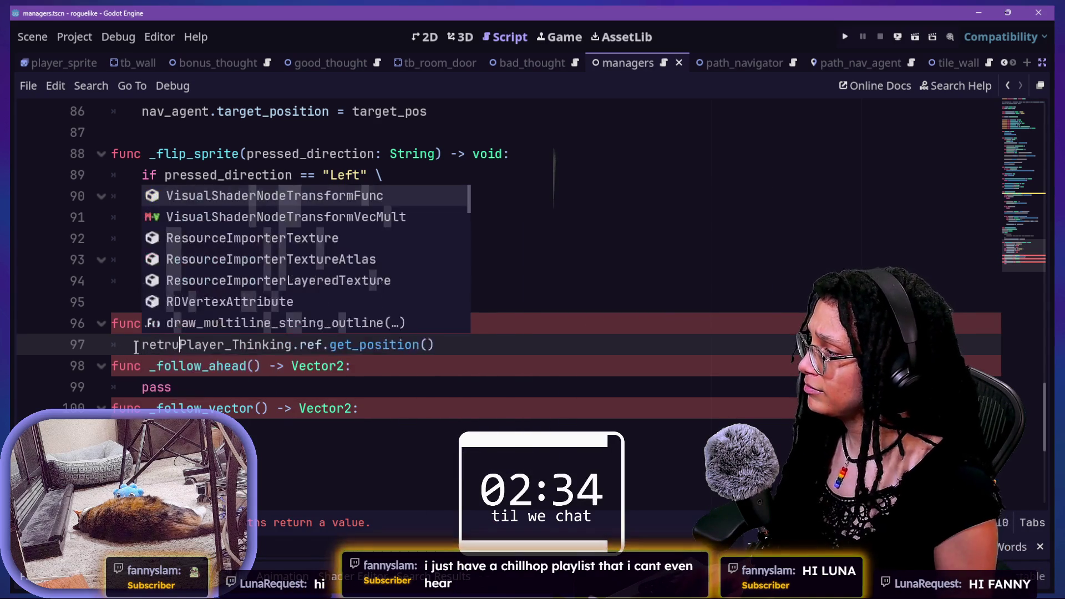
{"action": "type", "text": "n"}
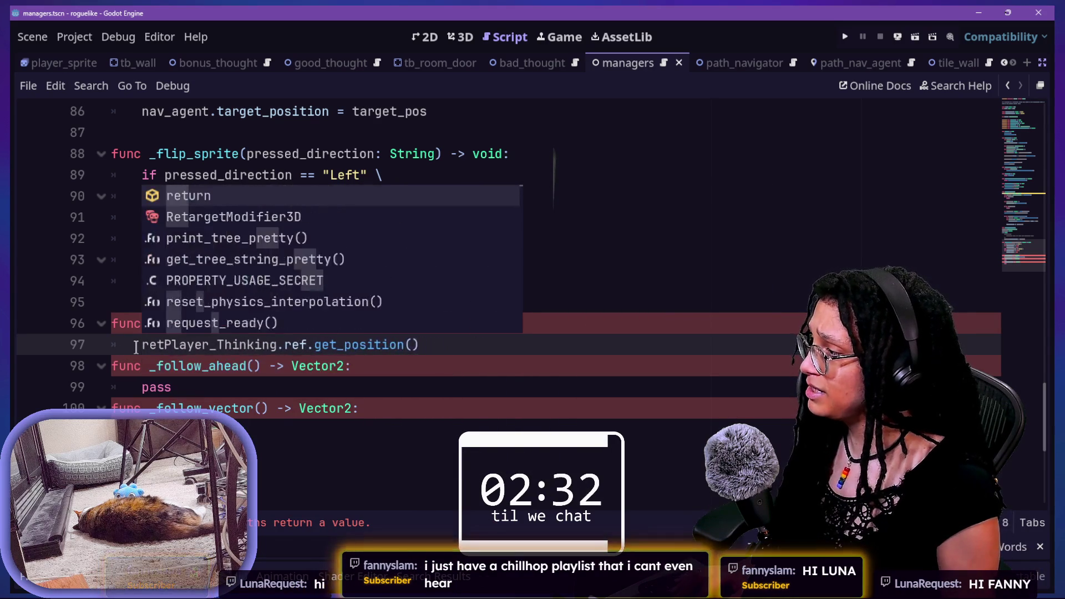
Step: Paste that return into _follow_ahead, change it to get_target_position(), and save the script
{"action": "left_click_drag", "start_coordinate": [509, 339], "coordinate": [496, 325]}
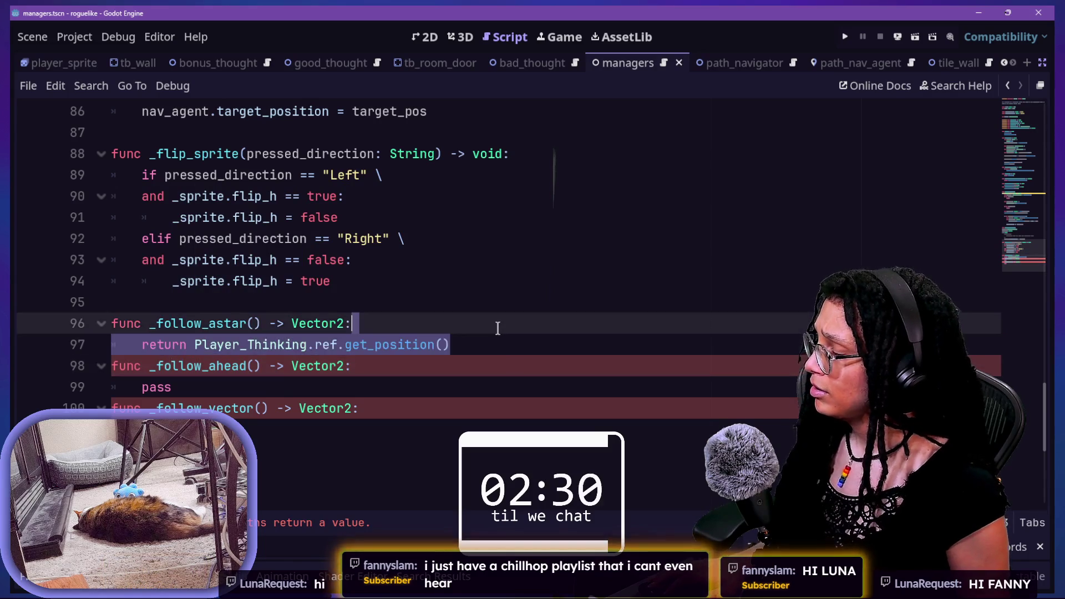
{"action": "left_click", "coordinate": [427, 346]}
{"action": "left_click", "coordinate": [426, 387]}
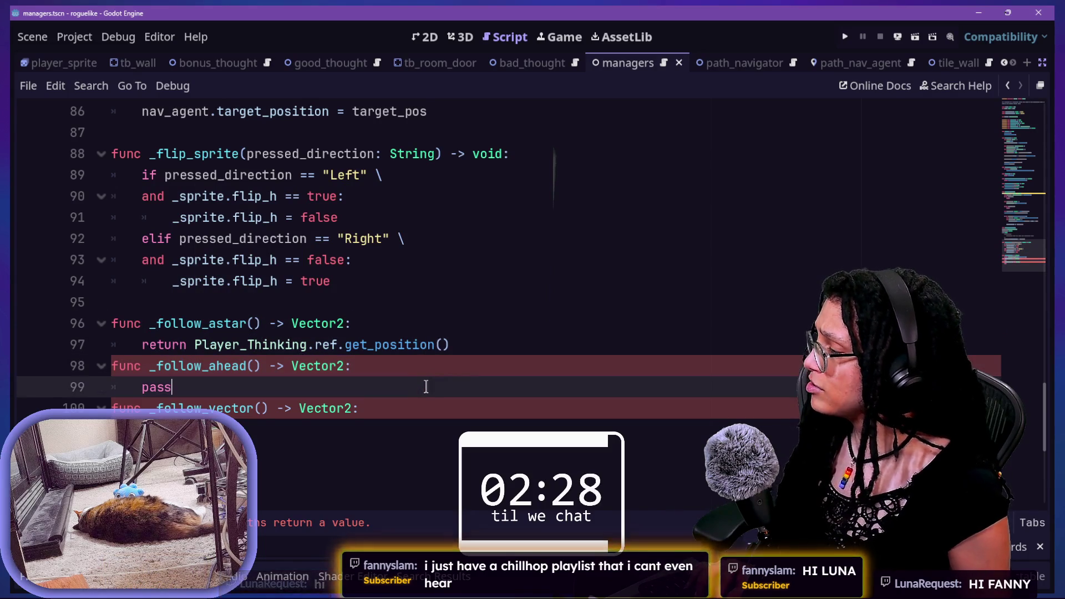
{"action": "key", "text": "BackSpace"}
{"action": "key", "text": "BackSpace"}
{"action": "key", "text": "BackSpace"}
{"action": "key", "text": "Tab"}
{"action": "key", "text": "Return"}
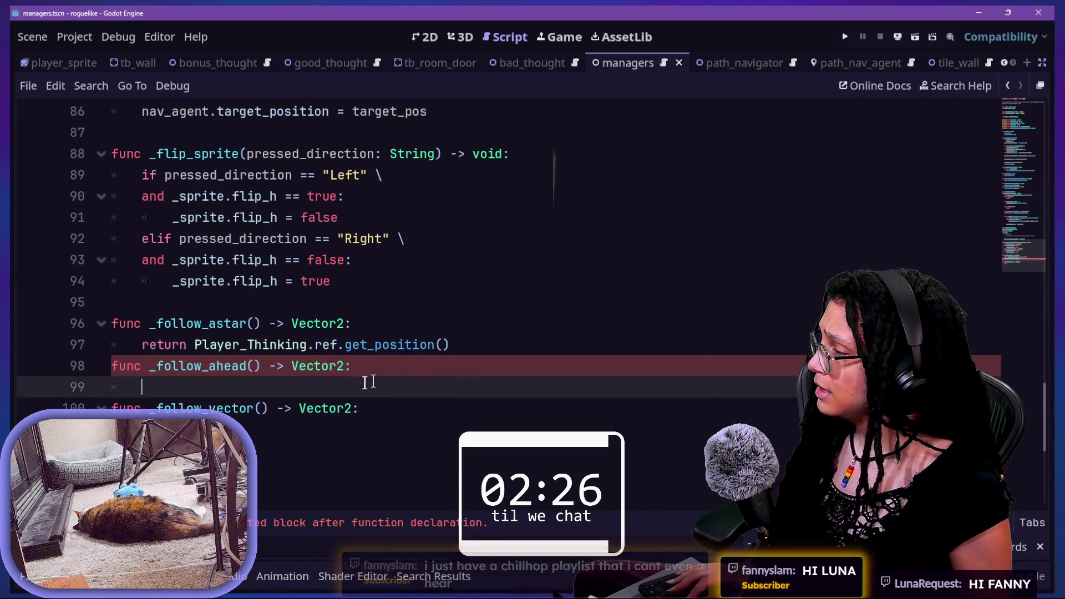
{"action": "type", "text": "return Player_Thinking.ref.get_position()"}
{"action": "left_click", "coordinate": [157, 388]}
{"action": "key", "text": "BackSpace"}
{"action": "key", "text": "BackSpace"}
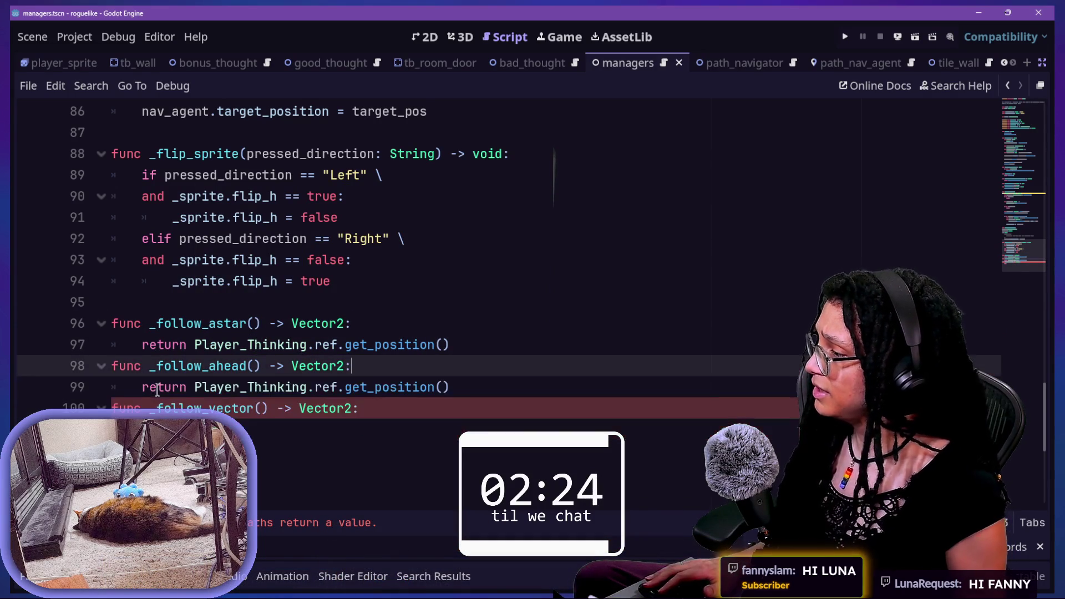
{"action": "left_click", "coordinate": [367, 389]}
{"action": "type", "text": "arget_"}
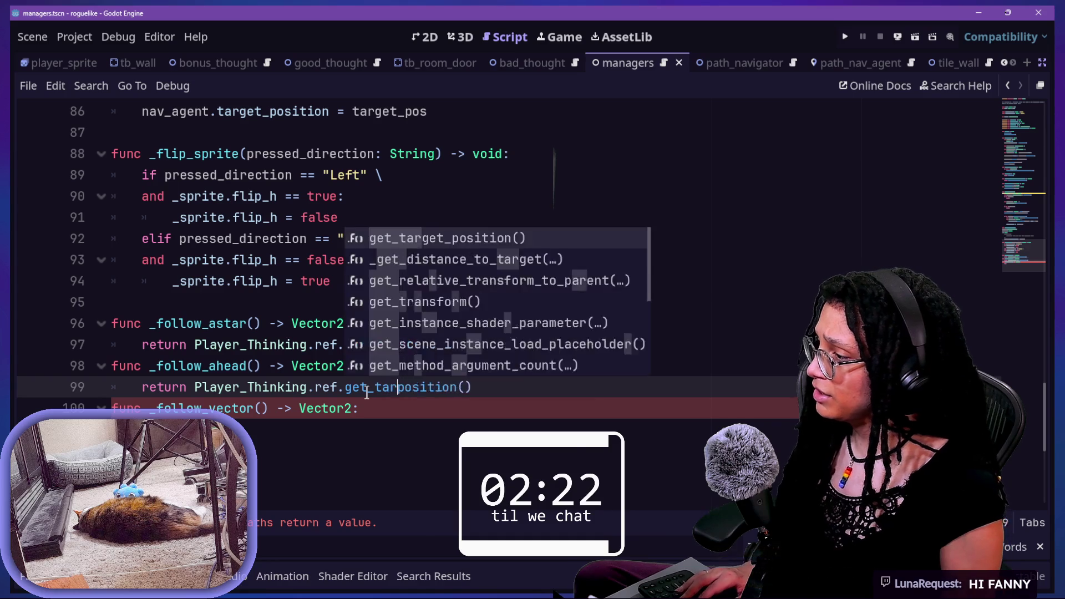
{"action": "left_click", "coordinate": [283, 444]}
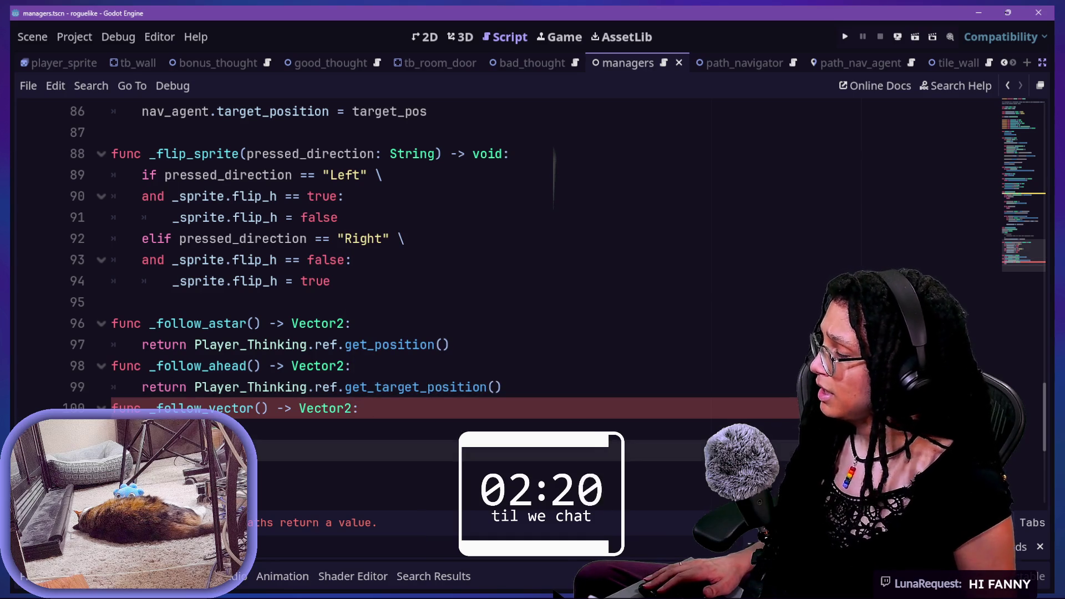
{"action": "key", "text": "ctrl+s"}
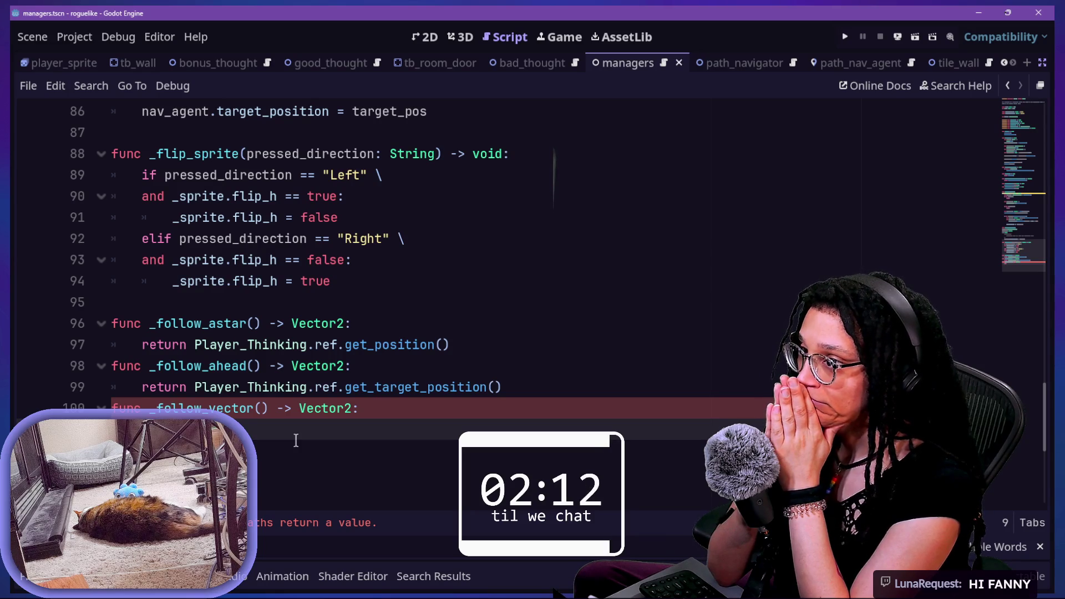
{"action": "scroll", "coordinate": [296, 439], "scroll_direction": "up", "scroll_amount": 6}
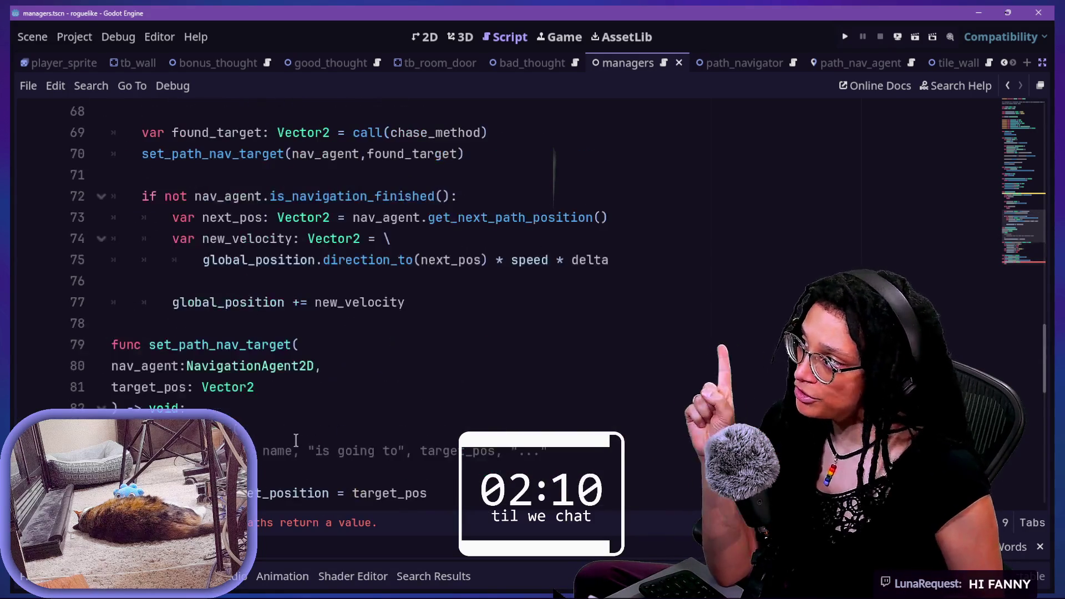
{"action": "scroll", "coordinate": [295, 440], "scroll_direction": "up", "scroll_amount": 2}
{"action": "scroll", "coordinate": [296, 440], "scroll_direction": "up", "scroll_amount": 1}
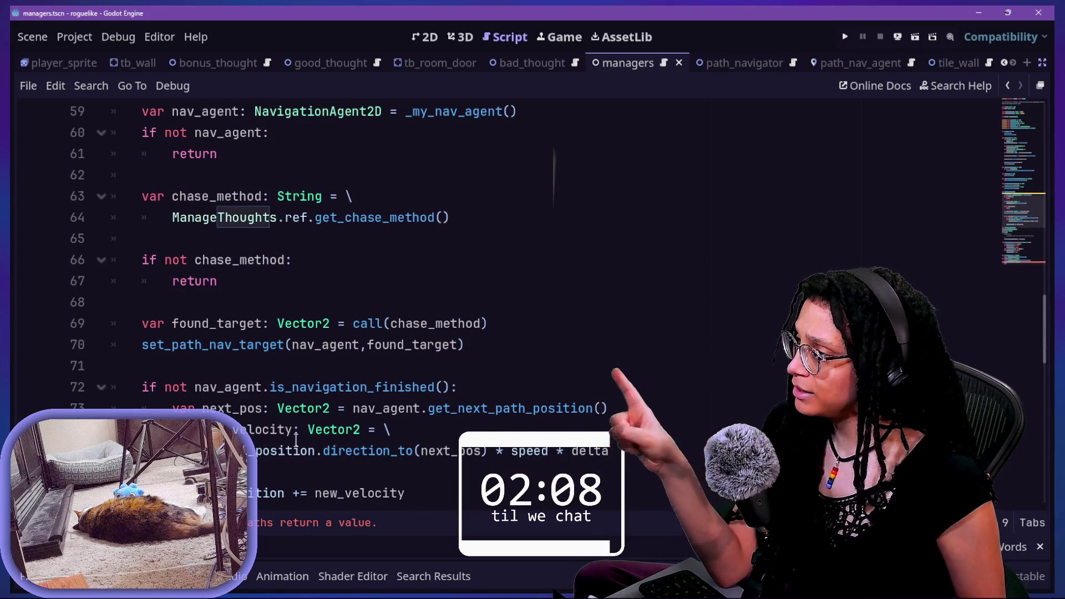
{"action": "mouse_move", "coordinate": [451, 217]}
{"action": "left_mouse_down"}
{"action": "mouse_move", "coordinate": [408, 214]}
{"action": "mouse_move", "coordinate": [371, 183]}
{"action": "mouse_move", "coordinate": [266, 167]}
{"action": "left_mouse_up"}
{"action": "key", "text": "alt+Left"}
{"action": "key", "text": "alt+Left"}
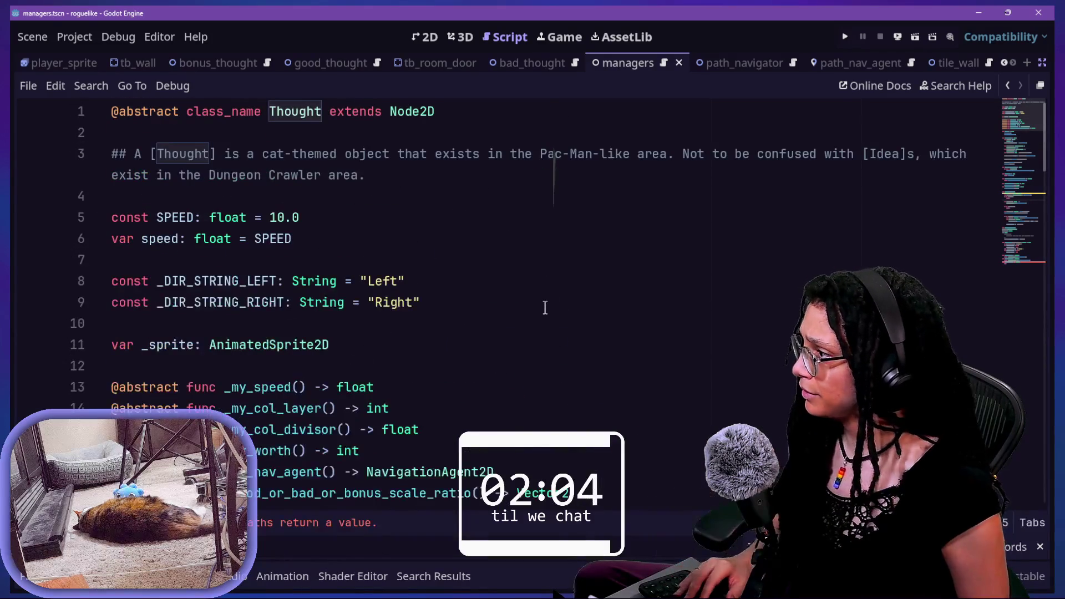
{"action": "scroll", "coordinate": [502, 334], "scroll_direction": "down", "scroll_amount": 1}
{"action": "left_click", "coordinate": [485, 281]}
{"action": "key", "text": "Return"}
{"action": "type", "text": "v"}
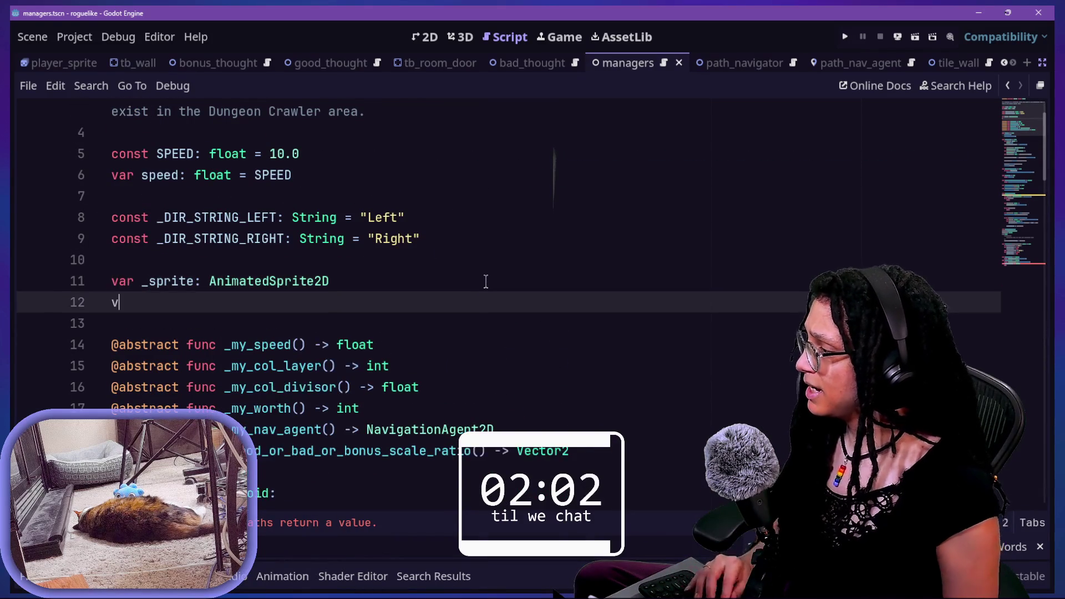
{"action": "type", "text": "ar"}
{"action": "key", "text": "BackSpace"}
{"action": "key", "text": "BackSpace"}
{"action": "key", "text": "BackSpace"}
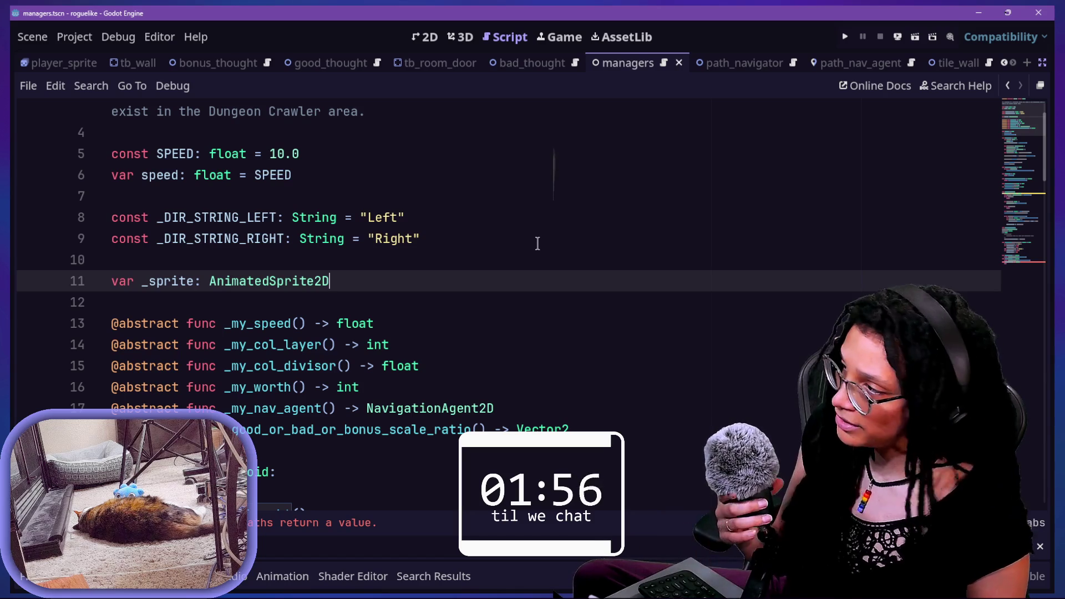
{"action": "left_click", "coordinate": [515, 233]}
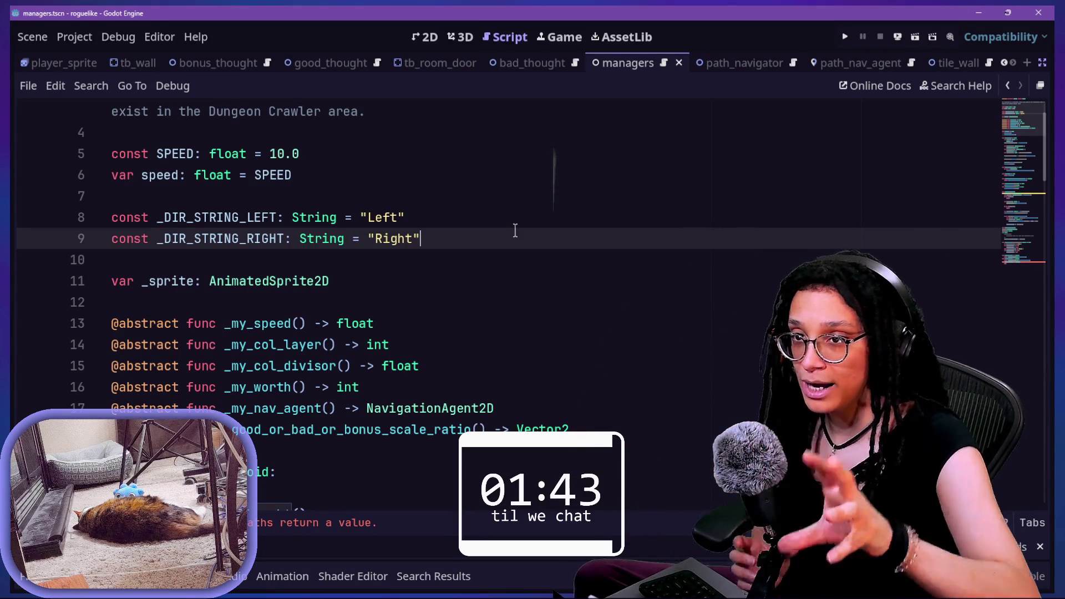
{"action": "scroll", "coordinate": [514, 230], "scroll_direction": "down", "scroll_amount": 2}
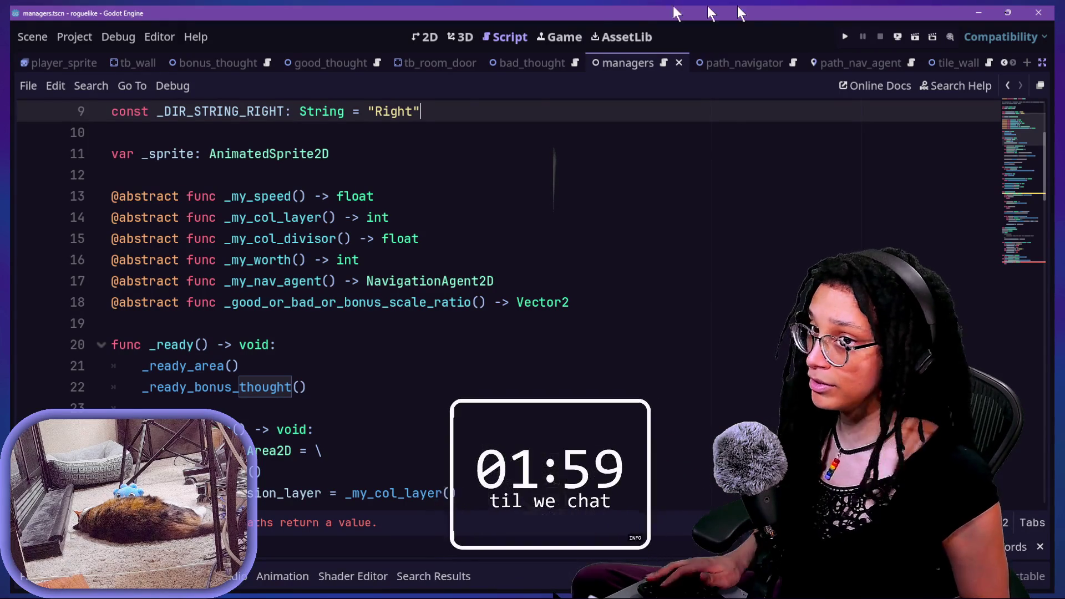
Step: Add 'var _chase_method: String' after the Right direction constant, then jump to the reported error
{"action": "left_click", "coordinate": [345, 302]}
{"action": "key", "text": "Down"}
{"action": "key", "text": "Down"}
{"action": "key", "text": "Down"}
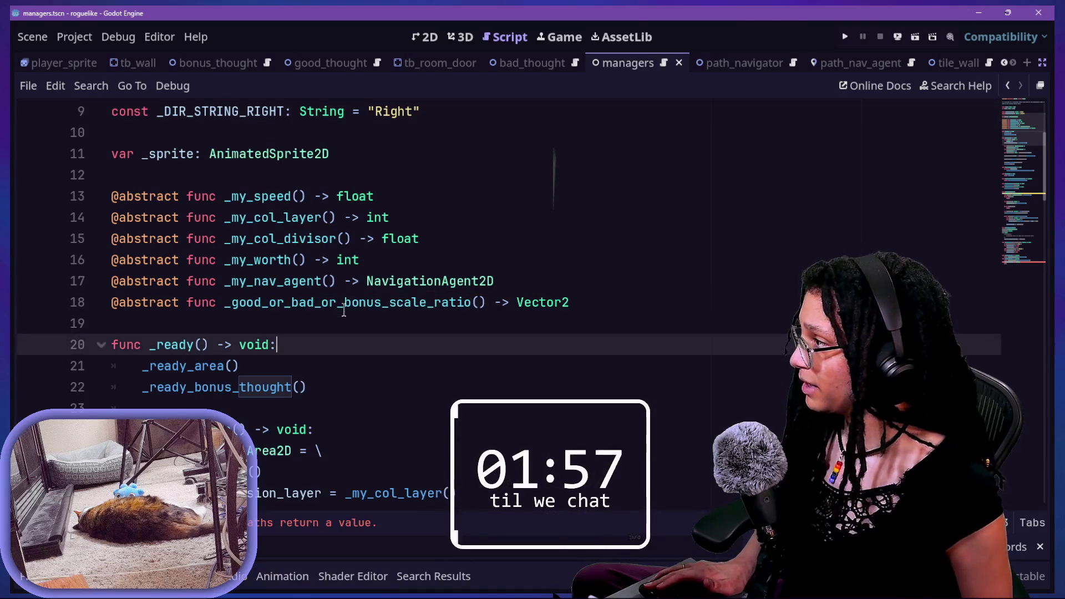
{"action": "left_click", "coordinate": [241, 289]}
{"action": "left_click", "coordinate": [306, 328]}
{"action": "scroll", "coordinate": [306, 327], "scroll_direction": "down", "scroll_amount": 1}
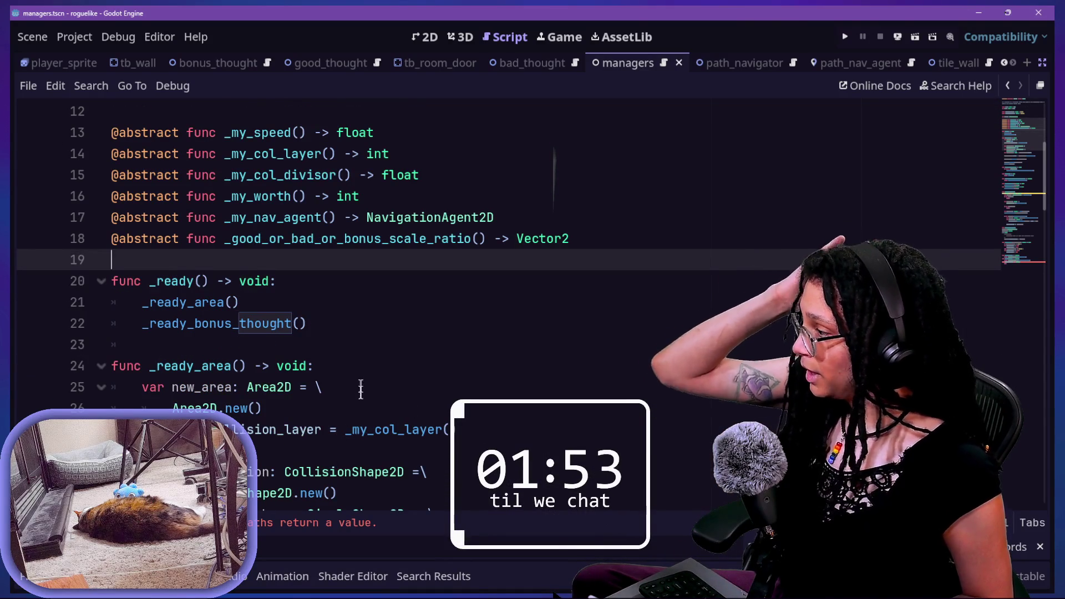
{"action": "scroll", "coordinate": [361, 387], "scroll_direction": "up", "scroll_amount": 1}
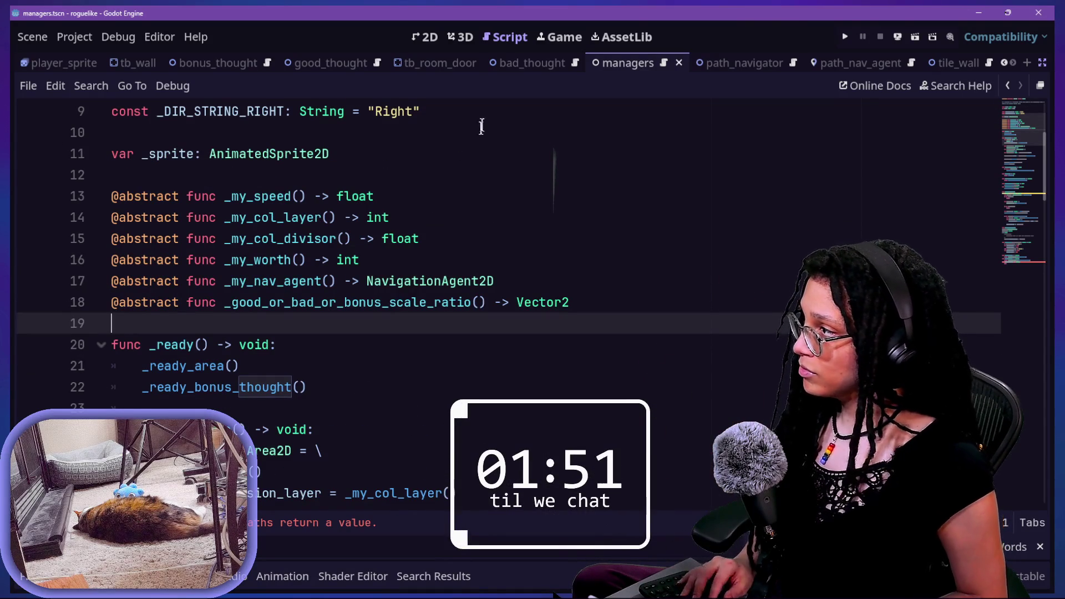
{"action": "left_click", "coordinate": [478, 150]}
{"action": "left_click", "coordinate": [499, 113]}
{"action": "key", "text": "Return"}
{"action": "key", "text": "Return"}
{"action": "type", "text": "var"}
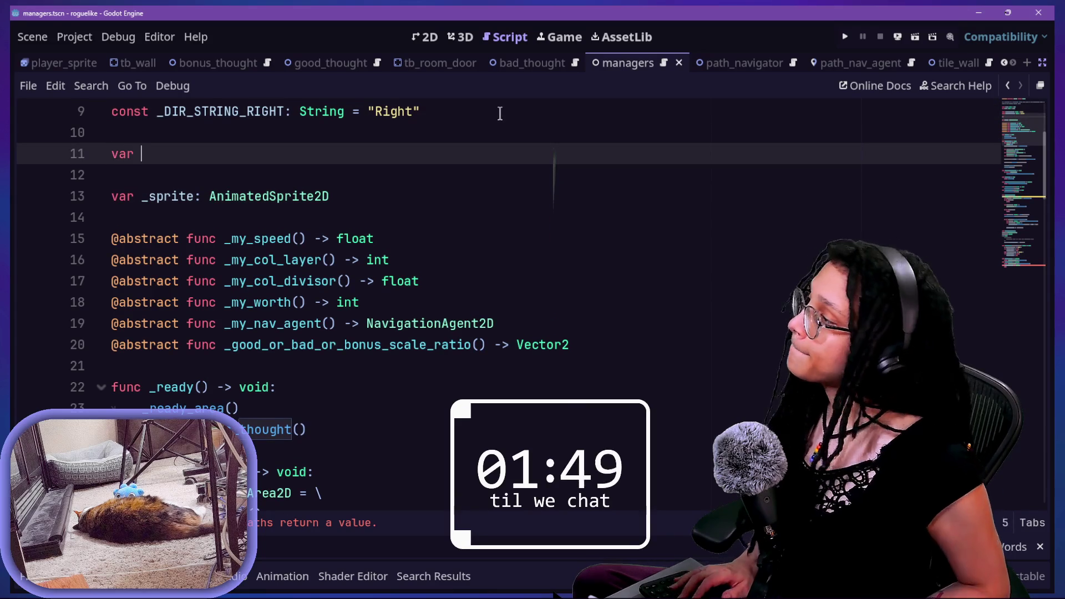
{"action": "scroll", "coordinate": [499, 113], "scroll_direction": "up", "scroll_amount": 1}
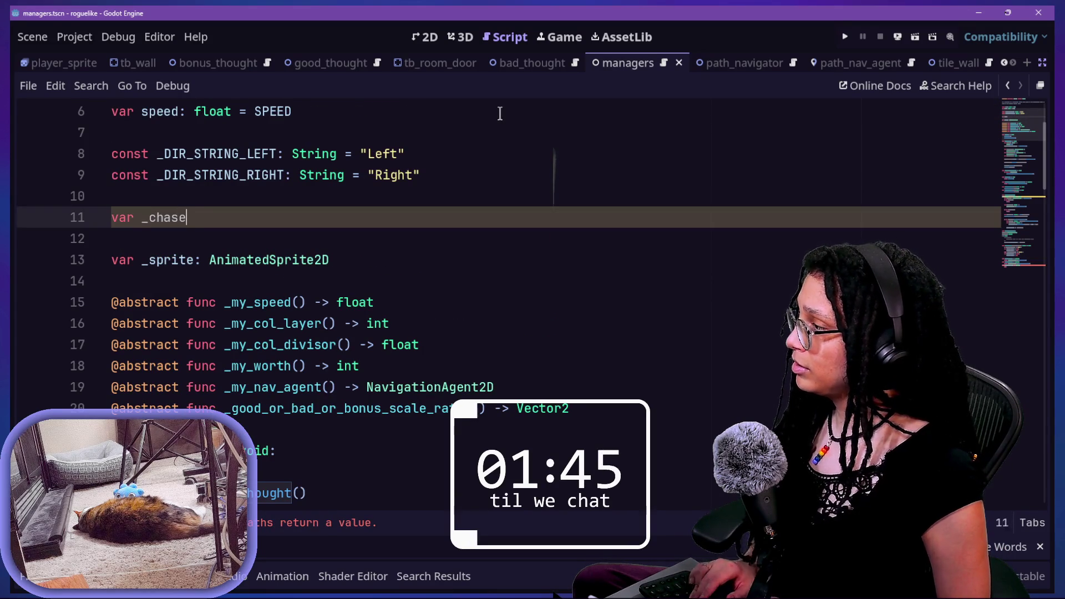
{"action": "type", "text": "String"}
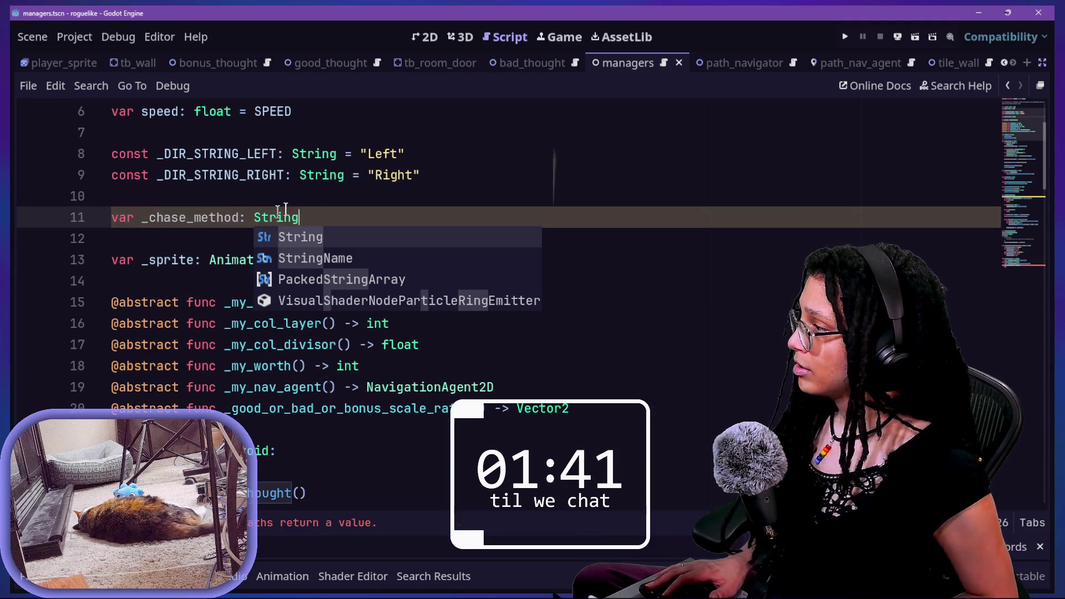
{"action": "type", "text": " = ''"}
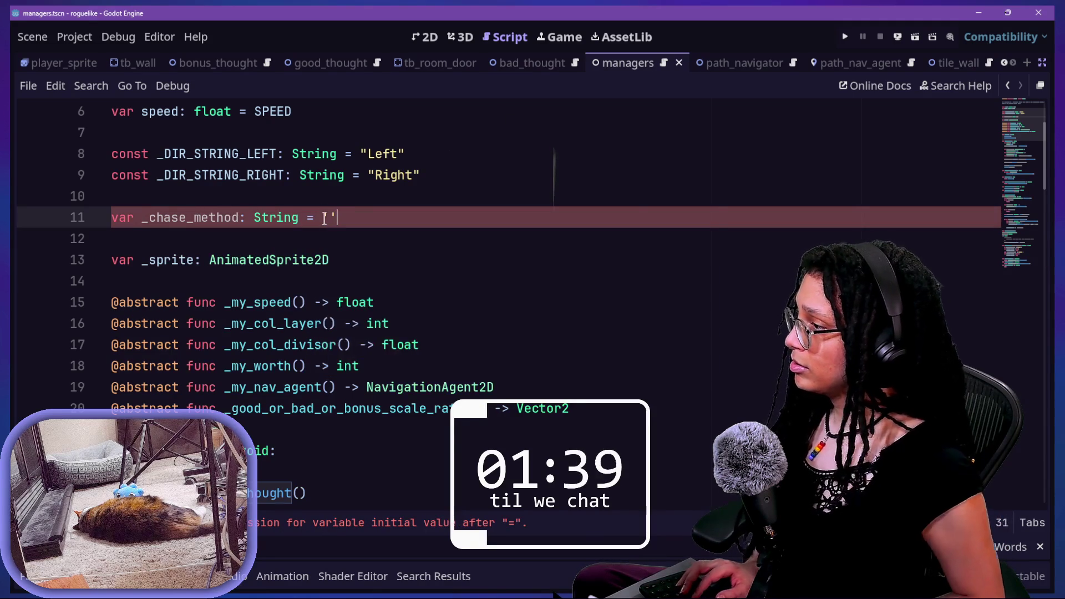
{"action": "key", "text": "BackSpace"}
{"action": "key", "text": "BackSpace"}
{"action": "key", "text": "BackSpace"}
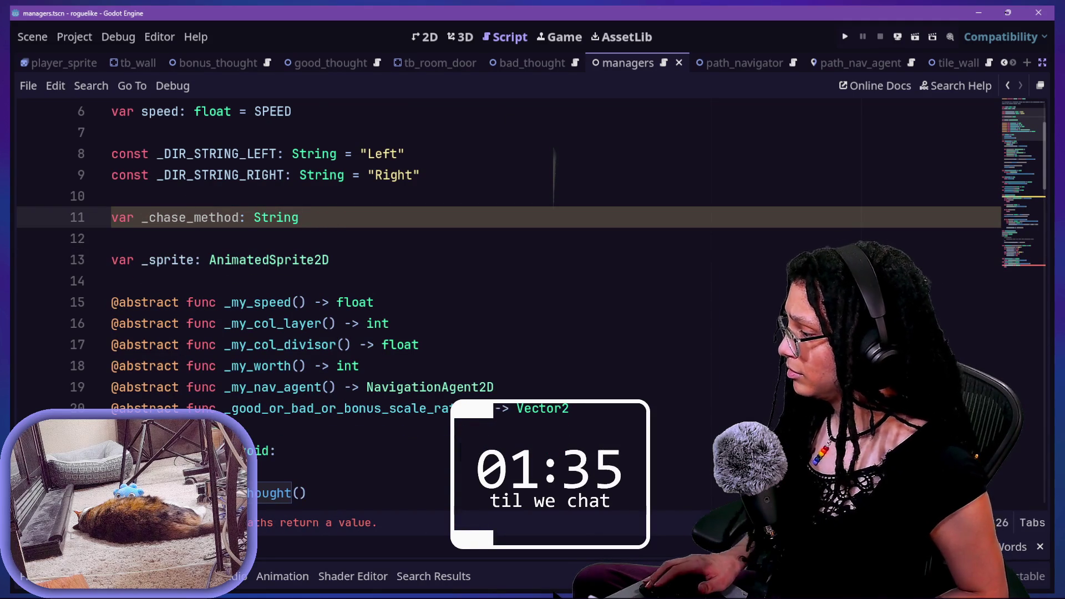
{"action": "left_click", "coordinate": [311, 522]}
{"action": "scroll", "coordinate": [306, 399], "scroll_direction": "up", "scroll_amount": 10}
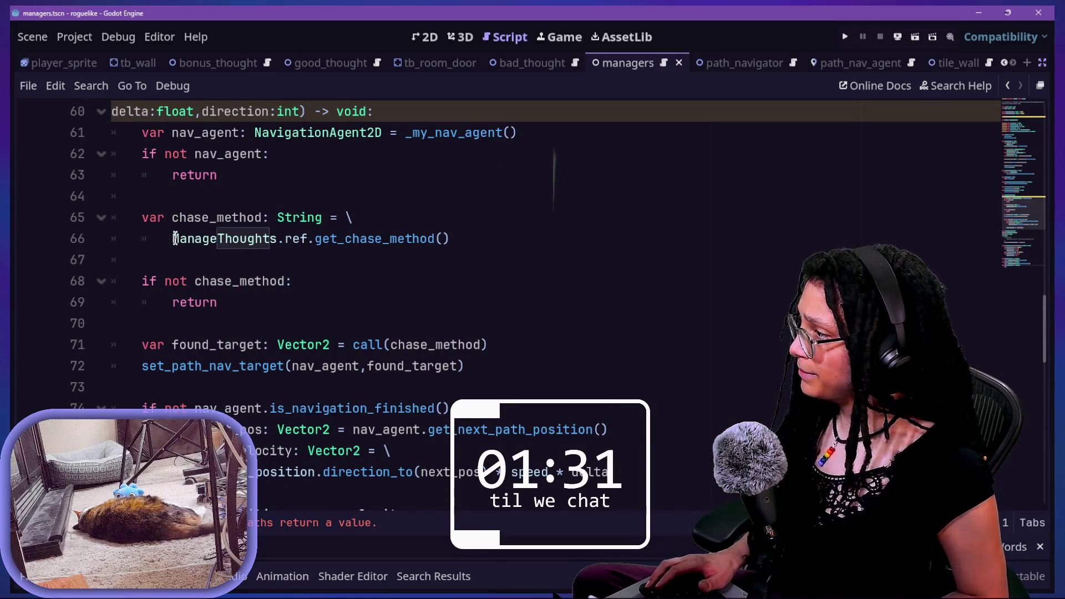
Step: Insert an 'if not chase_method' guard above the chase method lookup
{"action": "left_click_drag", "start_coordinate": [460, 244], "coordinate": [168, 234]}
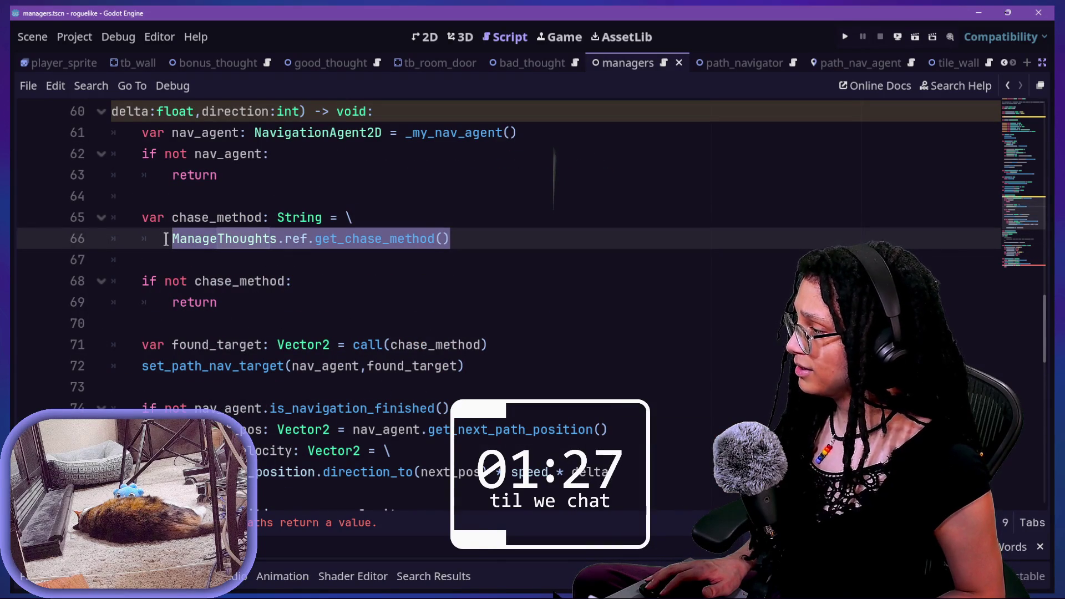
{"action": "left_click", "coordinate": [176, 277]}
{"action": "left_click", "coordinate": [242, 321]}
{"action": "left_click", "coordinate": [193, 280]}
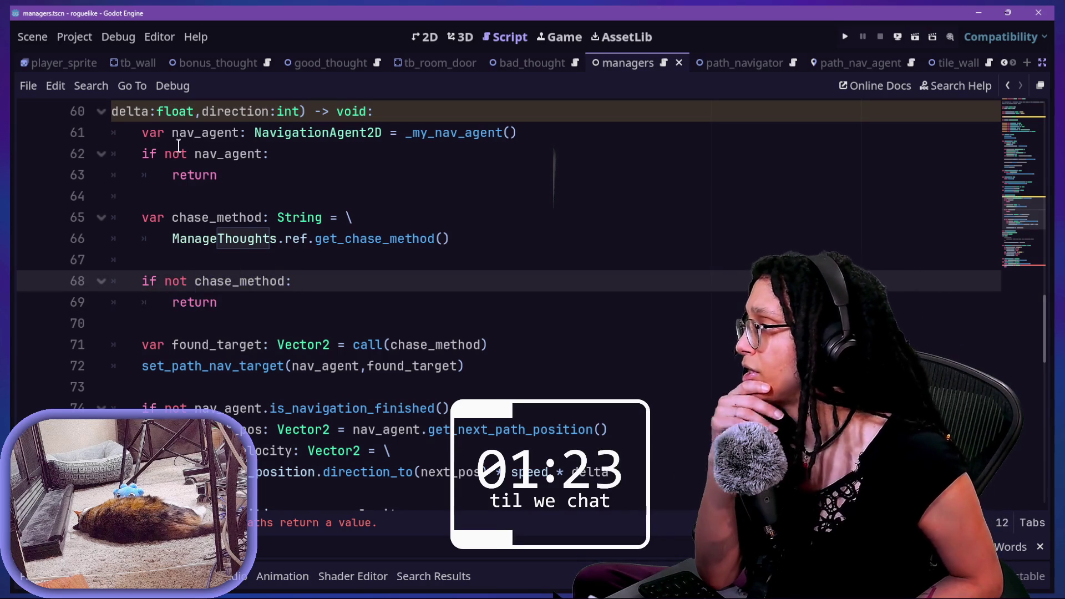
{"action": "left_click", "coordinate": [222, 197]}
{"action": "key", "text": "Return"}
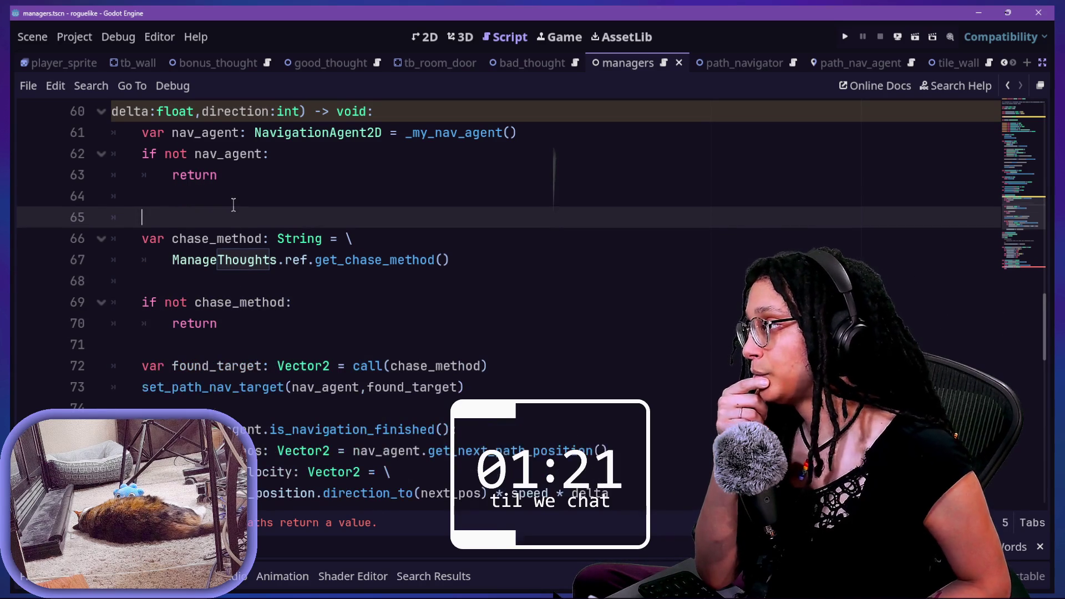
{"action": "type", "text": "if"}
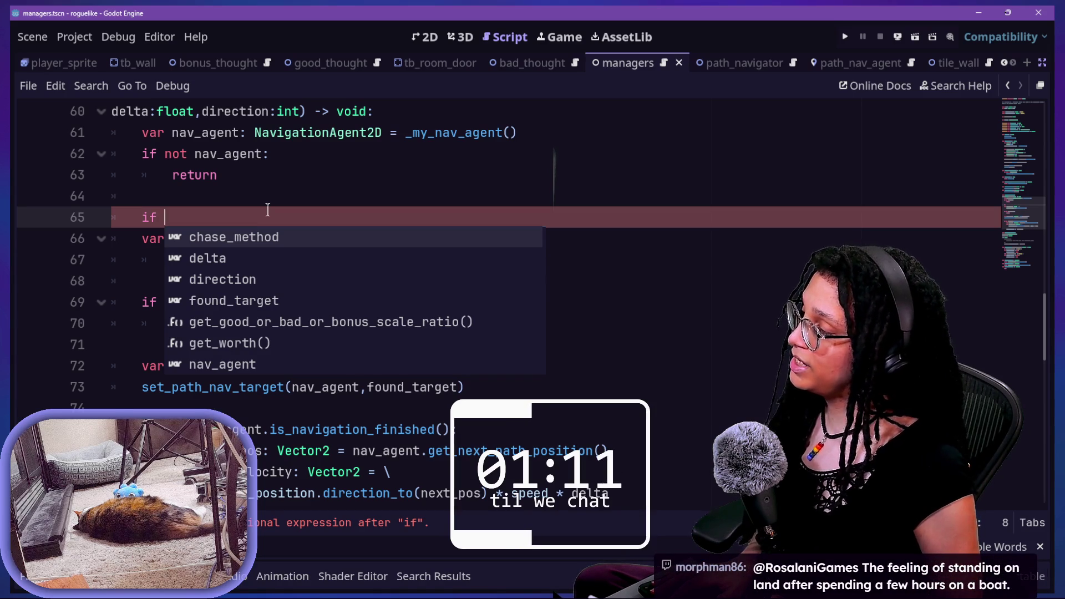
{"action": "type", "text": "c"}
{"action": "type", "text": "e_m"}
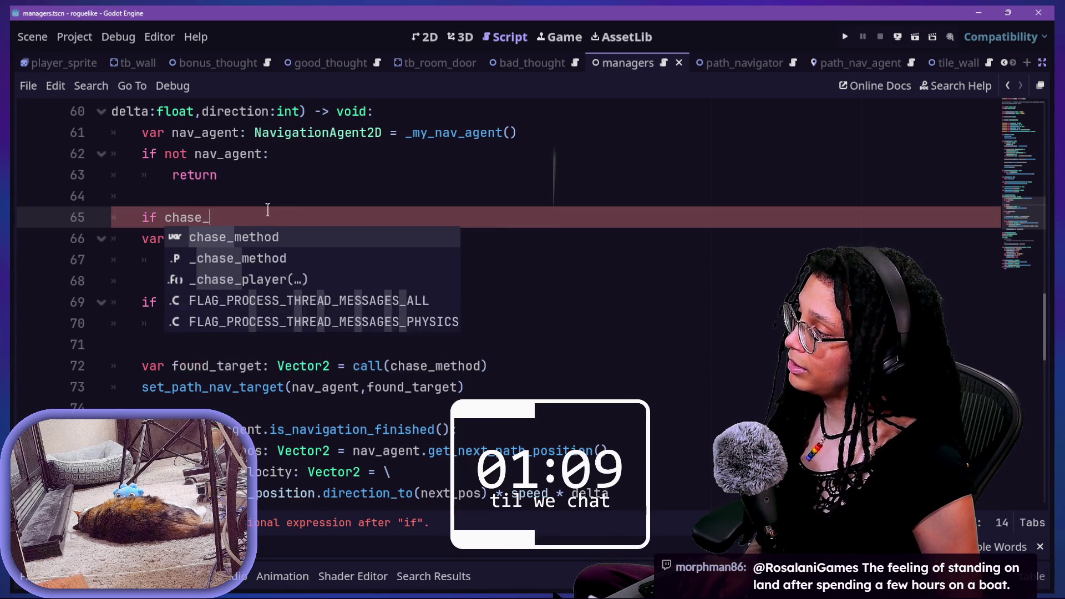
{"action": "key", "text": "BackSpace"}
{"action": "key", "text": "BackSpace"}
{"action": "key", "text": "BackSpace"}
{"action": "key", "text": "BackSpace"}
{"action": "key", "text": "BackSpace"}
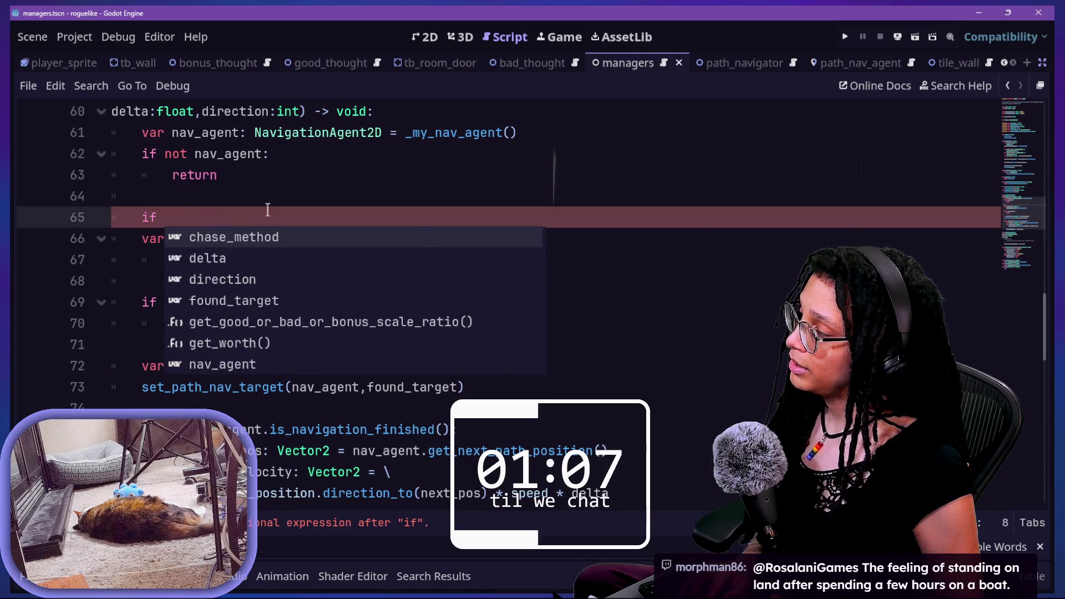
{"action": "type", "text": "not"}
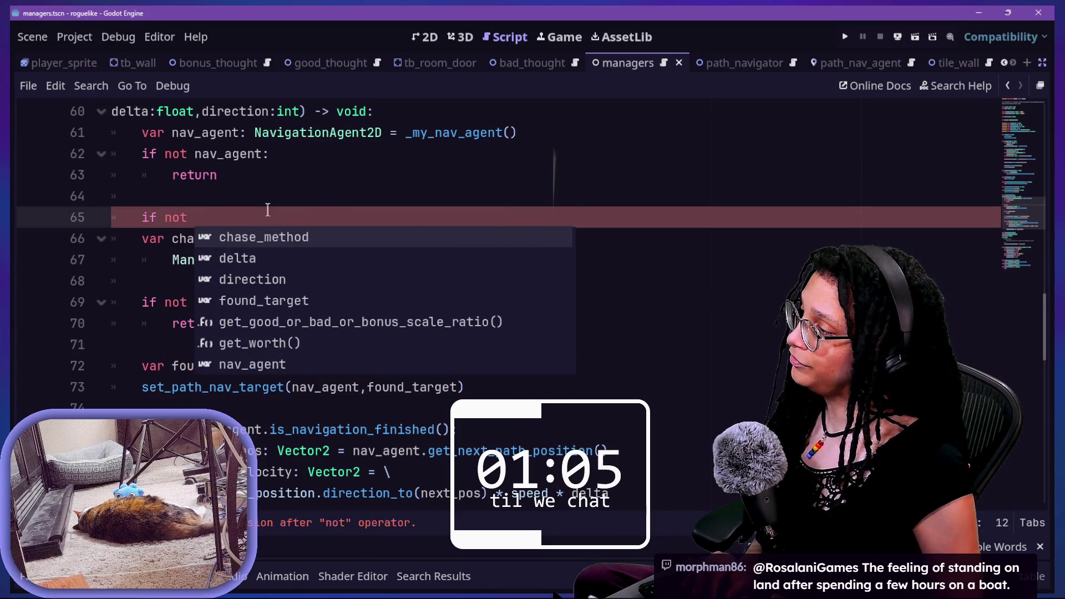
{"action": "key", "text": "Return"}
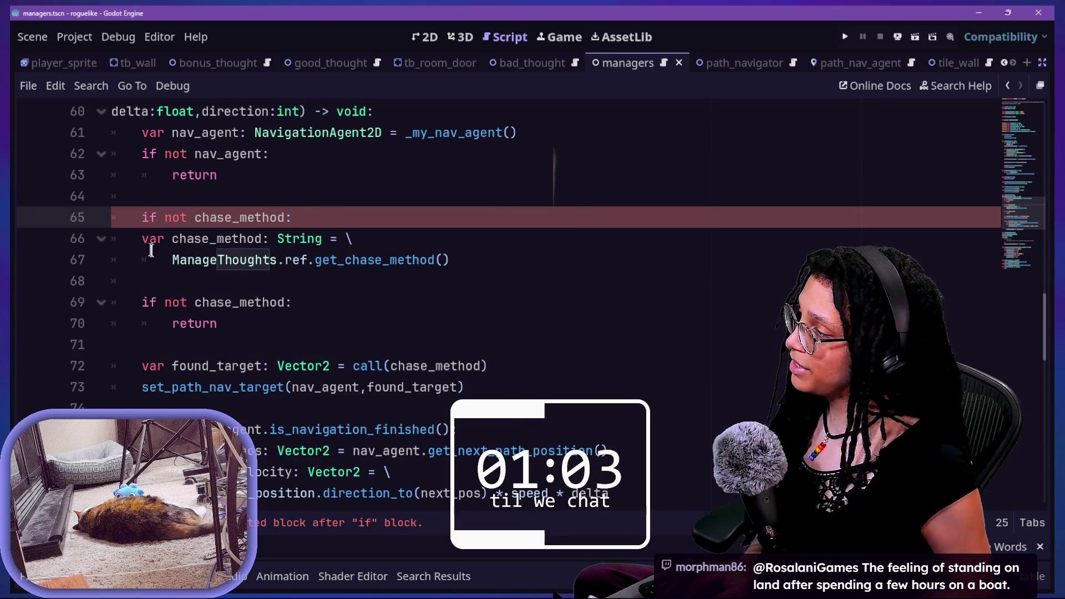
Step: Rename the check to _chase_method and turn the local var declaration into an untyped _chase_method assignment
{"action": "left_click_drag", "start_coordinate": [145, 234], "coordinate": [165, 239]}
{"action": "left_click", "coordinate": [200, 217]}
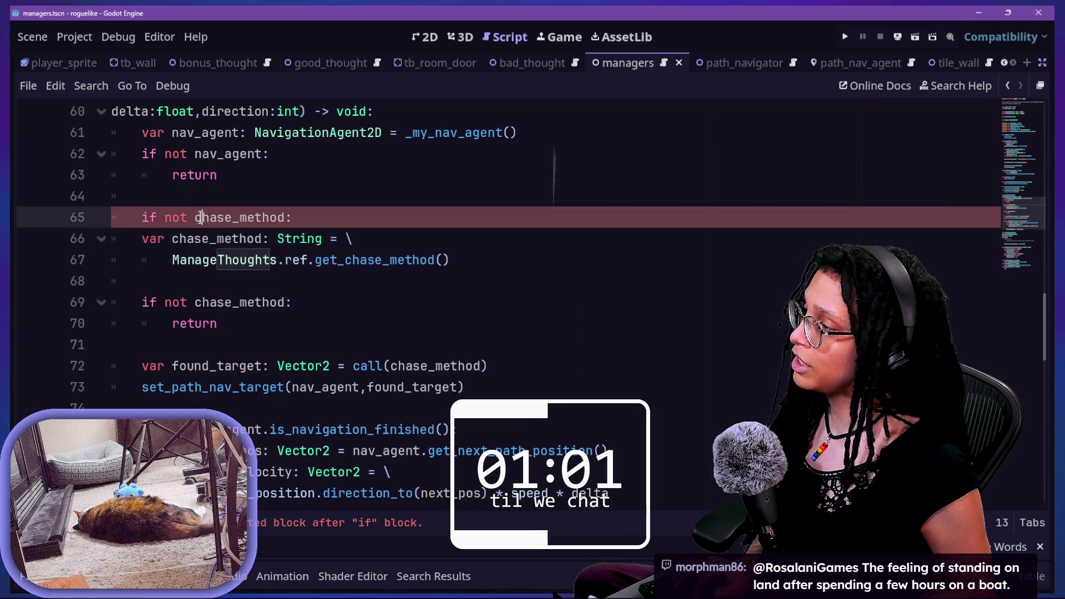
{"action": "type", "text": "_"}
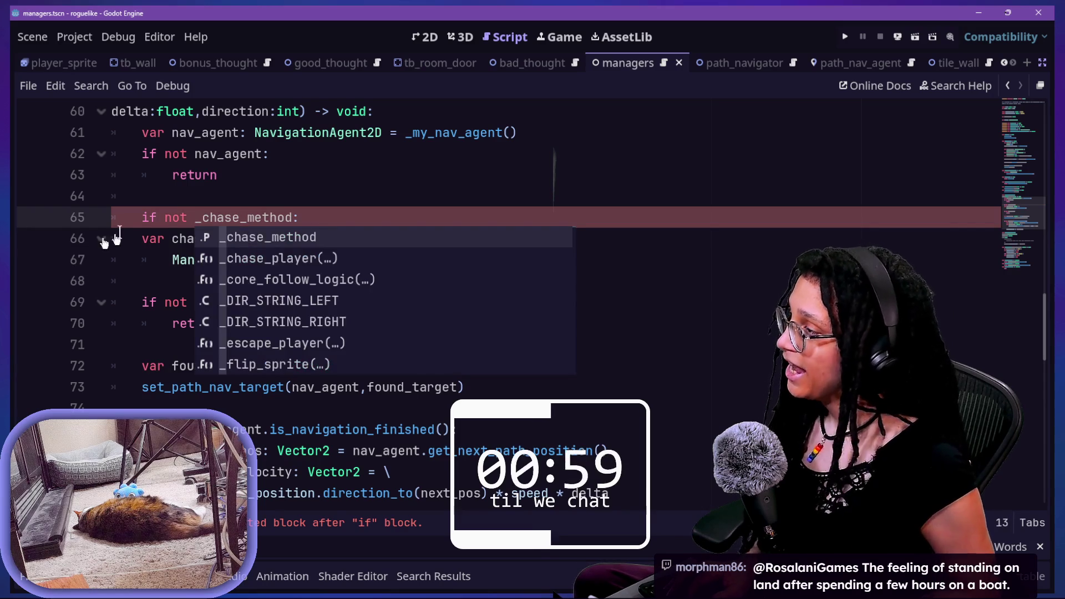
{"action": "left_click_drag", "start_coordinate": [141, 238], "coordinate": [360, 260]}
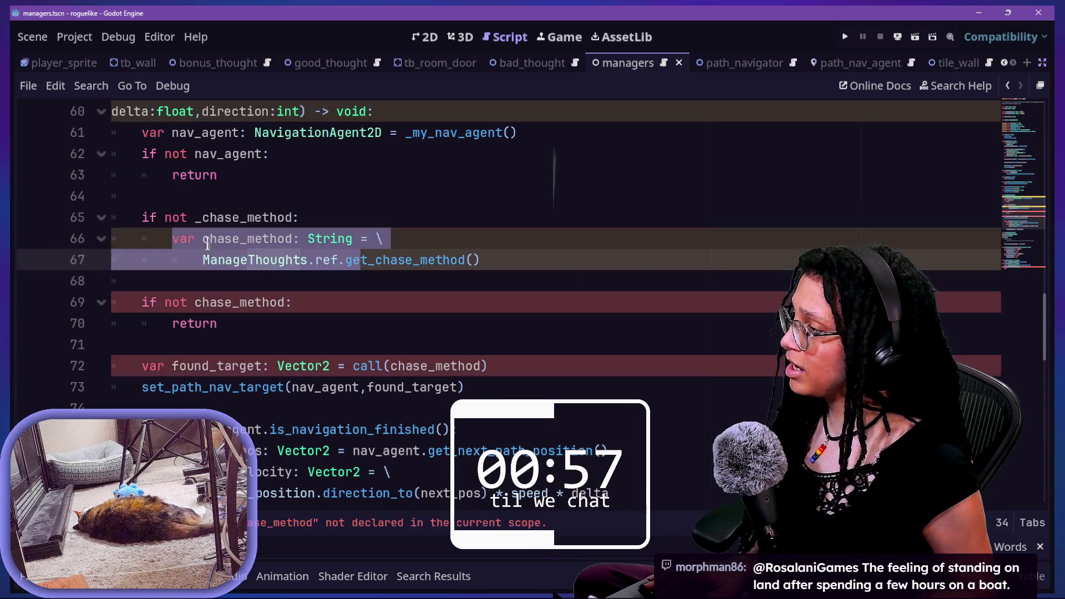
{"action": "left_click", "coordinate": [202, 238]}
{"action": "key", "text": "BackSpace"}
{"action": "type", "text": "_"}
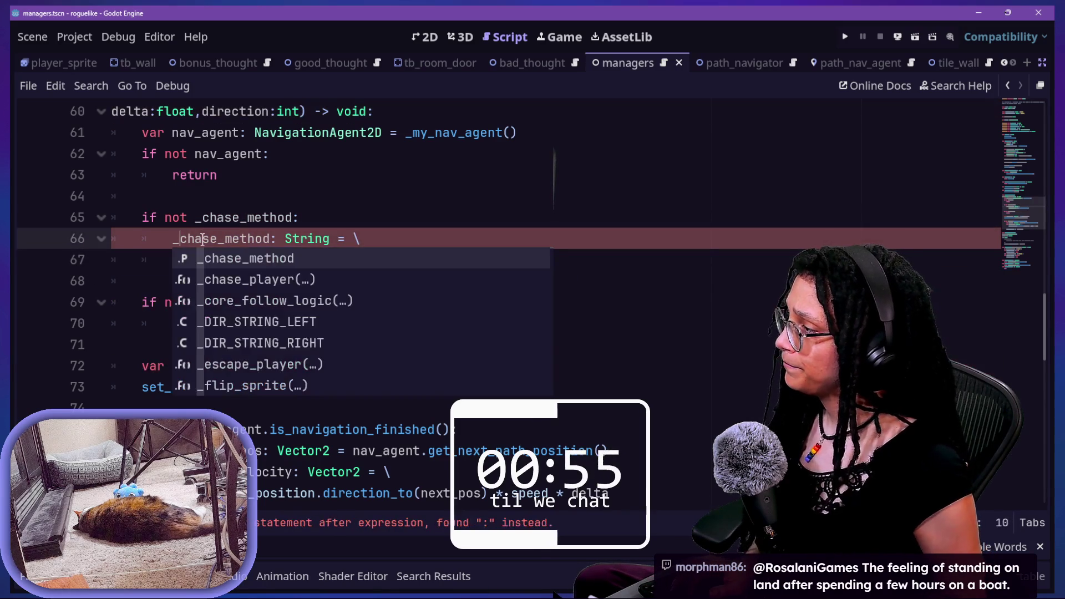
{"action": "key", "text": "Escape"}
{"action": "left_click_drag", "start_coordinate": [270, 238], "coordinate": [322, 240]}
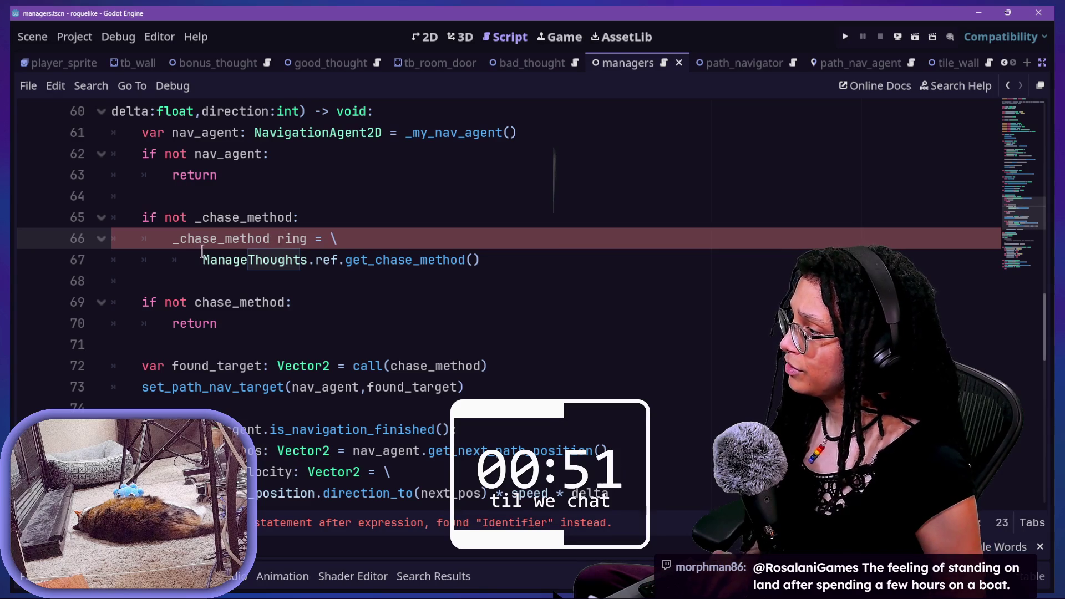
{"action": "key", "text": "Delete"}
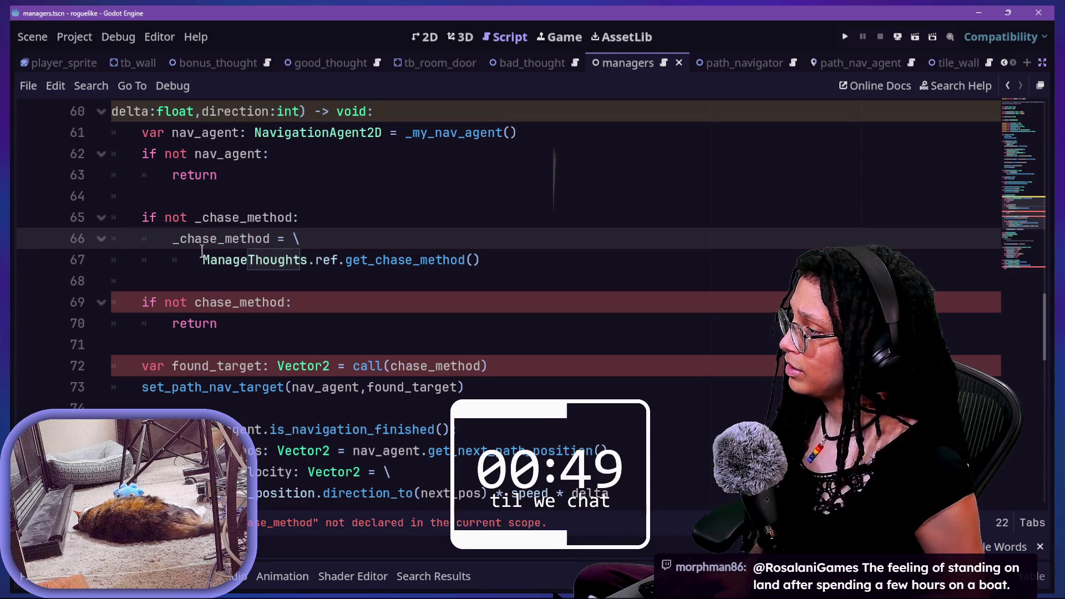
Step: Review the _chase_method caching block and its return-if-unset check
{"action": "left_click", "coordinate": [202, 255]}
{"action": "key", "text": "End"}
{"action": "left_click_drag", "start_coordinate": [317, 278], "coordinate": [305, 239]}
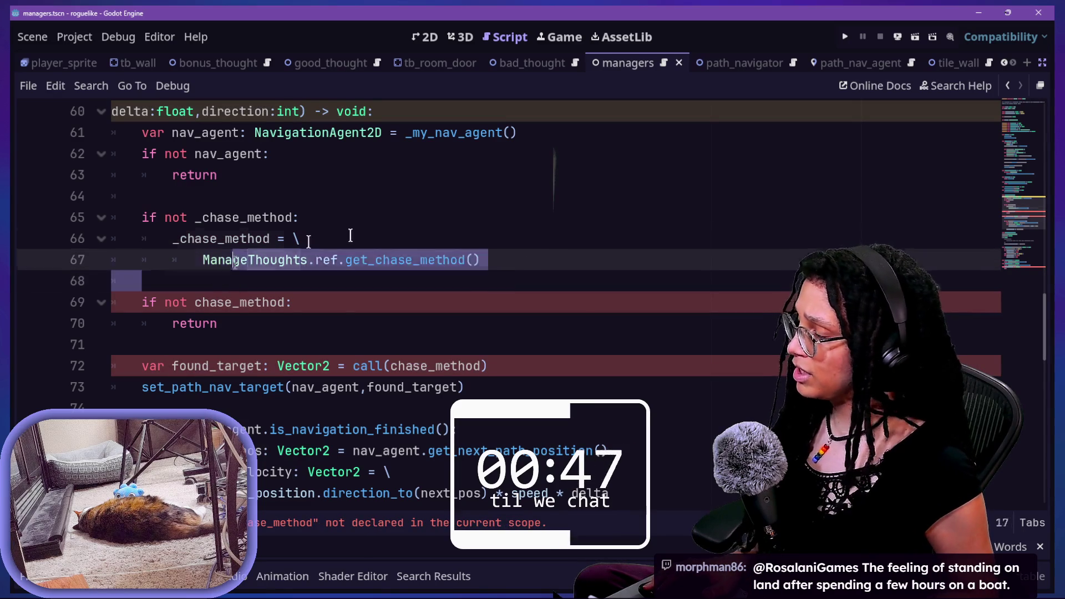
{"action": "left_click", "coordinate": [304, 238]}
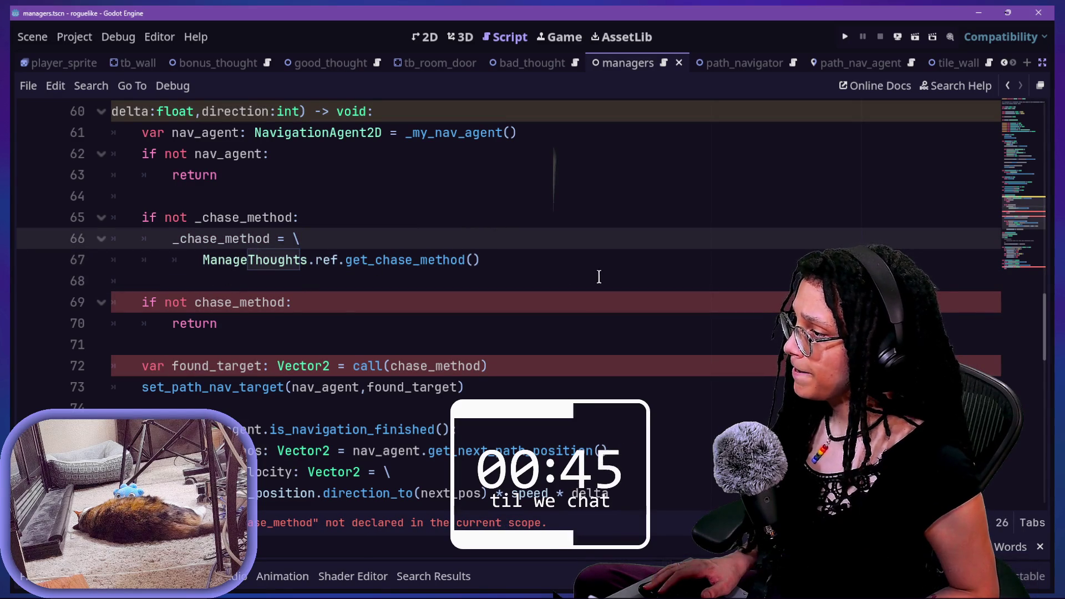
{"action": "left_click", "coordinate": [552, 259]}
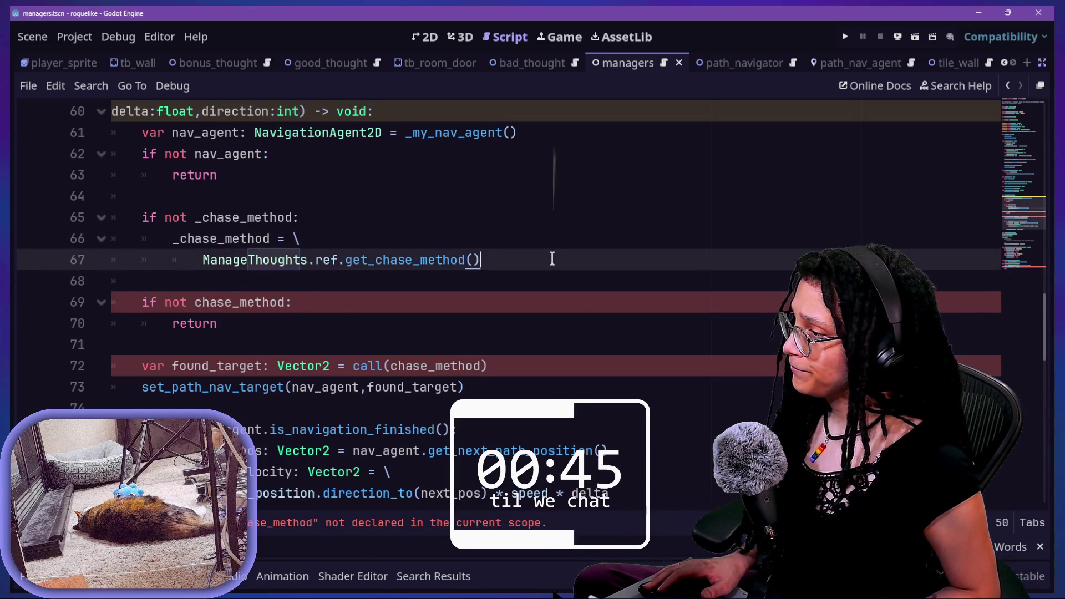
{"action": "left_click", "coordinate": [203, 303]}
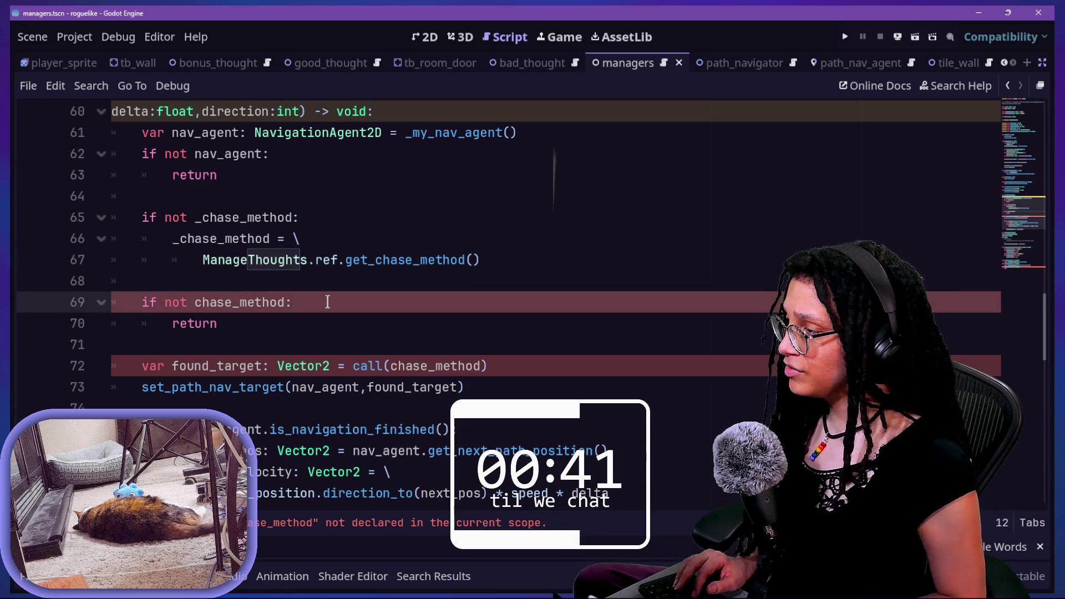
{"action": "type", "text": "_"}
{"action": "left_click", "coordinate": [152, 260]}
{"action": "left_click", "coordinate": [159, 294]}
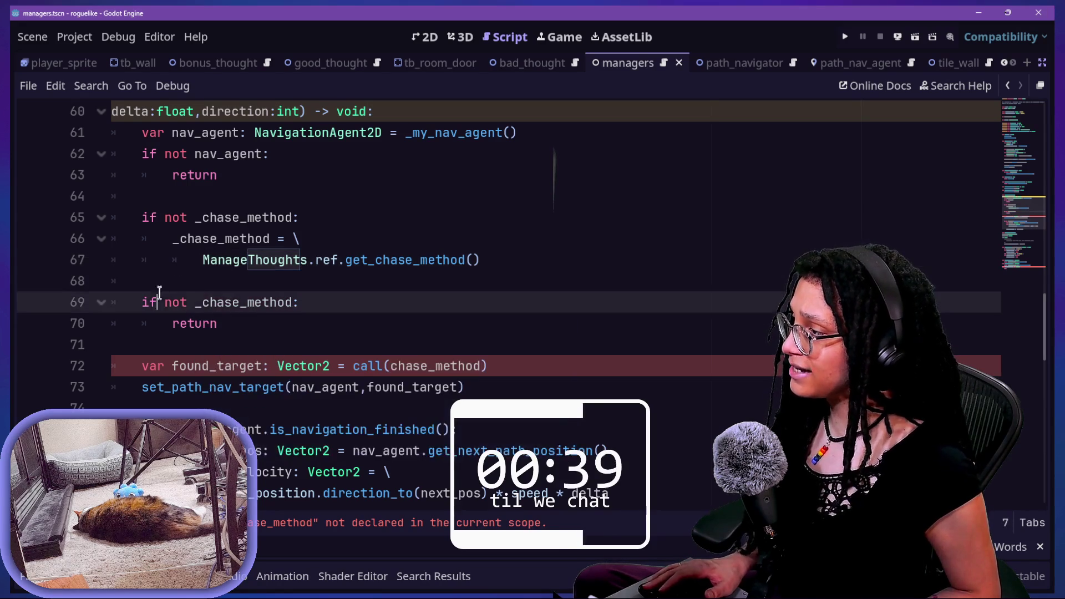
{"action": "left_click_drag", "start_coordinate": [221, 321], "coordinate": [233, 279]}
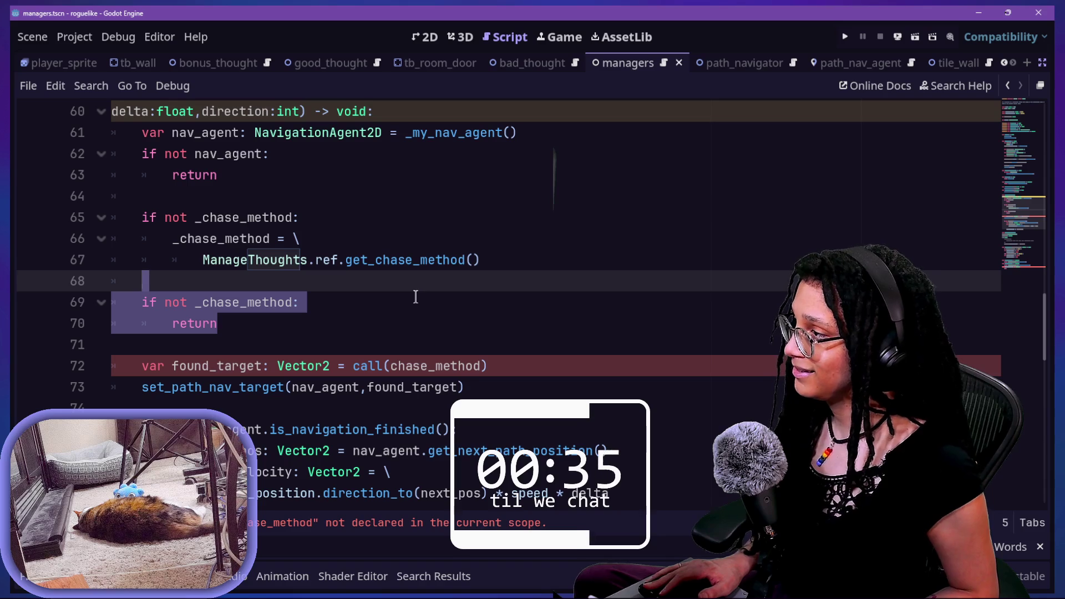
{"action": "left_click", "coordinate": [156, 218]}
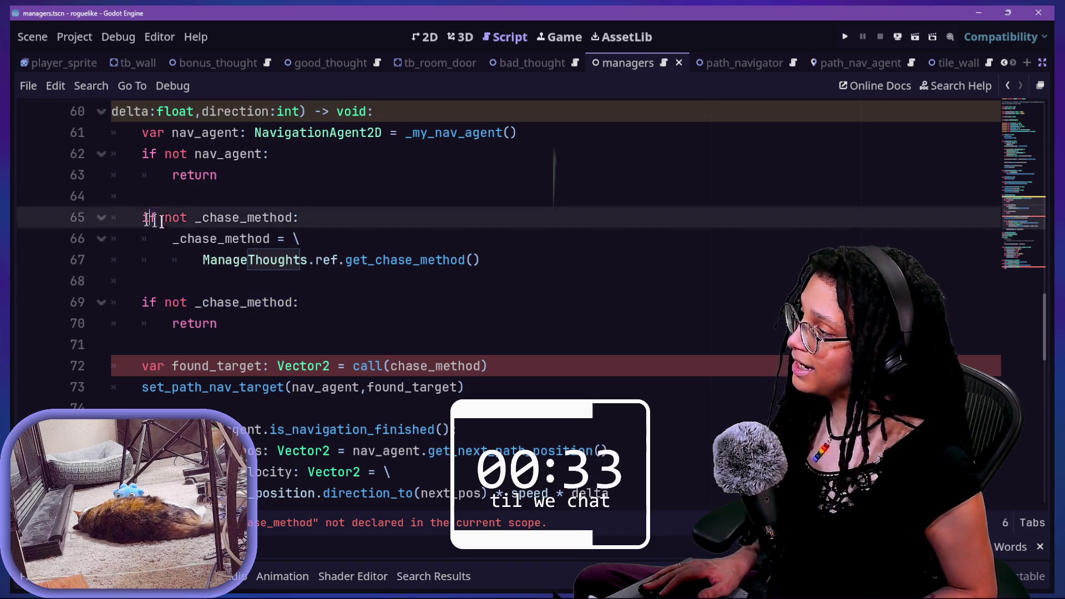
{"action": "left_click", "coordinate": [209, 238]}
{"action": "mouse_move", "coordinate": [225, 320]}
{"action": "left_mouse_down"}
{"action": "mouse_move", "coordinate": [178, 153]}
{"action": "mouse_move", "coordinate": [146, 154]}
{"action": "mouse_move", "coordinate": [176, 296]}
{"action": "left_mouse_up"}
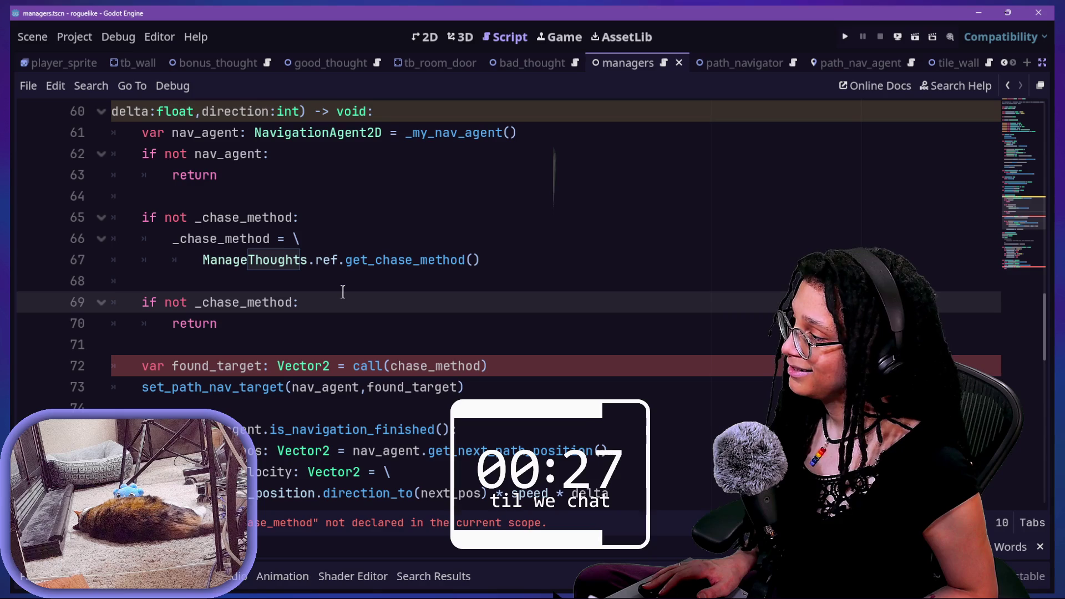
{"action": "left_click_drag", "start_coordinate": [202, 259], "coordinate": [316, 311]}
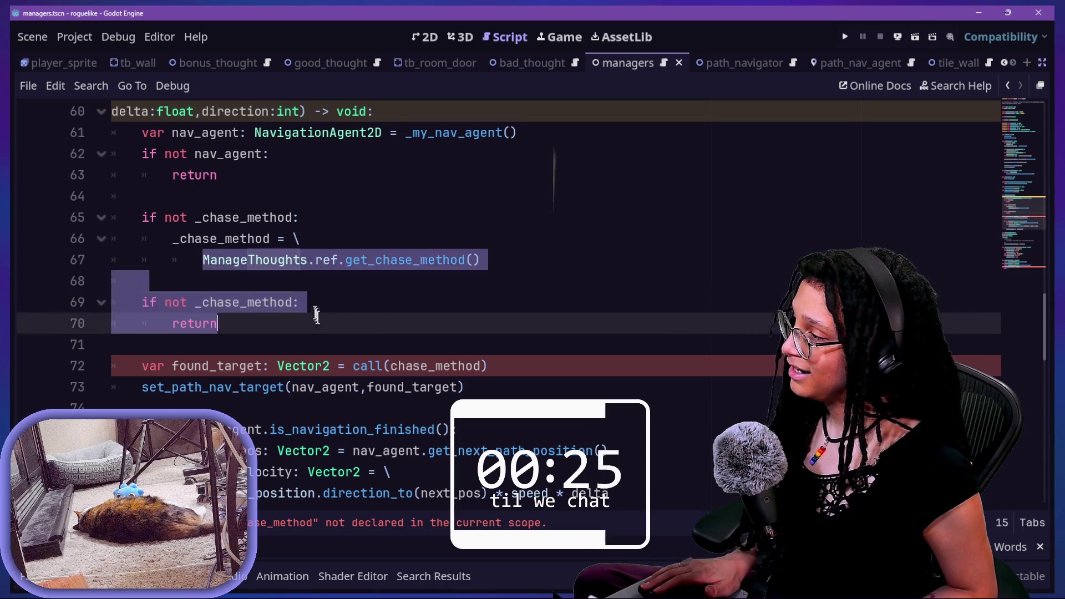
{"action": "left_click_drag", "start_coordinate": [257, 175], "coordinate": [326, 354]}
{"action": "key", "text": "Down"}
{"action": "key", "text": "Down"}
{"action": "key", "text": "Down"}
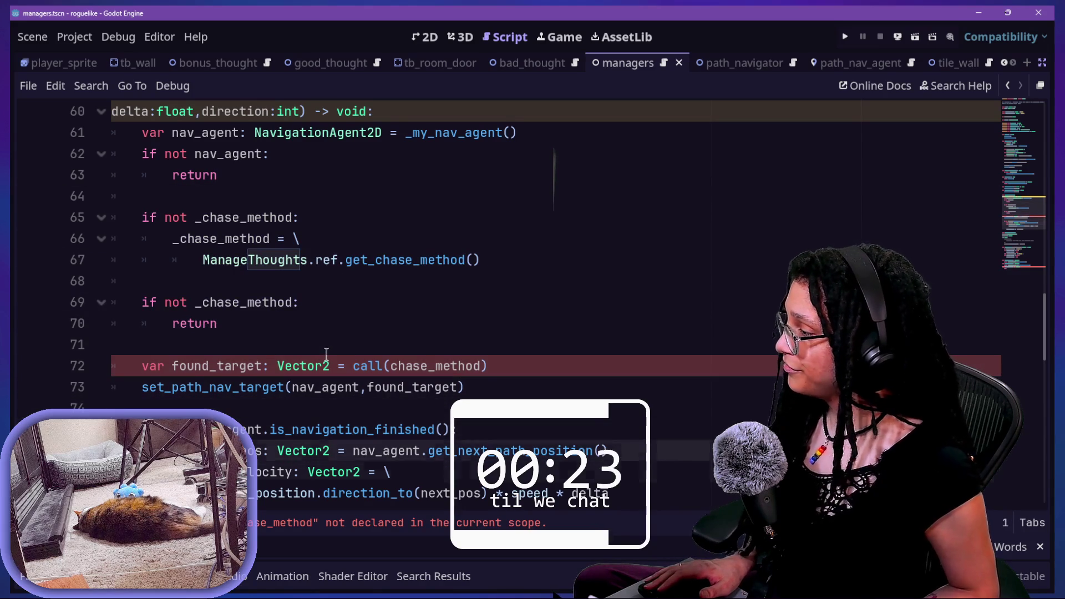
{"action": "left_click_drag", "start_coordinate": [277, 324], "coordinate": [444, 365]}
{"action": "left_click", "coordinate": [444, 365]}
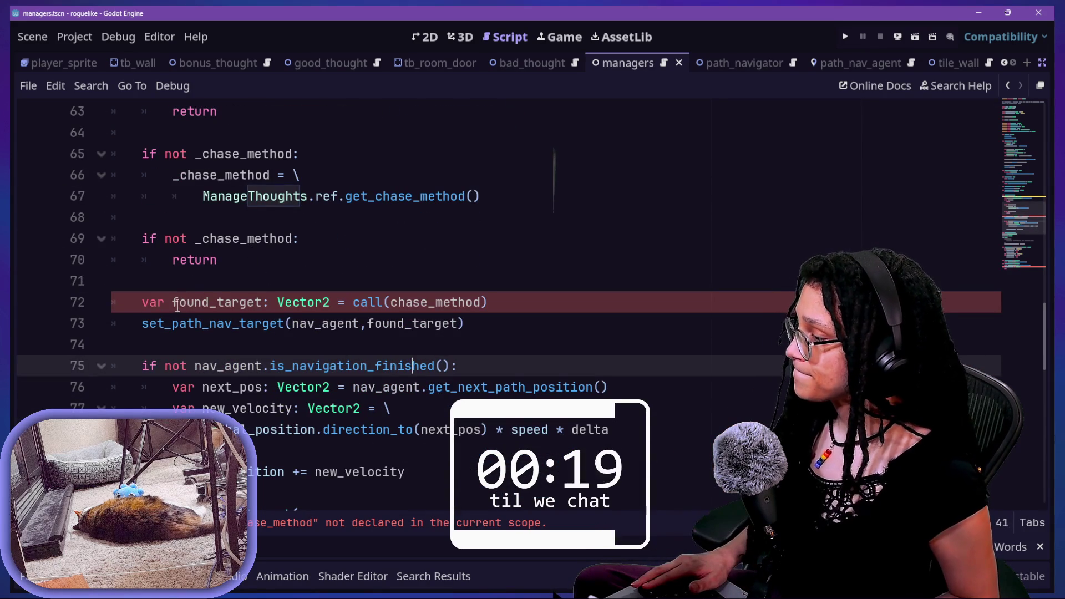
Step: Change the call on line 72 to call(_chase_method)
{"action": "left_click", "coordinate": [391, 302]}
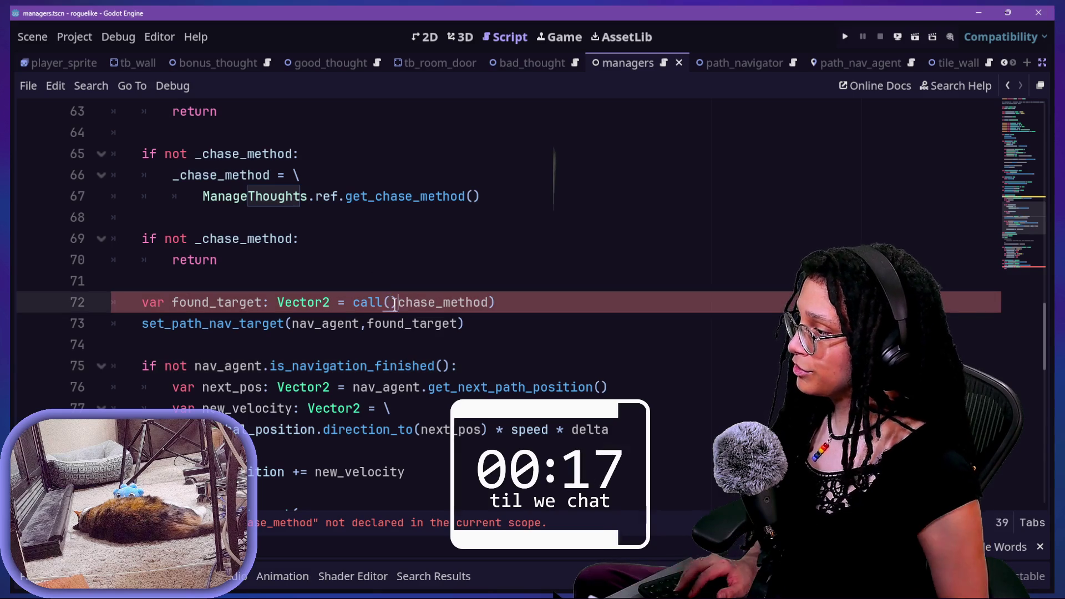
{"action": "type", "text": "_"}
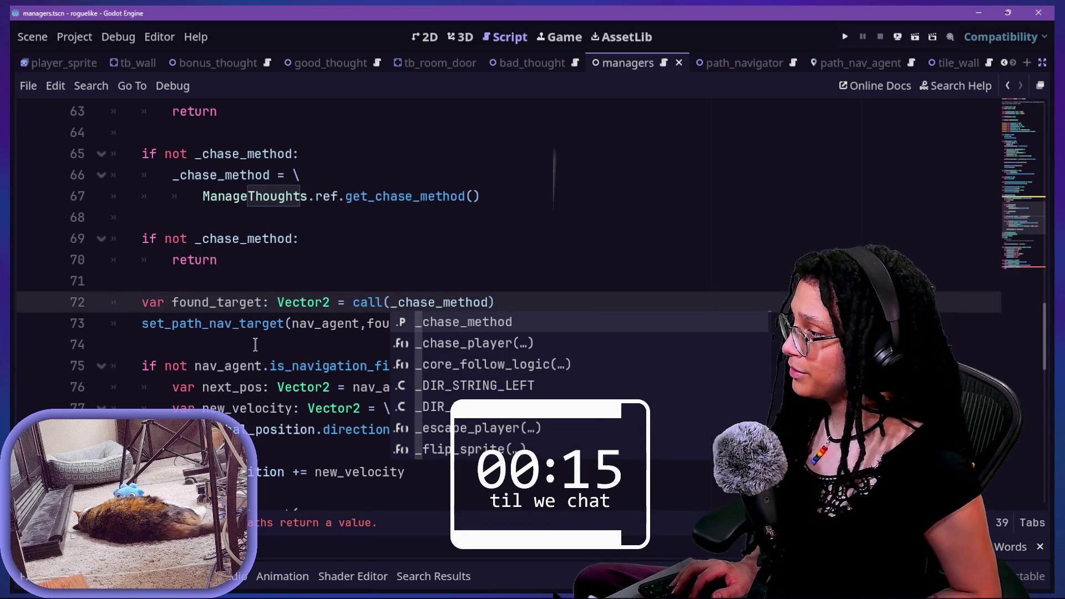
{"action": "left_click", "coordinate": [255, 344]}
{"action": "scroll", "coordinate": [301, 323], "scroll_direction": "down", "scroll_amount": 1}
{"action": "scroll", "coordinate": [318, 153], "scroll_direction": "up", "scroll_amount": 3}
{"action": "scroll", "coordinate": [318, 154], "scroll_direction": "down", "scroll_amount": 3}
{"action": "scroll", "coordinate": [300, 261], "scroll_direction": "down", "scroll_amount": 1}
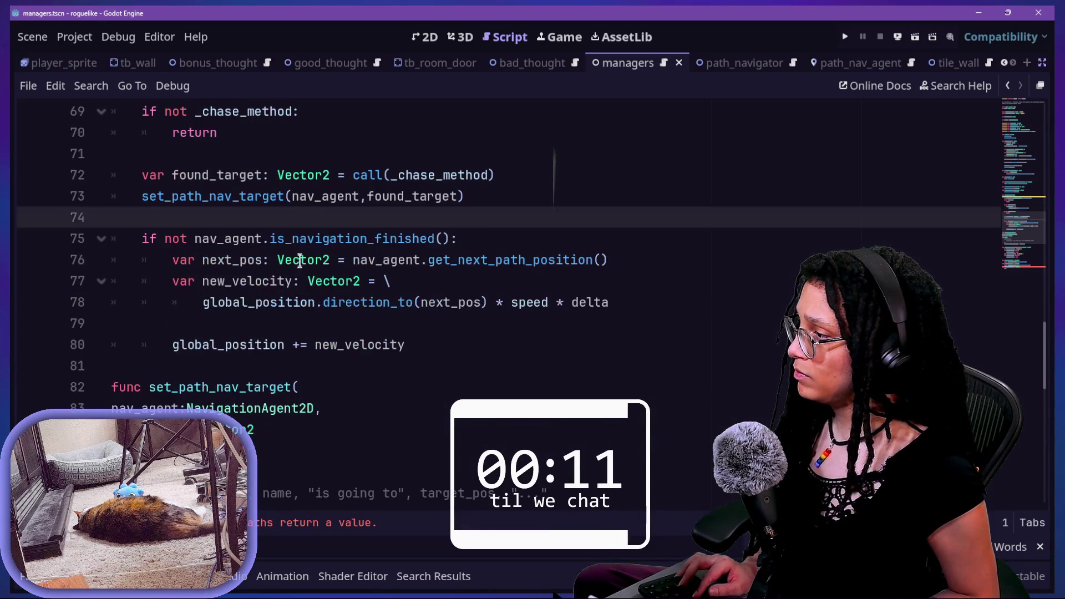
Step: Save, then review the _follow_astar and _follow_ahead return lines and the bare _follow_vector stub
{"action": "scroll", "coordinate": [300, 262], "scroll_direction": "down", "scroll_amount": 8}
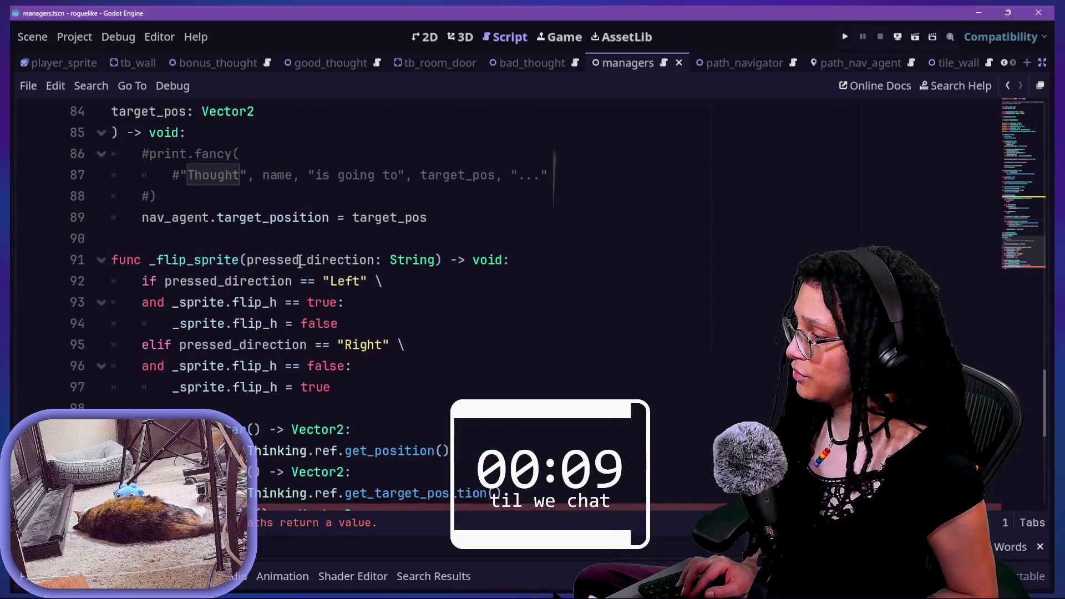
{"action": "key", "text": "ctrl+s"}
{"action": "left_click", "coordinate": [209, 260]}
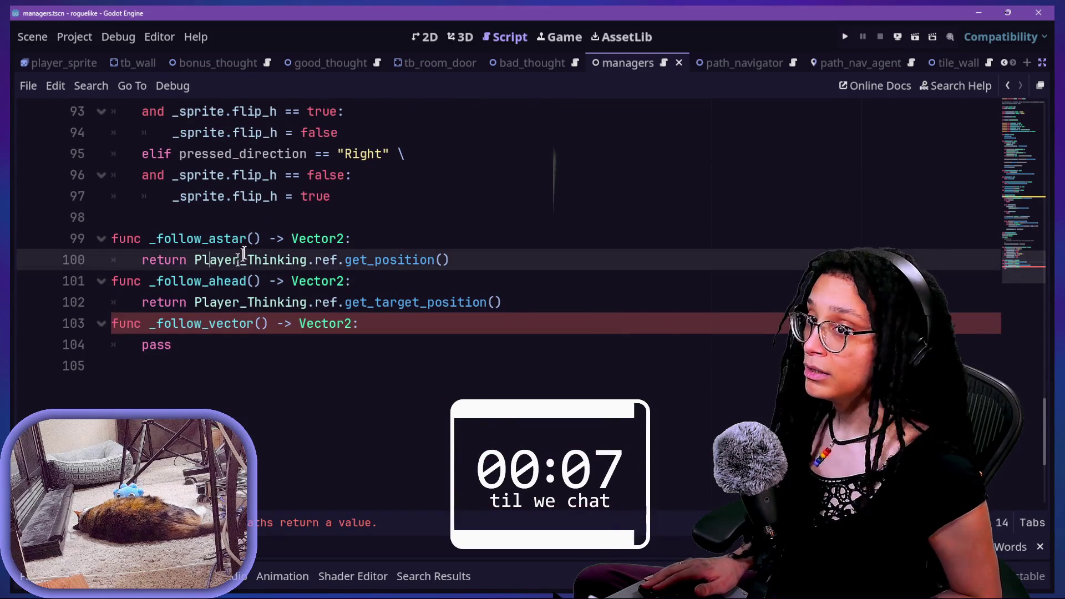
{"action": "mouse_move", "coordinate": [338, 237]}
{"action": "left_click", "coordinate": [509, 161]}
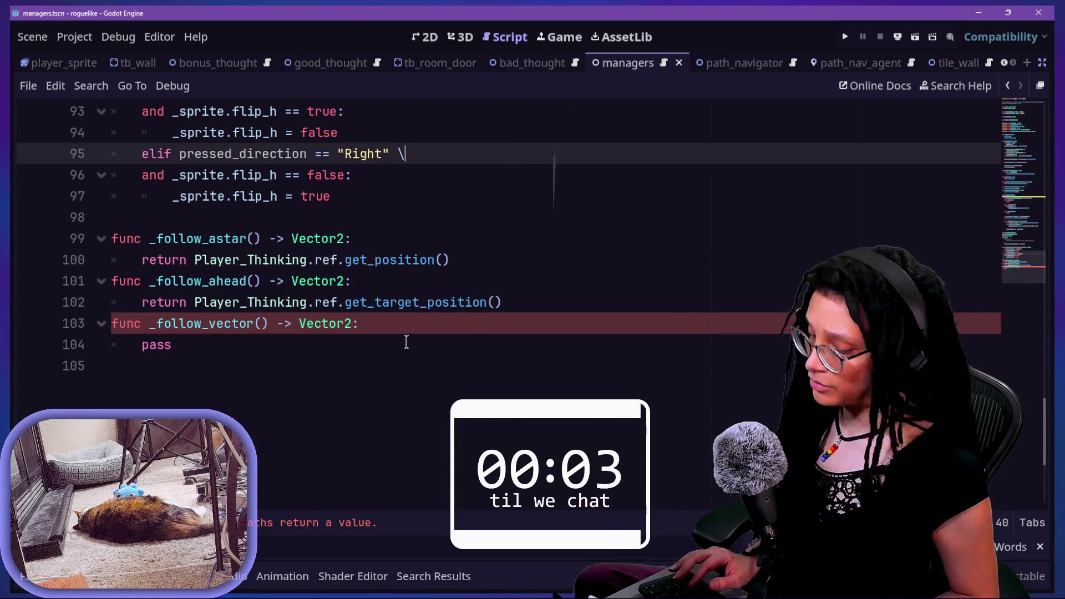
{"action": "left_click", "coordinate": [190, 238]}
{"action": "left_click_drag", "start_coordinate": [435, 302], "coordinate": [143, 177]}
{"action": "left_click", "coordinate": [399, 324]}
{"action": "left_click_drag", "start_coordinate": [420, 302], "coordinate": [179, 197]}
{"action": "left_click", "coordinate": [292, 258]}
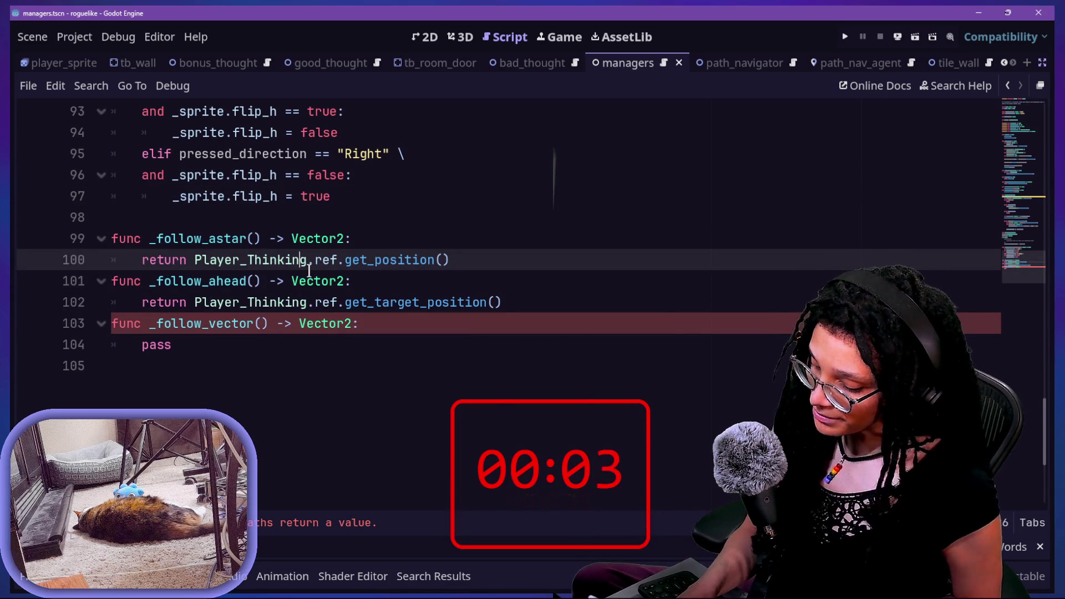
{"action": "mouse_move", "coordinate": [309, 270]}
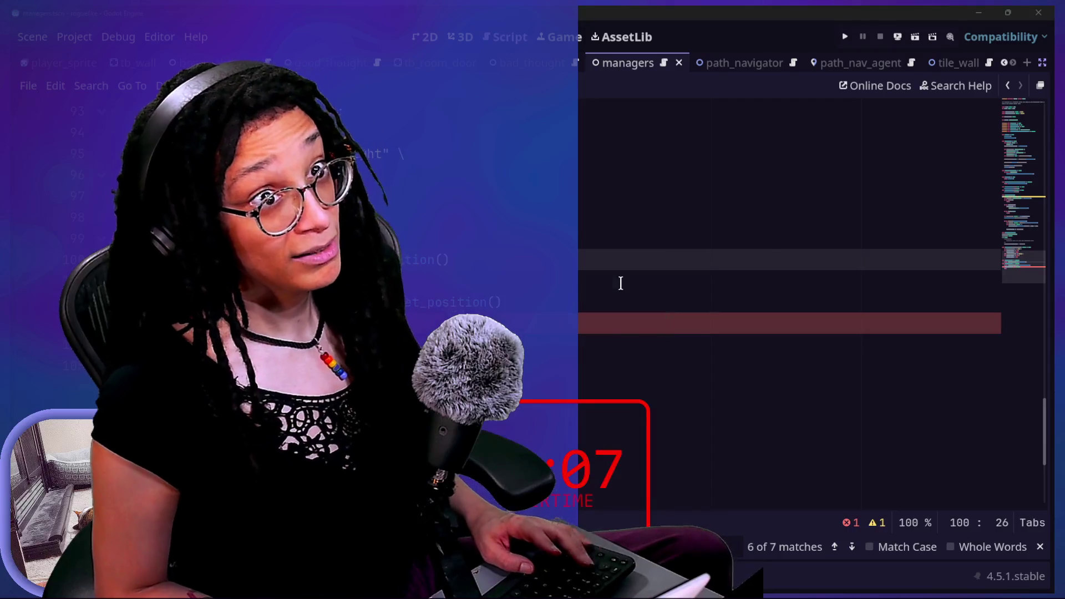
Step: Switch to the chat window and scroll up through older messages
{"action": "key", "text": "alt+Tab"}
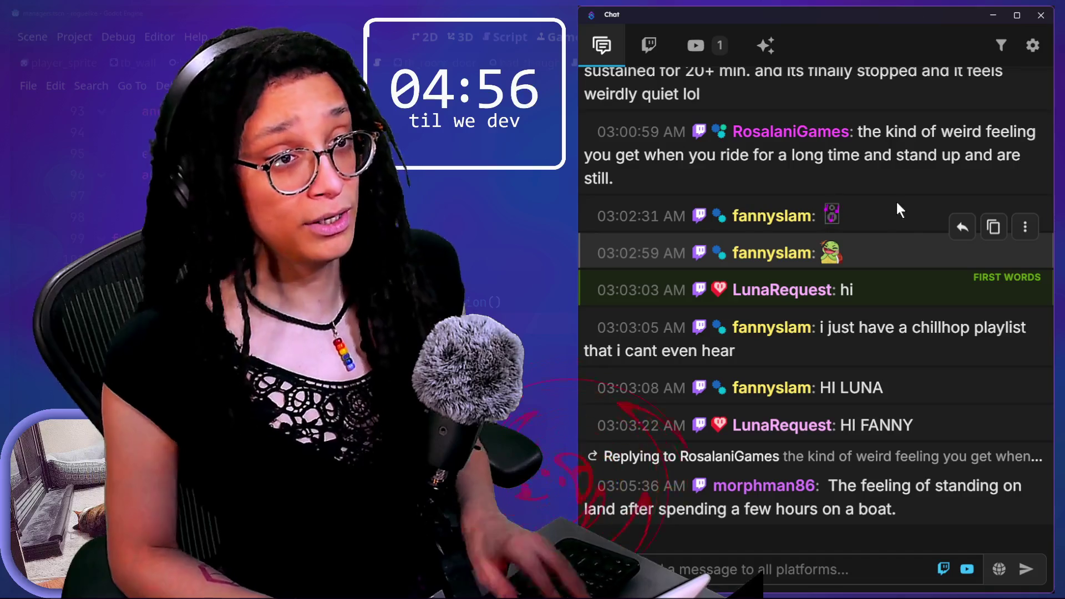
{"action": "key", "text": "alt+Tab"}
{"action": "key", "text": "alt+Tab"}
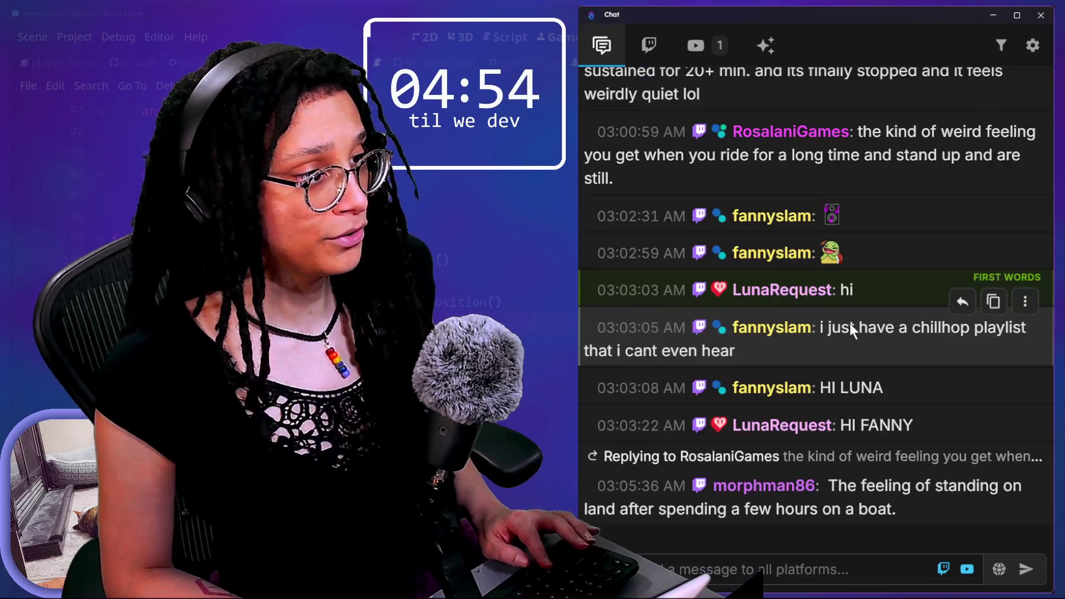
{"action": "scroll", "coordinate": [850, 323], "scroll_direction": "up", "scroll_amount": 15}
{"action": "scroll", "coordinate": [849, 324], "scroll_direction": "up", "scroll_amount": 10}
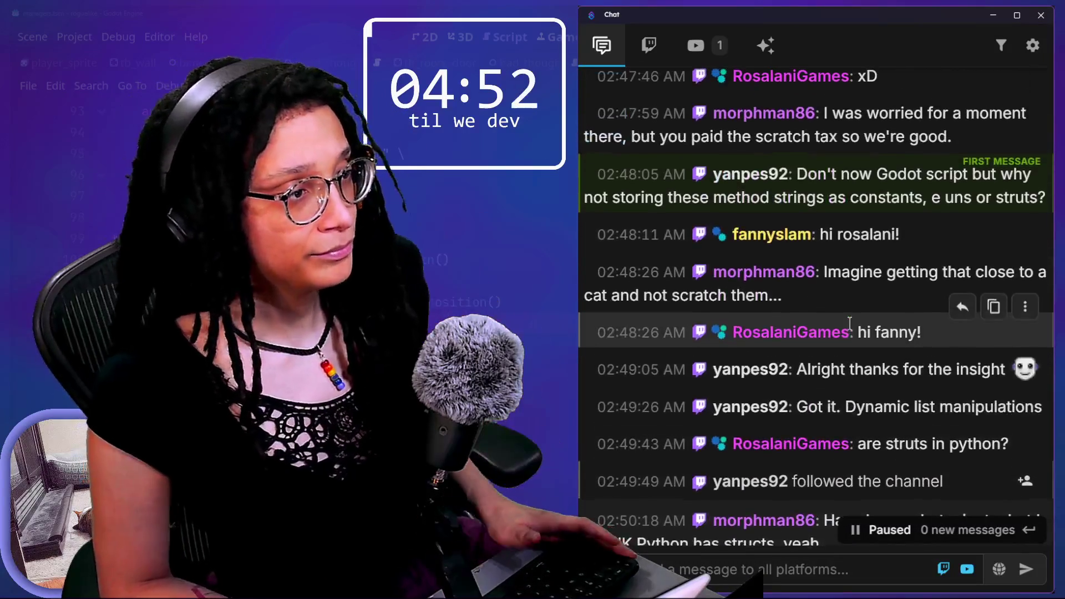
{"action": "scroll", "coordinate": [850, 324], "scroll_direction": "up", "scroll_amount": 10}
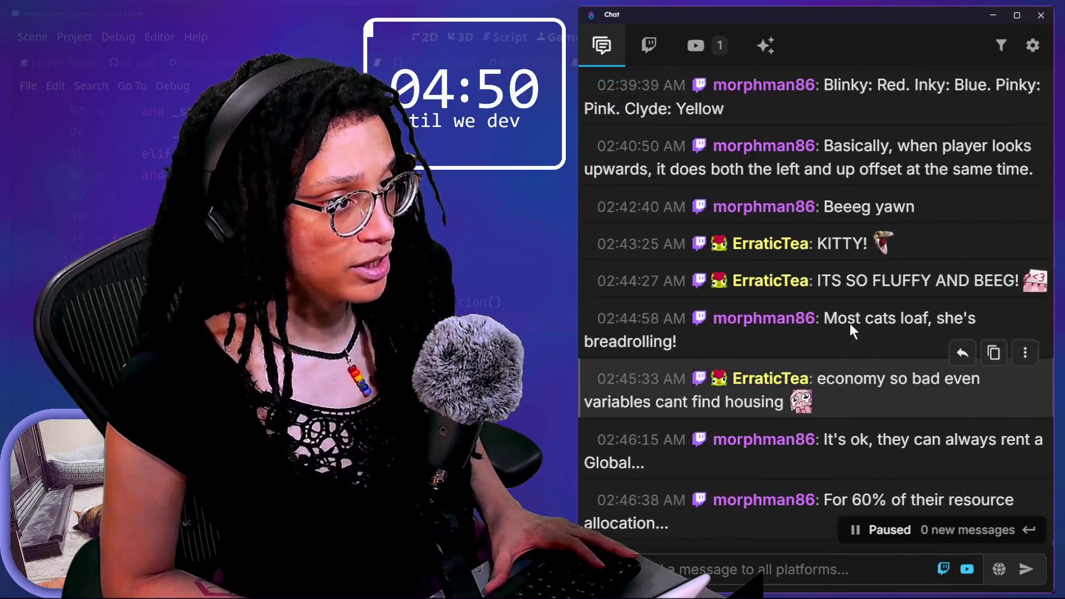
{"action": "scroll", "coordinate": [851, 327], "scroll_direction": "up", "scroll_amount": 10}
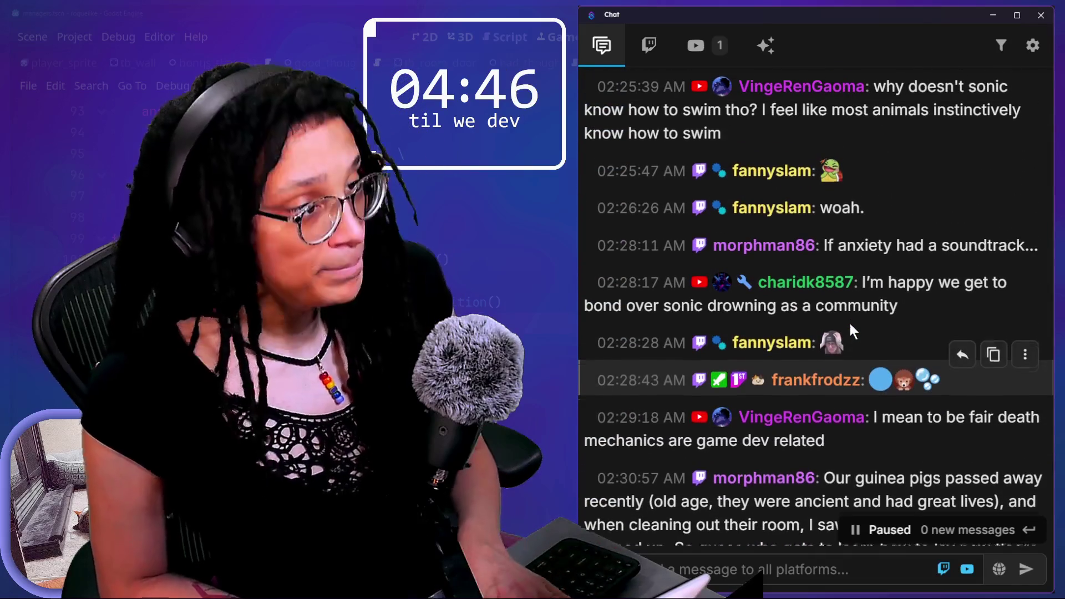
{"action": "scroll", "coordinate": [850, 325], "scroll_direction": "up", "scroll_amount": 10}
{"action": "scroll", "coordinate": [852, 331], "scroll_direction": "up", "scroll_amount": 2}
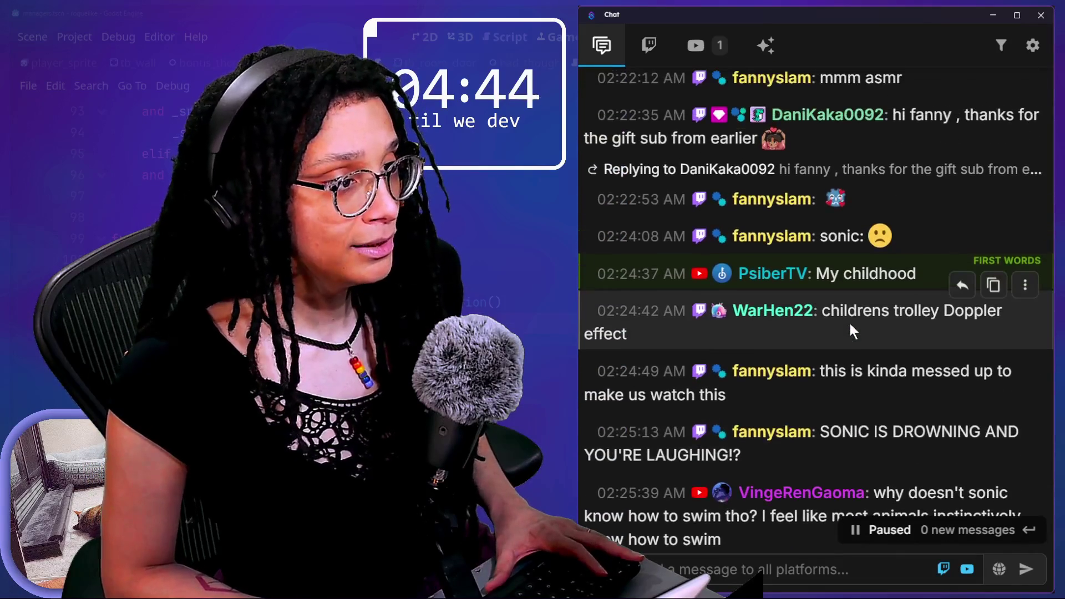
{"action": "scroll", "coordinate": [850, 324], "scroll_direction": "up", "scroll_amount": 8}
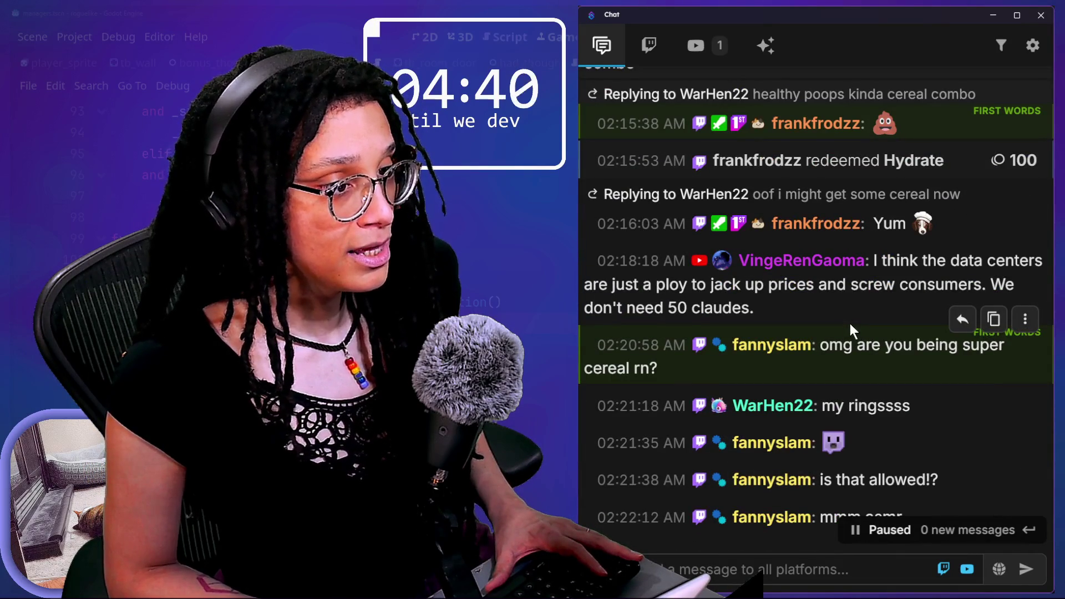
{"action": "scroll", "coordinate": [849, 323], "scroll_direction": "up", "scroll_amount": 10}
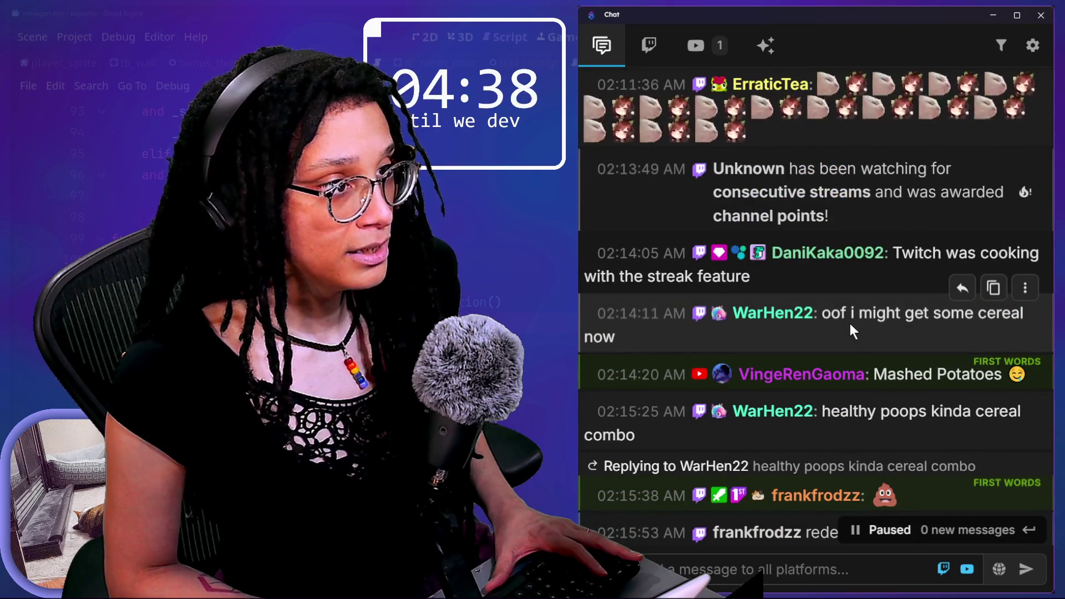
{"action": "scroll", "coordinate": [849, 324], "scroll_direction": "up", "scroll_amount": 6}
{"action": "scroll", "coordinate": [850, 324], "scroll_direction": "down", "scroll_amount": 10}
{"action": "scroll", "coordinate": [849, 323], "scroll_direction": "down", "scroll_amount": 8}
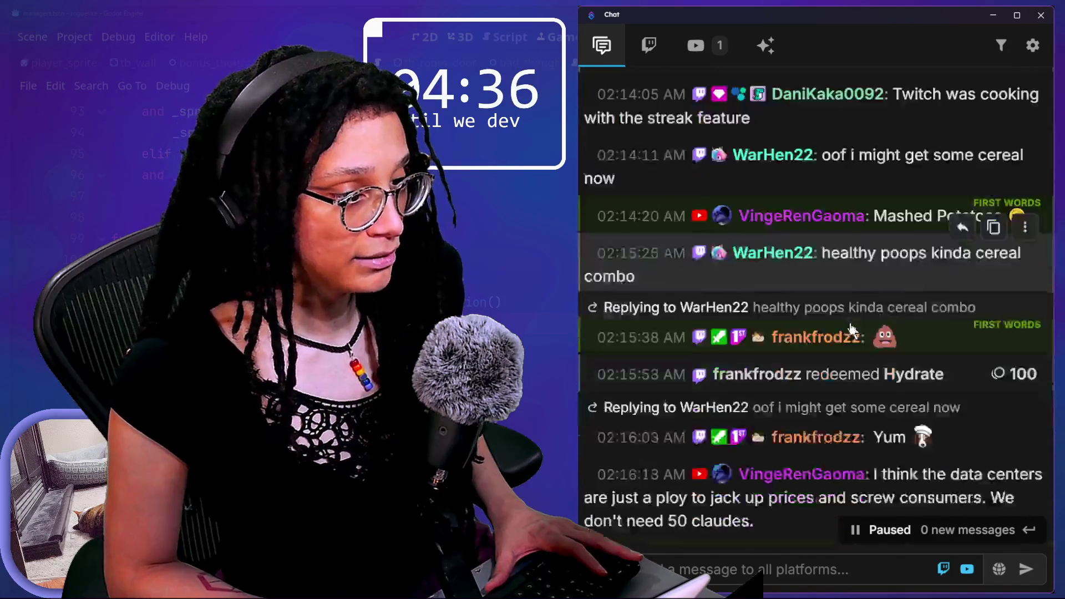
{"action": "scroll", "coordinate": [850, 324], "scroll_direction": "down", "scroll_amount": 2}
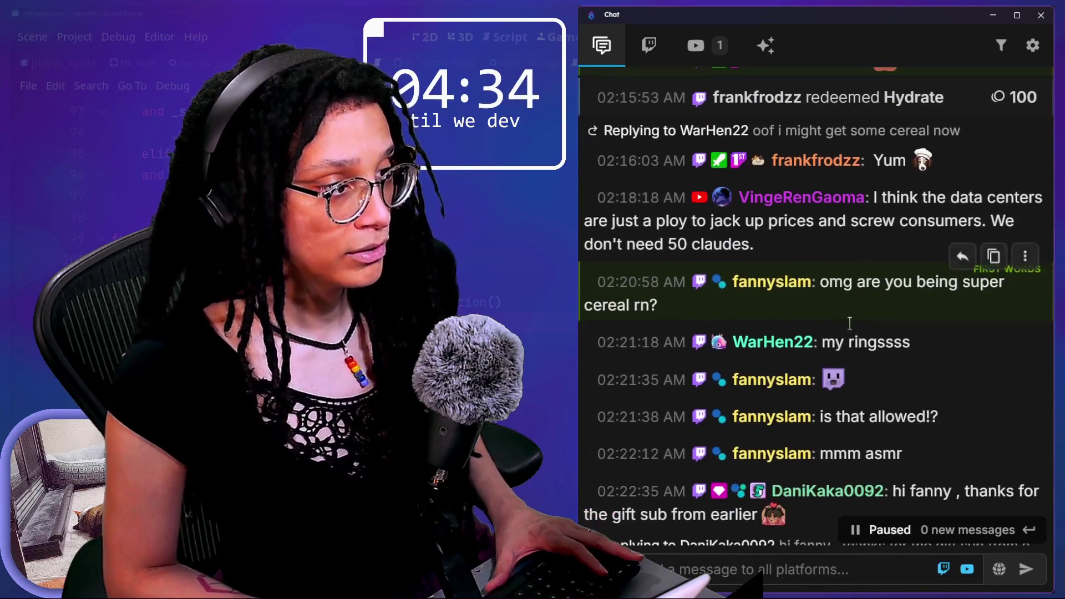
Step: Select the 02:21:35 chat message, then scroll back down toward the latest messages
{"action": "triple_click", "coordinate": [906, 373]}
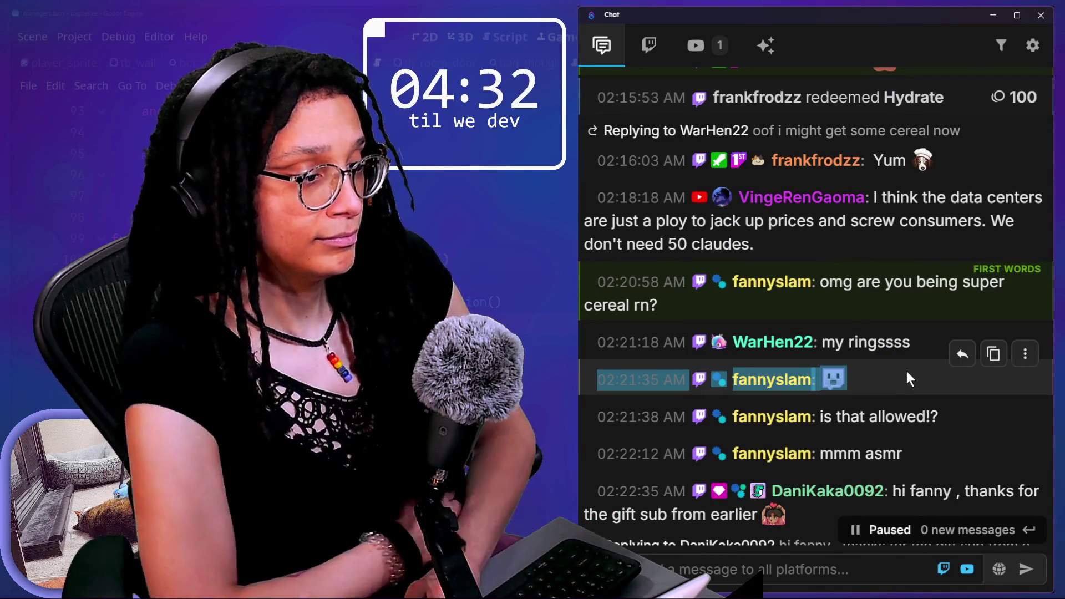
{"action": "scroll", "coordinate": [906, 371], "scroll_direction": "down", "scroll_amount": 6}
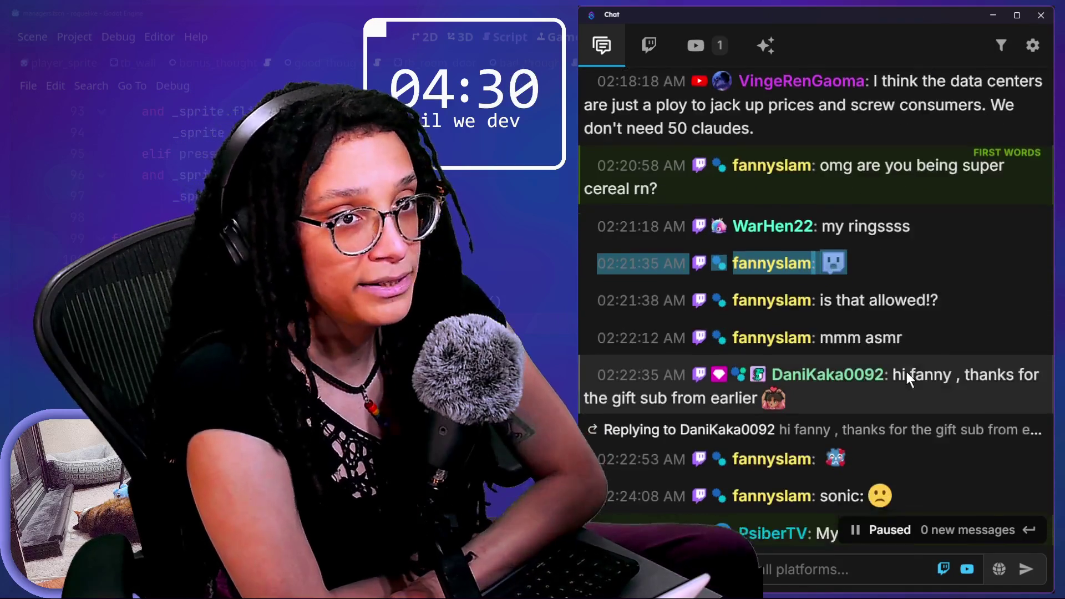
{"action": "scroll", "coordinate": [906, 371], "scroll_direction": "up", "scroll_amount": 20}
{"action": "scroll", "coordinate": [897, 394], "scroll_direction": "down", "scroll_amount": 6}
{"action": "scroll", "coordinate": [897, 394], "scroll_direction": "down", "scroll_amount": 20}
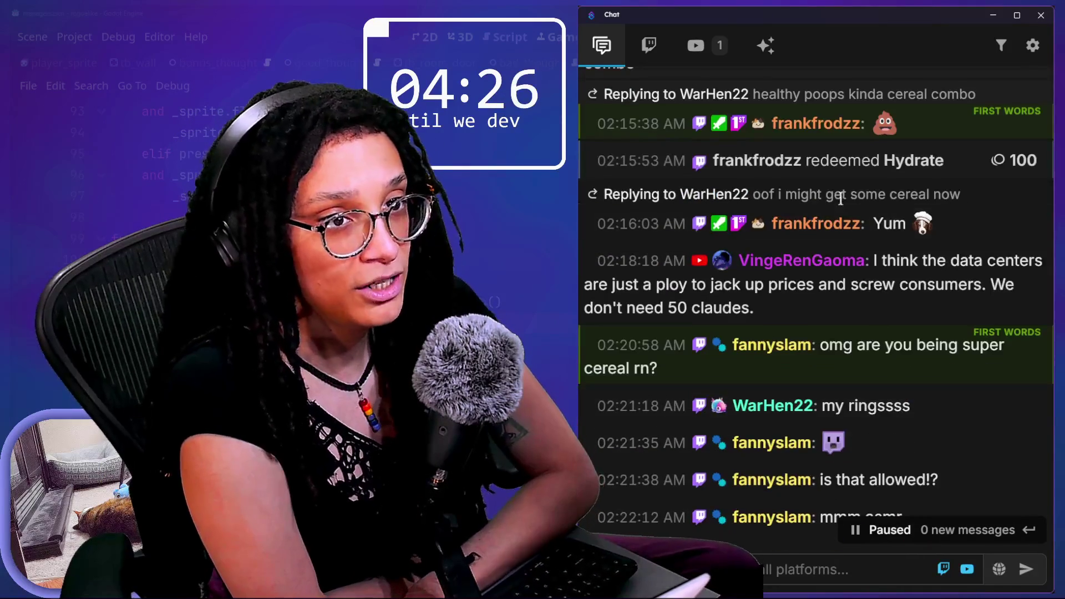
{"action": "scroll", "coordinate": [899, 343], "scroll_direction": "down", "scroll_amount": 3}
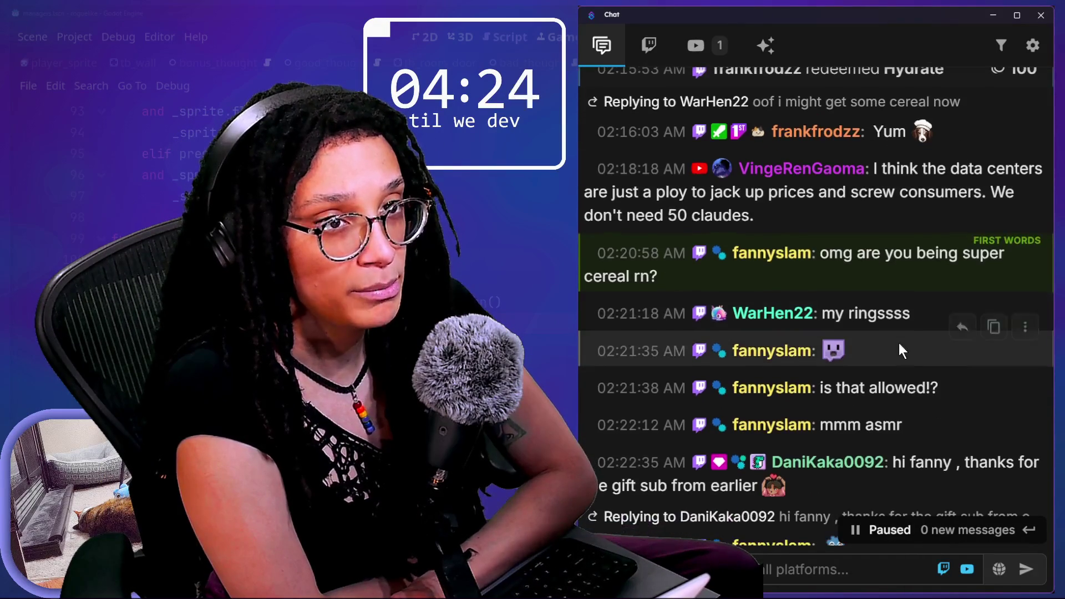
{"action": "scroll", "coordinate": [898, 342], "scroll_direction": "down", "scroll_amount": 1}
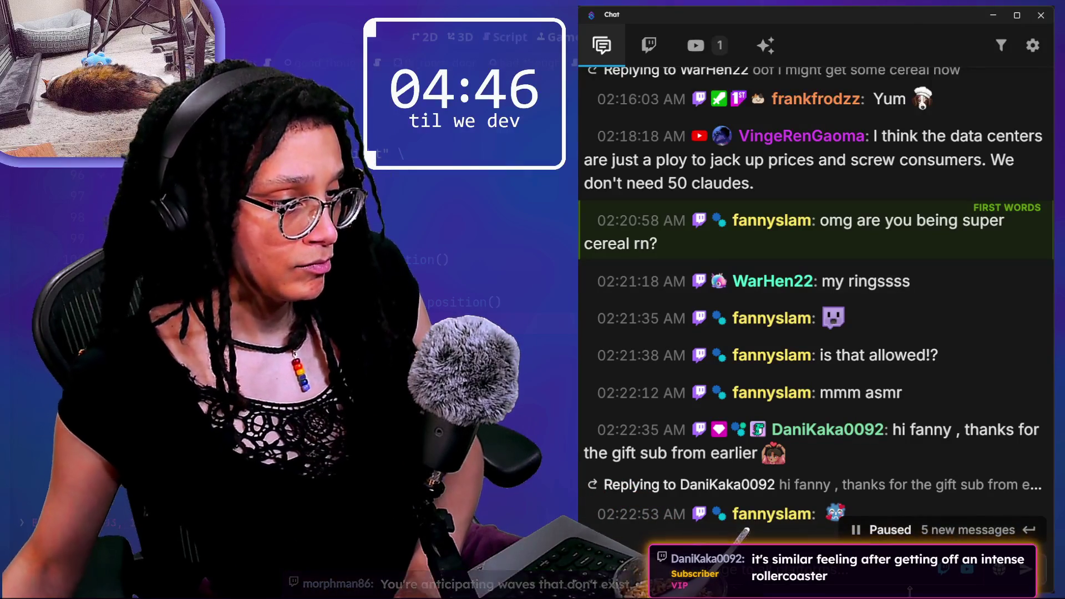
{"action": "scroll", "coordinate": [811, 367], "scroll_direction": "down", "scroll_amount": 2}
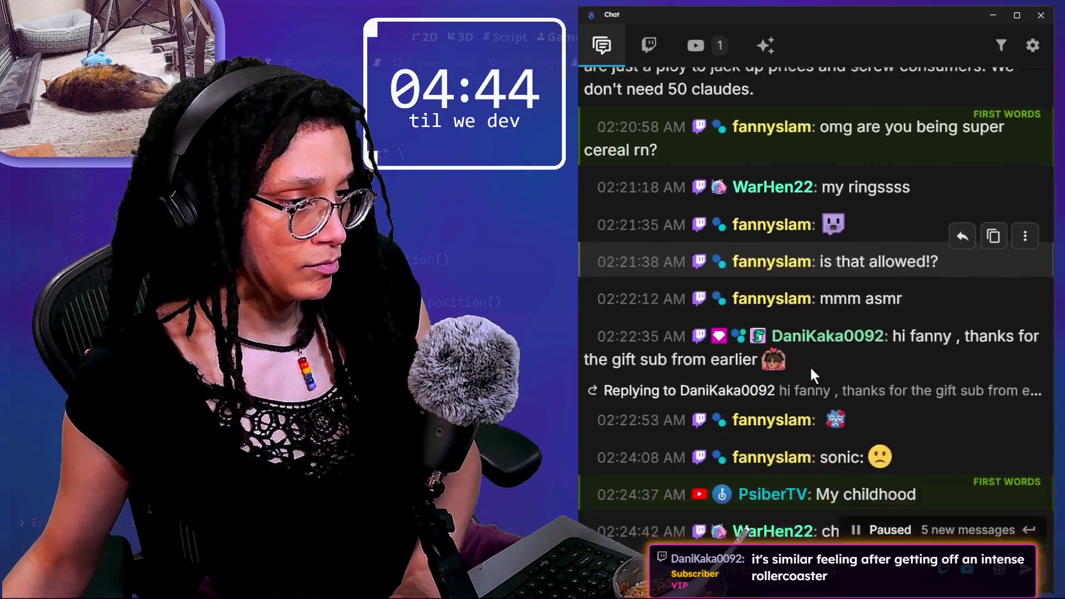
{"action": "scroll", "coordinate": [810, 369], "scroll_direction": "down", "scroll_amount": 10}
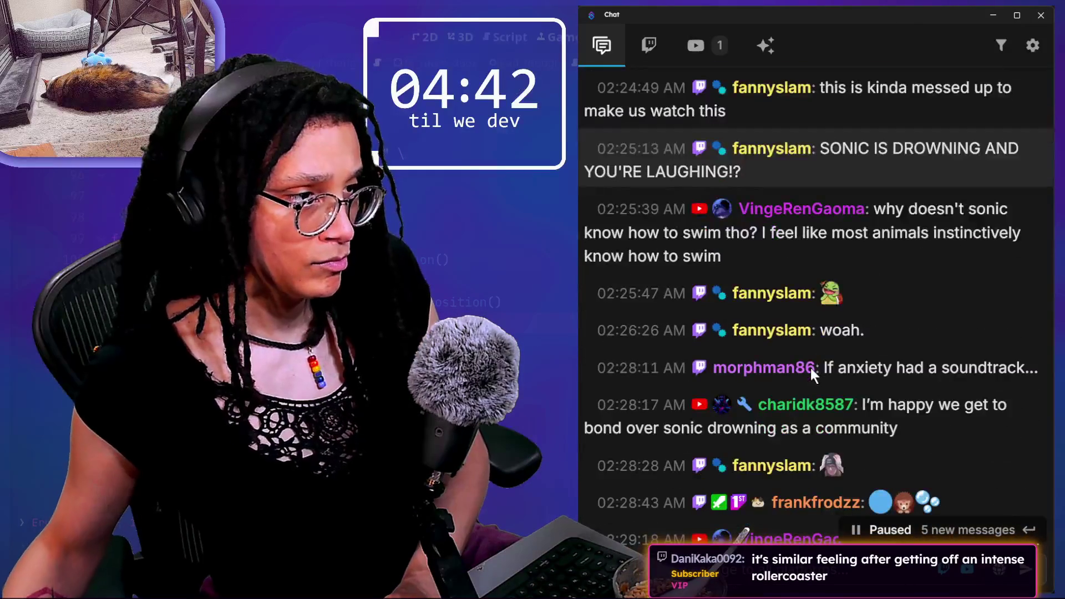
{"action": "scroll", "coordinate": [810, 367], "scroll_direction": "down", "scroll_amount": 5}
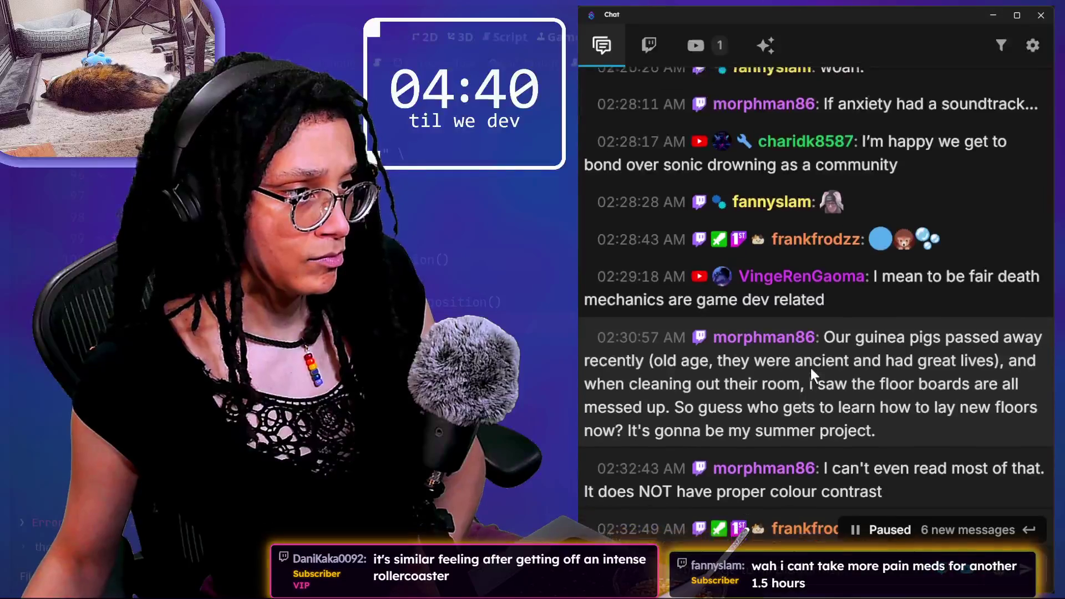
{"action": "scroll", "coordinate": [810, 368], "scroll_direction": "down", "scroll_amount": 2}
{"action": "left_click_drag", "start_coordinate": [823, 256], "coordinate": [861, 285]}
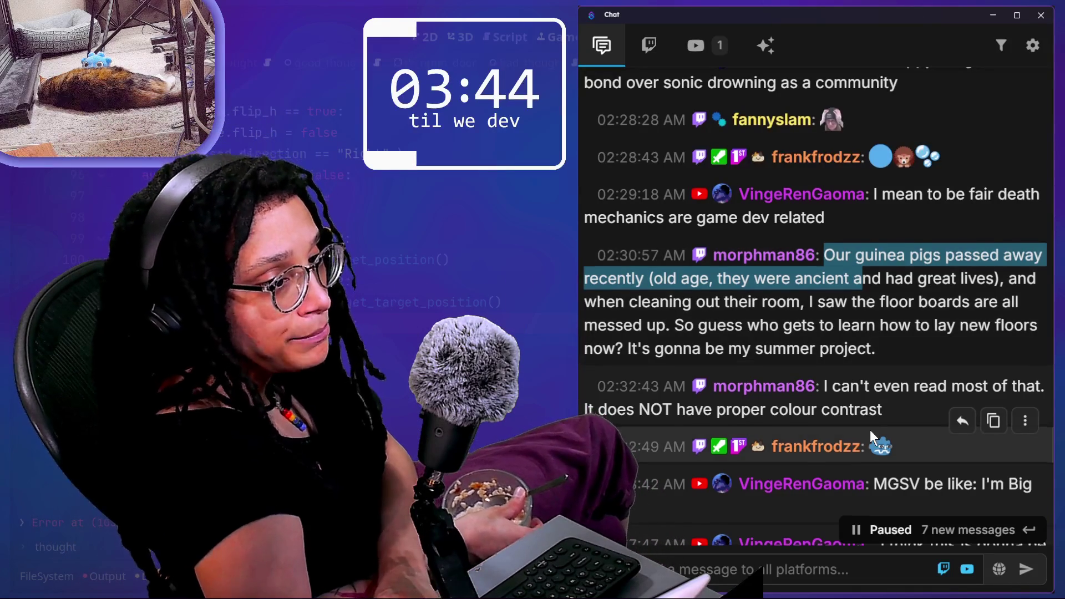
{"action": "scroll", "coordinate": [870, 430], "scroll_direction": "down", "scroll_amount": 2}
{"action": "scroll", "coordinate": [862, 379], "scroll_direction": "down", "scroll_amount": 2}
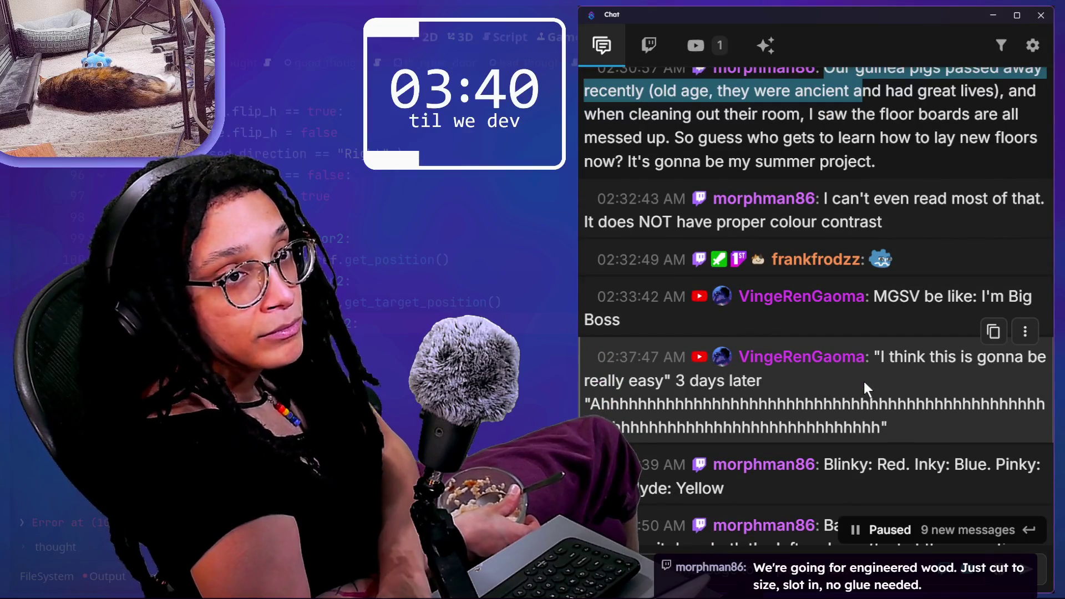
{"action": "scroll", "coordinate": [876, 241], "scroll_direction": "down", "scroll_amount": 1}
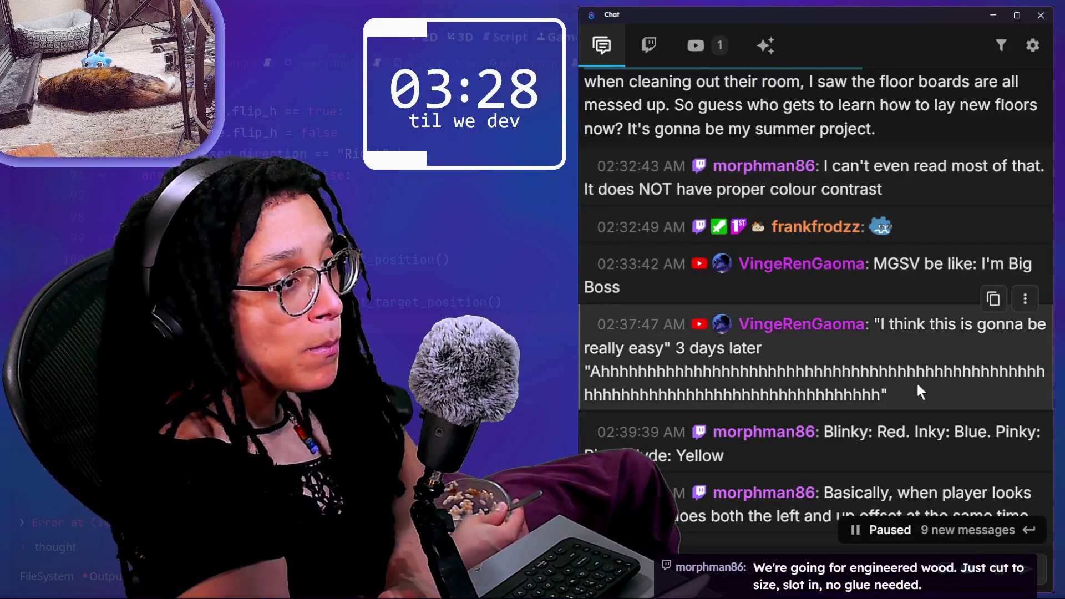
{"action": "scroll", "coordinate": [916, 381], "scroll_direction": "down", "scroll_amount": 3}
{"action": "scroll", "coordinate": [917, 386], "scroll_direction": "down", "scroll_amount": 1}
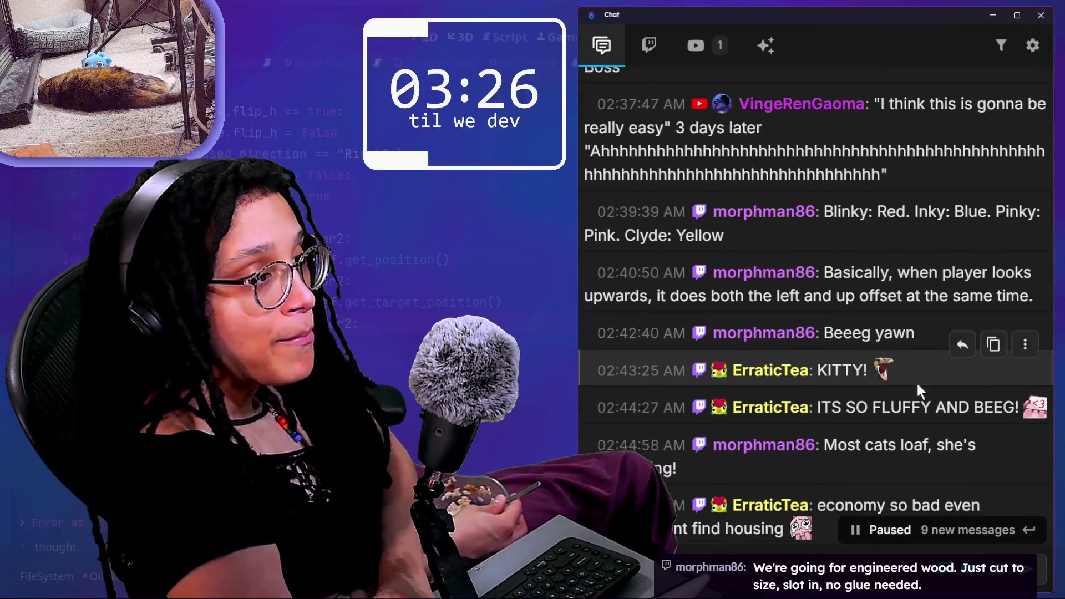
{"action": "scroll", "coordinate": [917, 384], "scroll_direction": "down", "scroll_amount": 1}
{"action": "scroll", "coordinate": [917, 383], "scroll_direction": "down", "scroll_amount": 1}
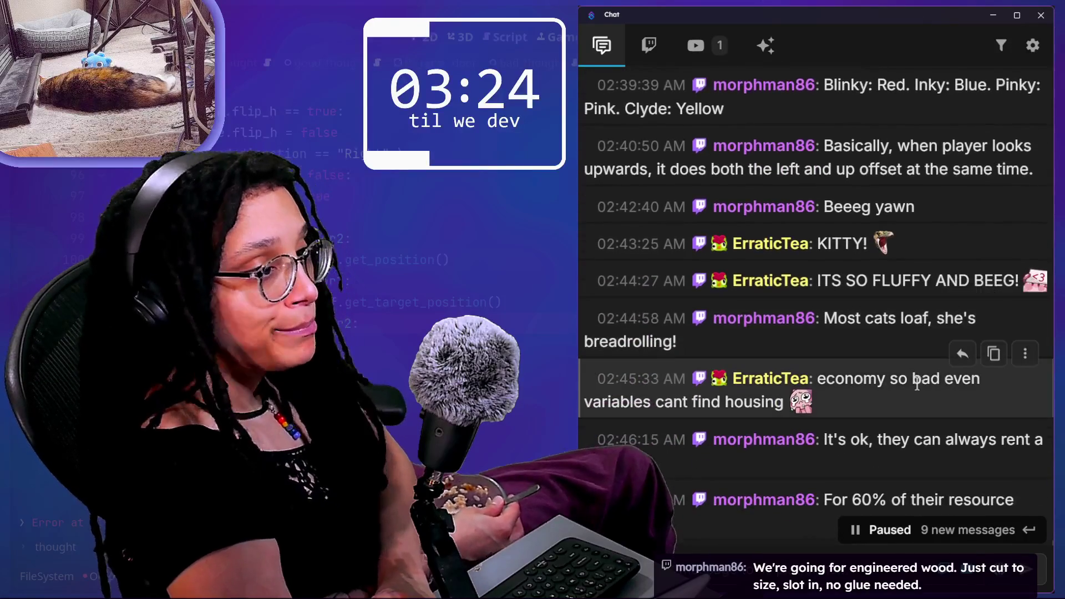
{"action": "scroll", "coordinate": [916, 383], "scroll_direction": "down", "scroll_amount": 1}
{"action": "scroll", "coordinate": [917, 388], "scroll_direction": "down", "scroll_amount": 1}
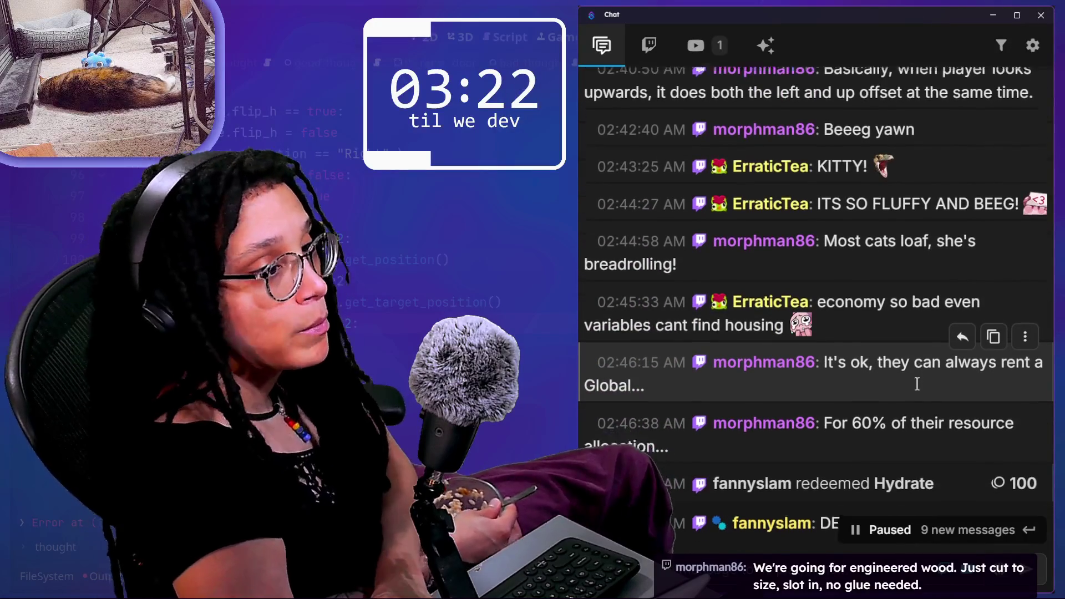
{"action": "scroll", "coordinate": [917, 387], "scroll_direction": "down", "scroll_amount": 1}
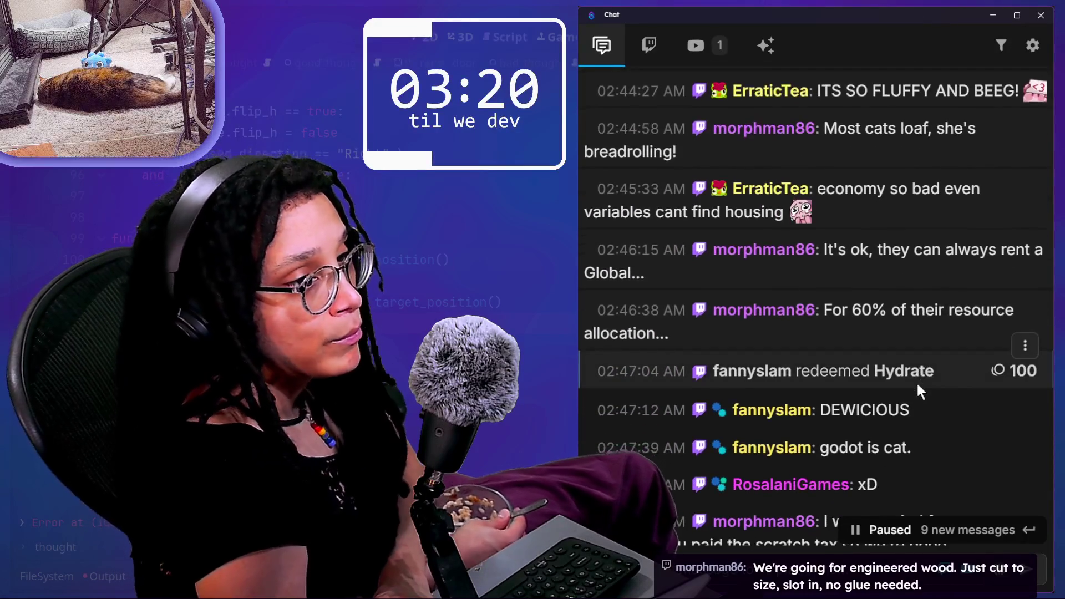
{"action": "scroll", "coordinate": [918, 386], "scroll_direction": "down", "scroll_amount": 1}
{"action": "scroll", "coordinate": [917, 384], "scroll_direction": "down", "scroll_amount": 1}
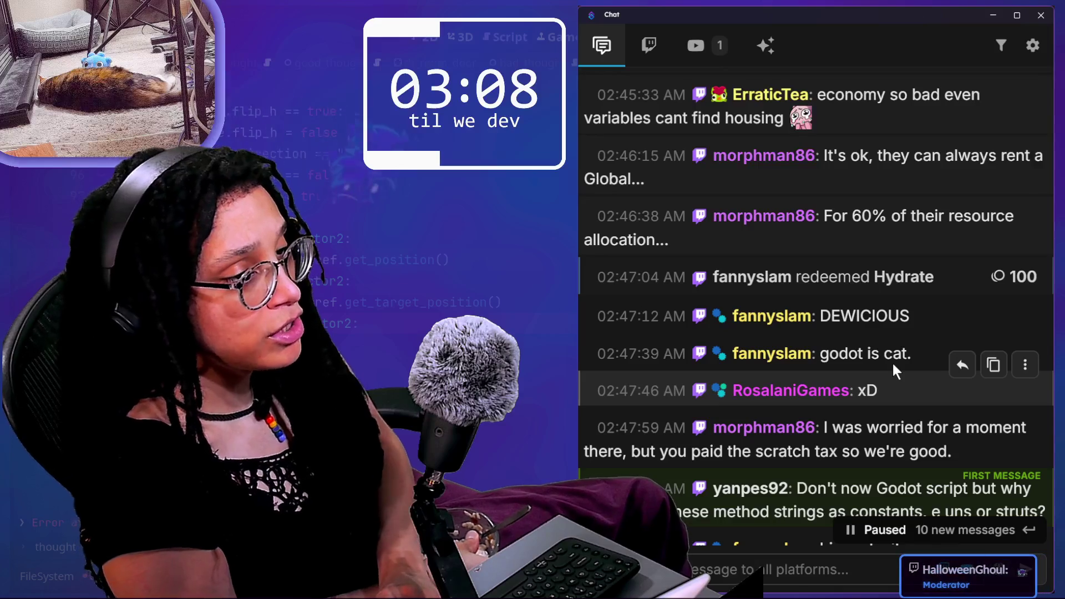
{"action": "scroll", "coordinate": [892, 366], "scroll_direction": "down", "scroll_amount": 2}
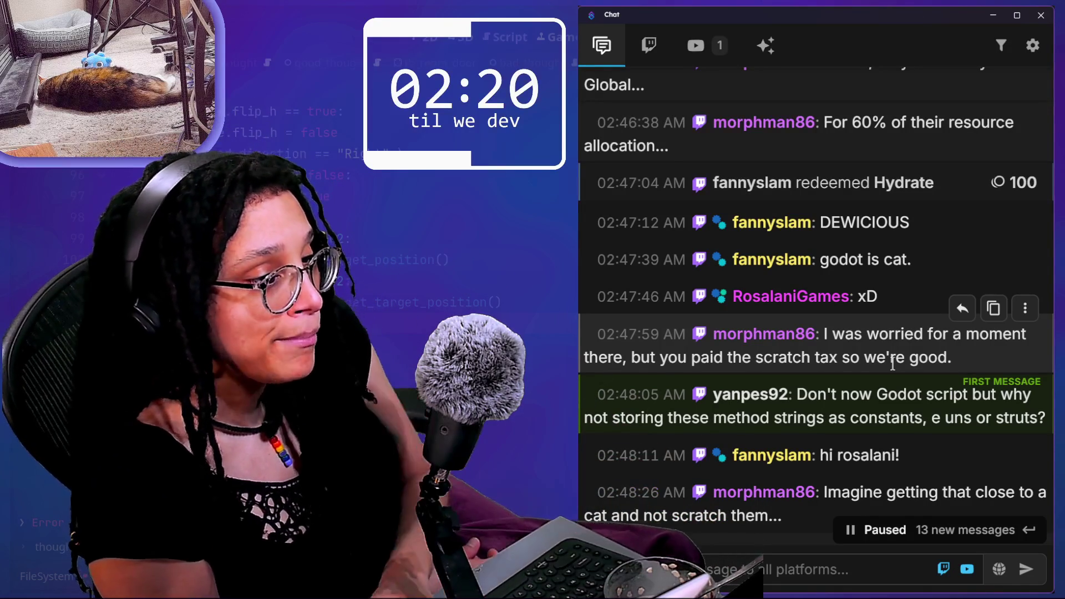
{"action": "scroll", "coordinate": [866, 391], "scroll_direction": "down", "scroll_amount": 4}
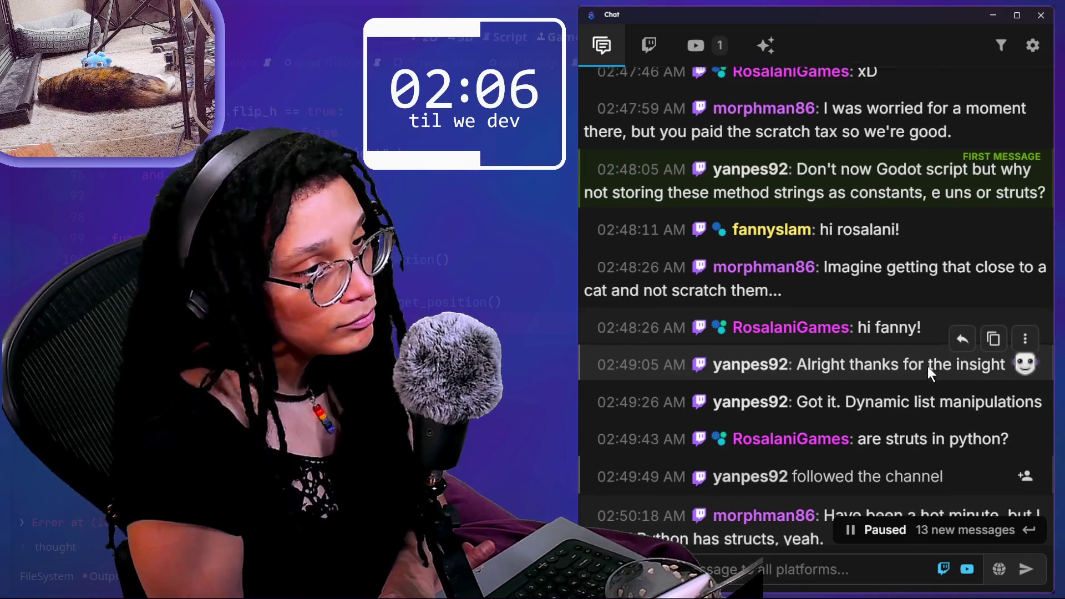
{"action": "scroll", "coordinate": [927, 366], "scroll_direction": "down", "scroll_amount": 1}
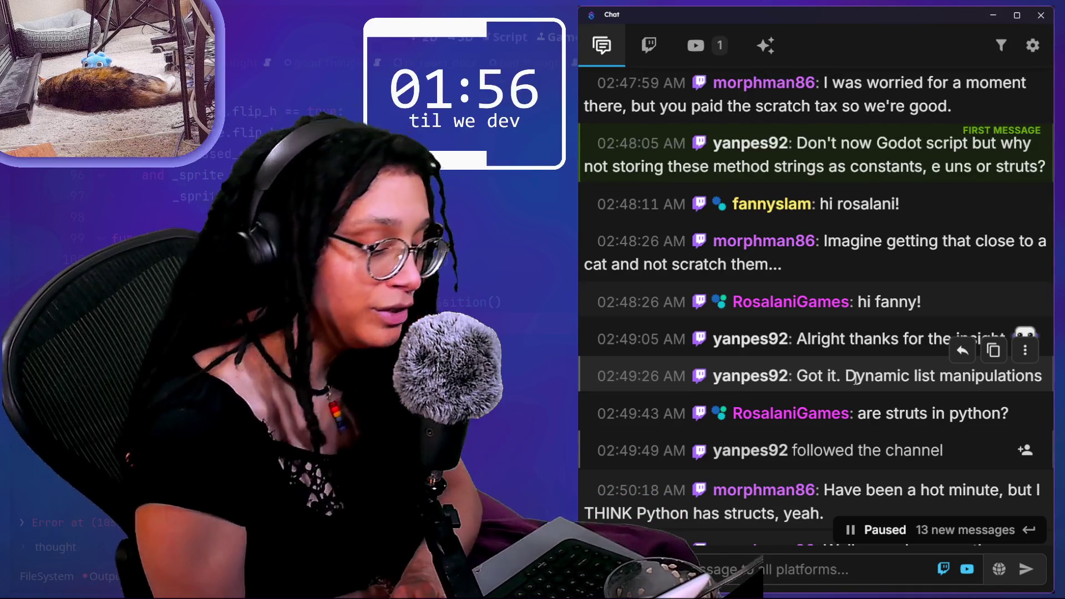
{"action": "scroll", "coordinate": [889, 327], "scroll_direction": "down", "scroll_amount": 2}
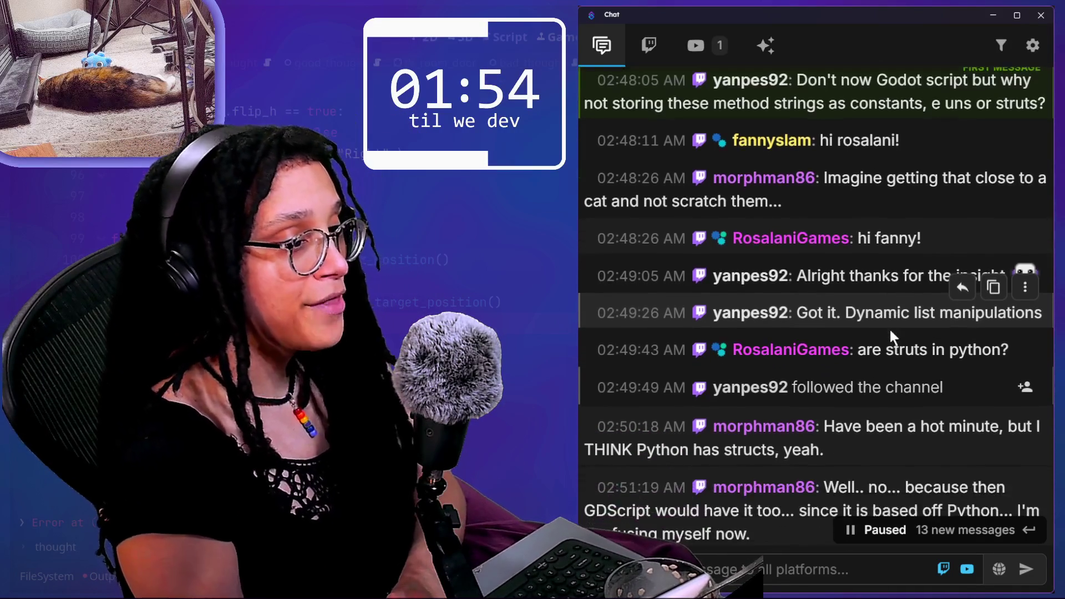
{"action": "scroll", "coordinate": [889, 328], "scroll_direction": "down", "scroll_amount": 1}
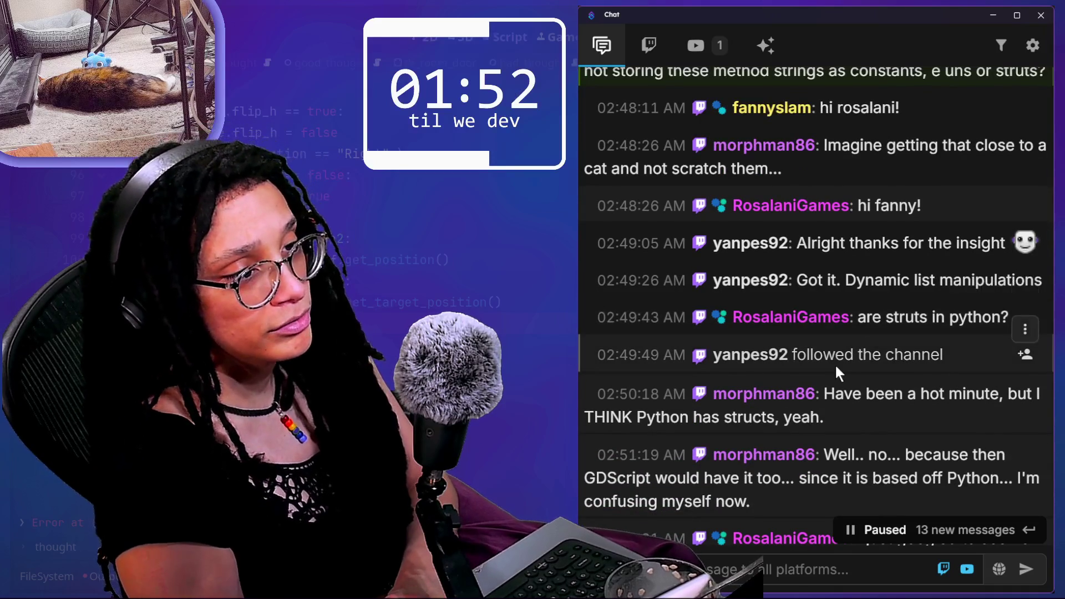
{"action": "scroll", "coordinate": [834, 364], "scroll_direction": "down", "scroll_amount": 1}
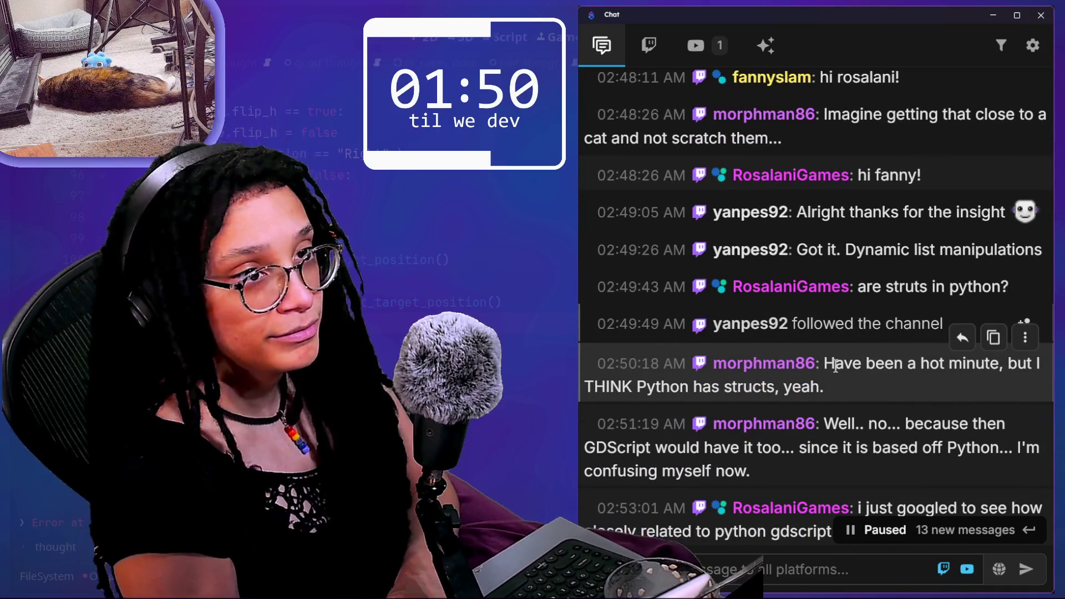
{"action": "scroll", "coordinate": [835, 367], "scroll_direction": "down", "scroll_amount": 3}
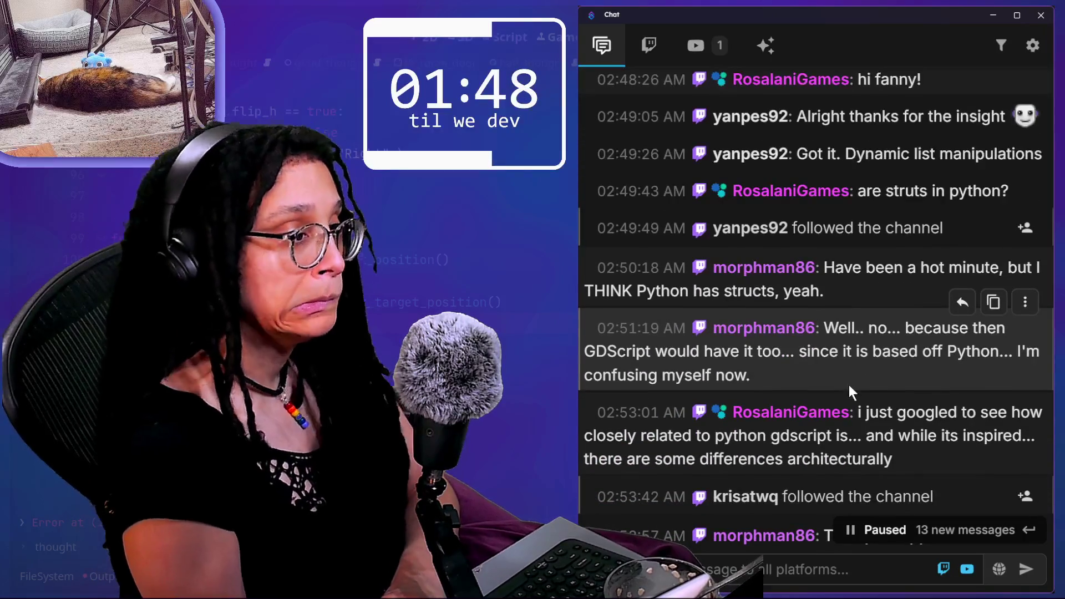
{"action": "scroll", "coordinate": [849, 391], "scroll_direction": "down", "scroll_amount": 1}
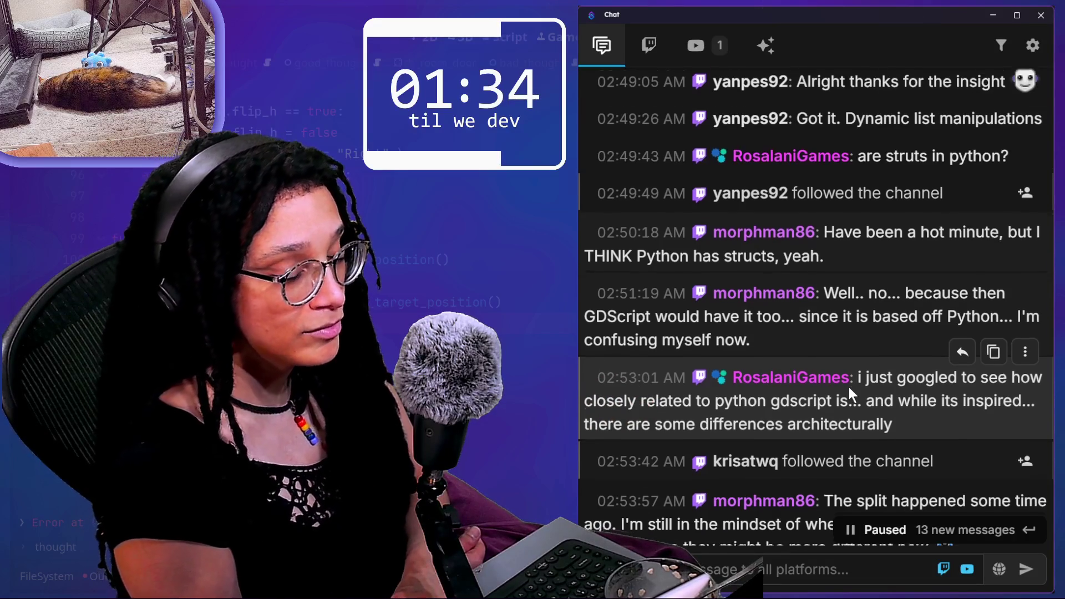
{"action": "scroll", "coordinate": [849, 387], "scroll_direction": "down", "scroll_amount": 1}
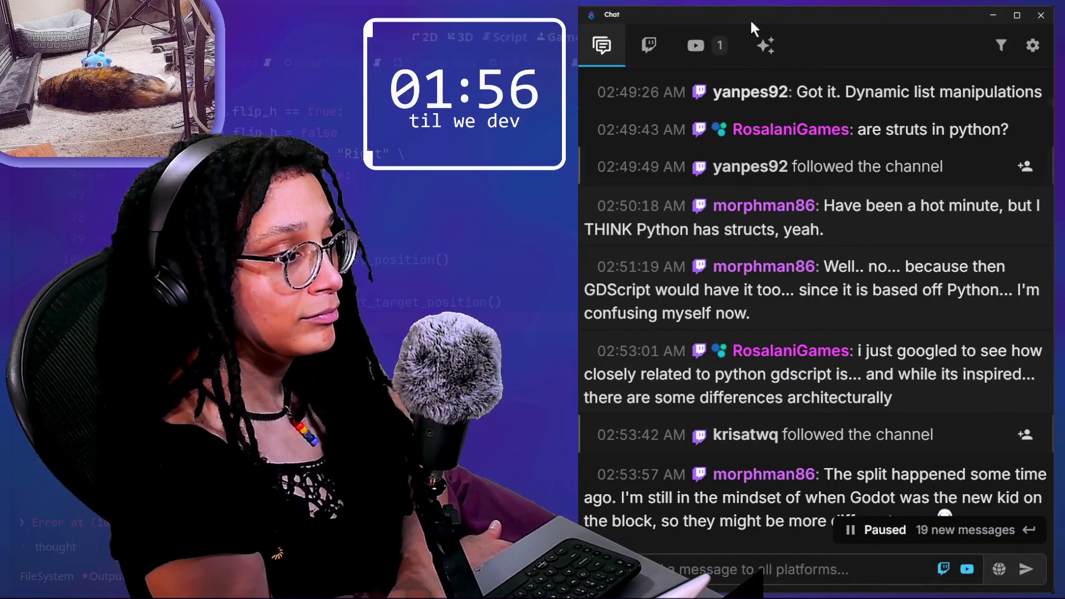
{"action": "scroll", "coordinate": [930, 427], "scroll_direction": "down", "scroll_amount": 1}
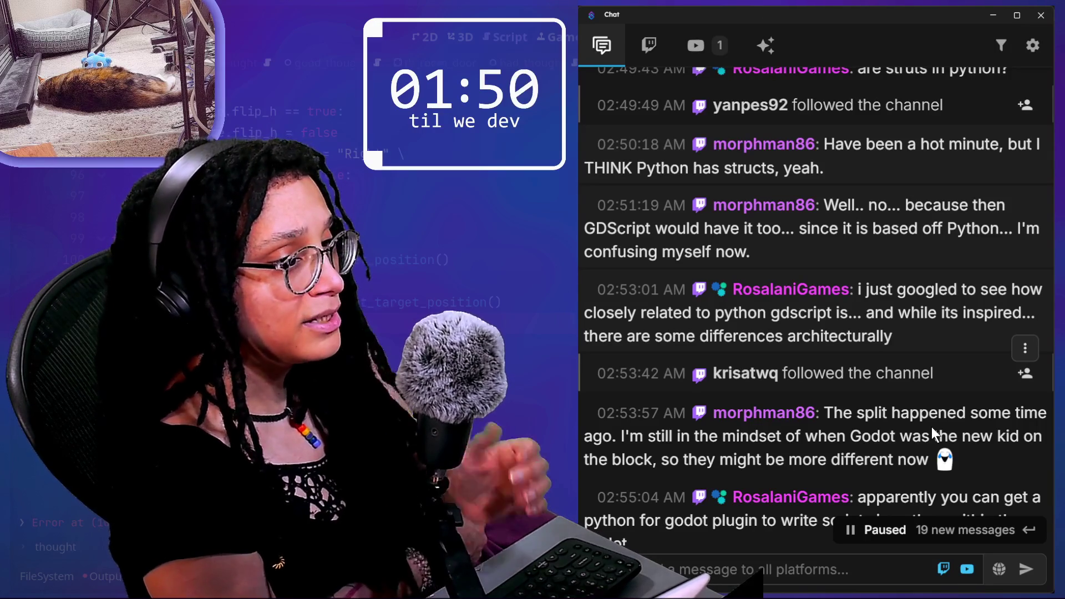
{"action": "left_click_drag", "start_coordinate": [584, 312], "coordinate": [899, 336]}
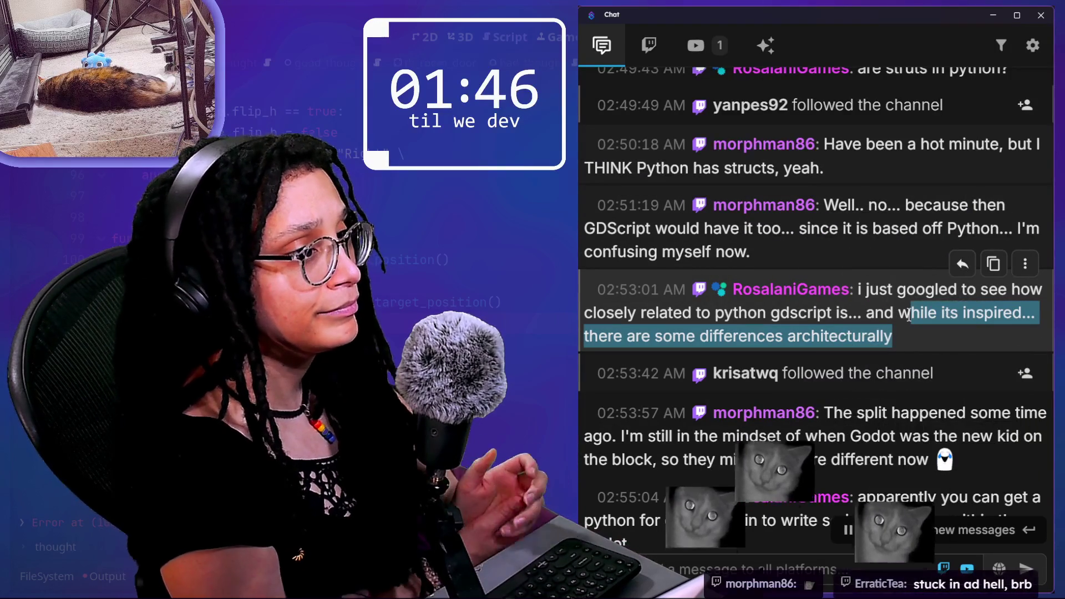
{"action": "scroll", "coordinate": [908, 314], "scroll_direction": "down", "scroll_amount": 2}
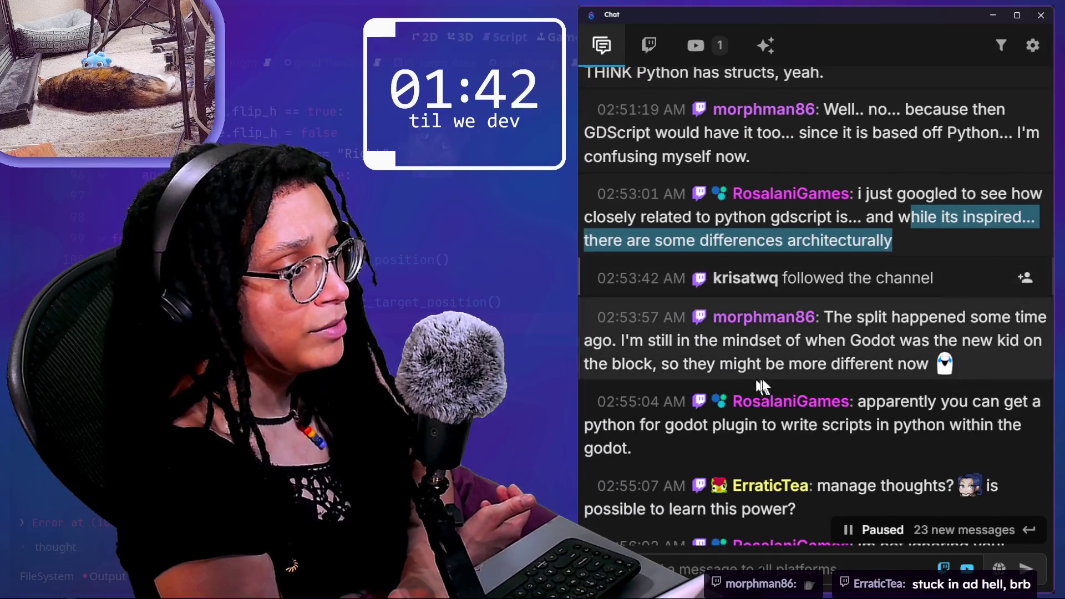
{"action": "mouse_move", "coordinate": [791, 378]}
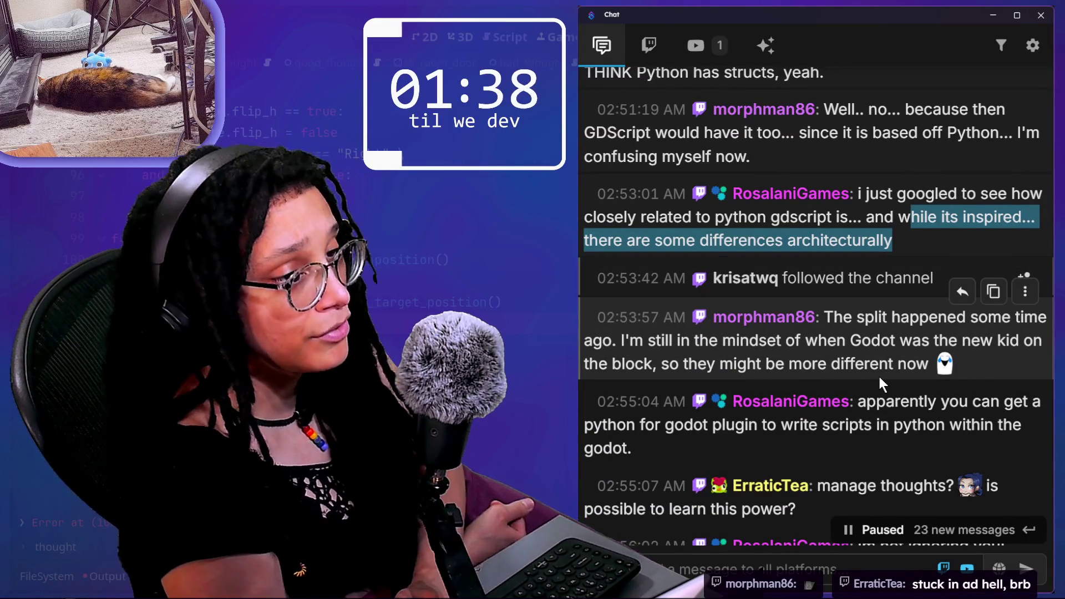
{"action": "scroll", "coordinate": [878, 375], "scroll_direction": "down", "scroll_amount": 2}
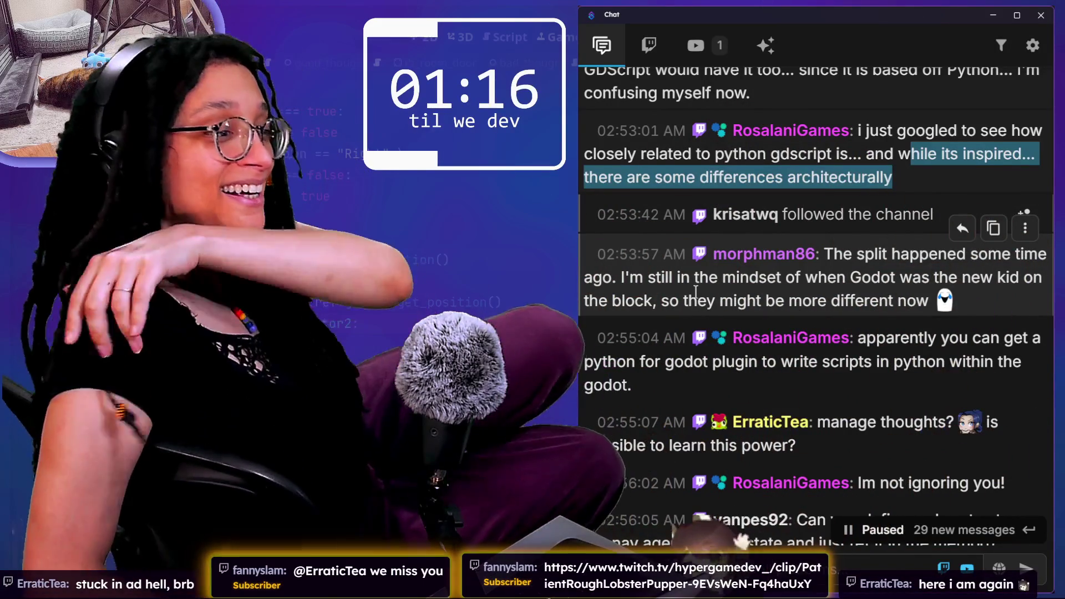
{"action": "scroll", "coordinate": [746, 376], "scroll_direction": "down", "scroll_amount": 8}
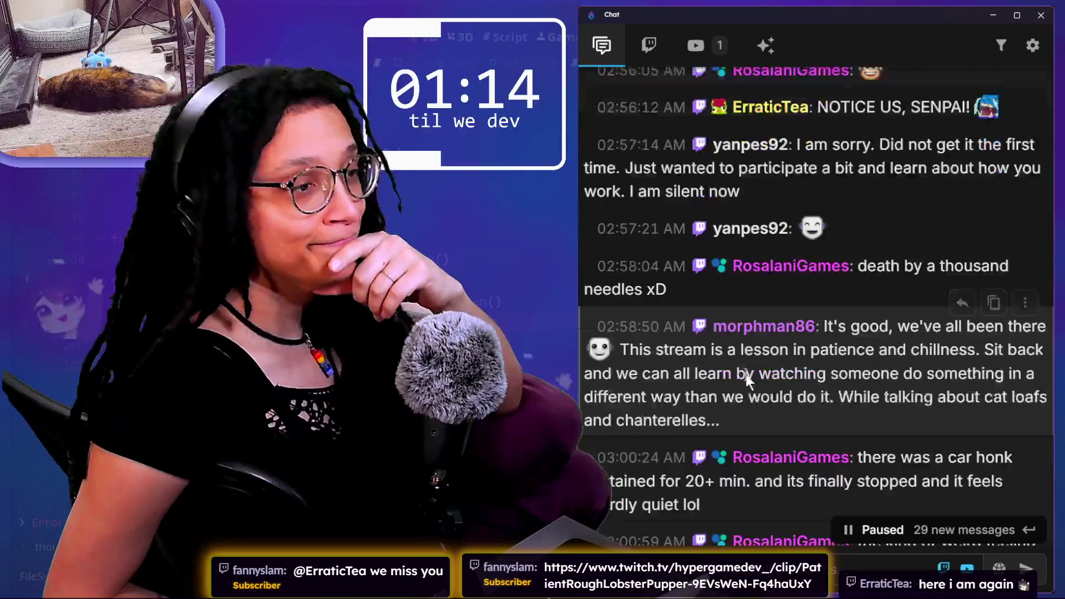
{"action": "scroll", "coordinate": [746, 376], "scroll_direction": "up", "scroll_amount": 7}
{"action": "scroll", "coordinate": [746, 375], "scroll_direction": "up", "scroll_amount": 1}
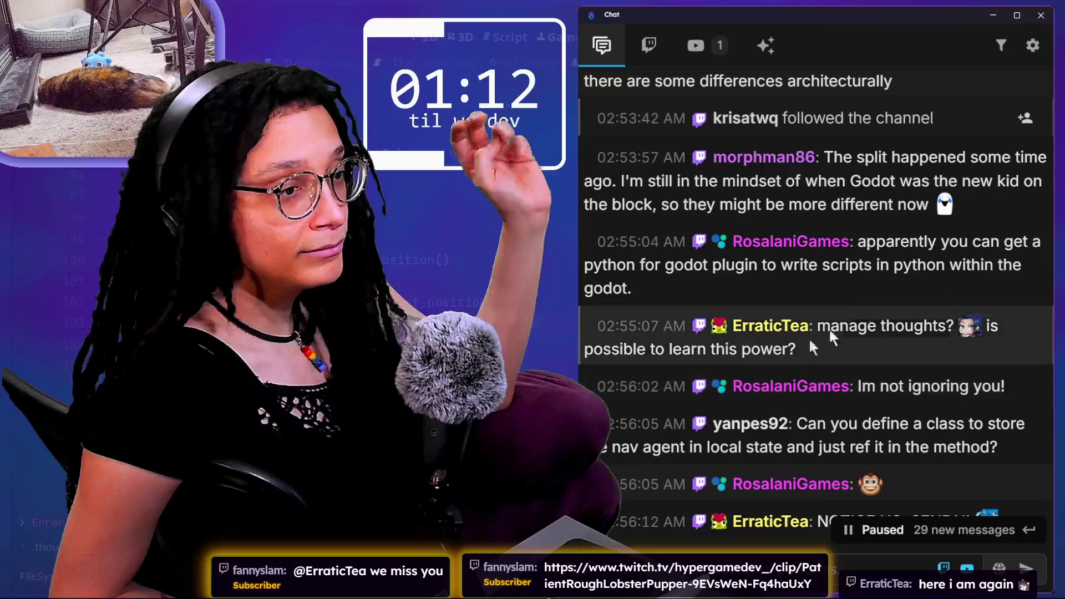
{"action": "left_click_drag", "start_coordinate": [636, 268], "coordinate": [708, 280]}
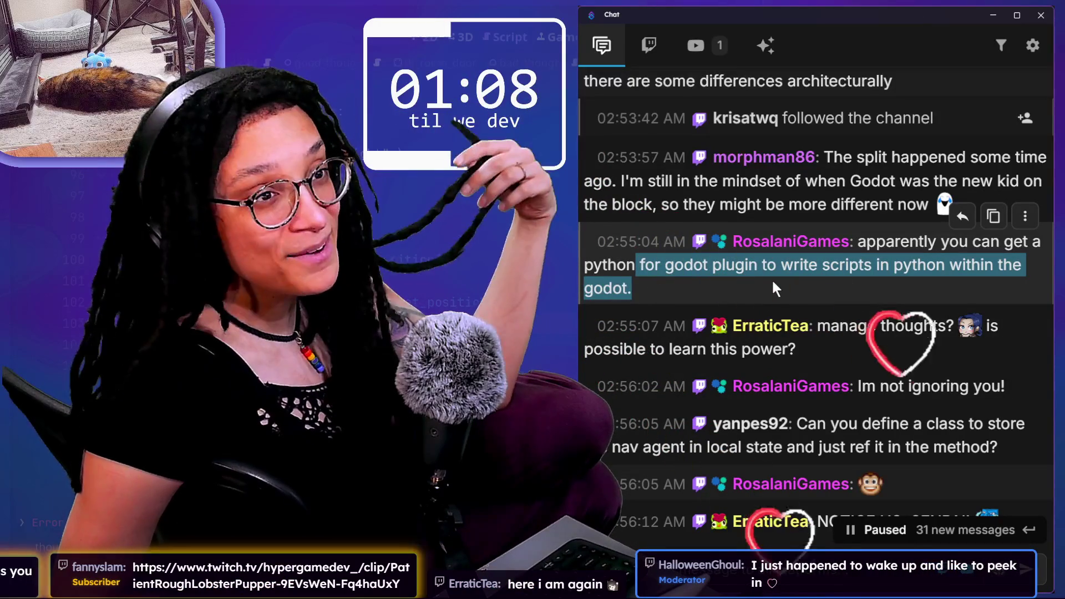
{"action": "scroll", "coordinate": [856, 323], "scroll_direction": "down", "scroll_amount": 1}
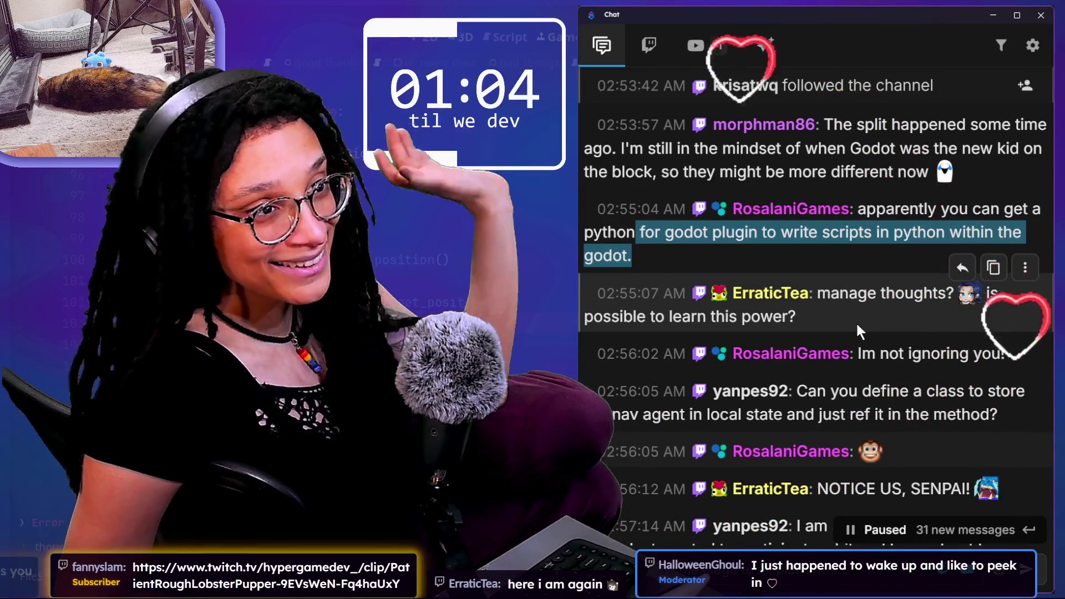
{"action": "scroll", "coordinate": [856, 322], "scroll_direction": "down", "scroll_amount": 1}
{"action": "mouse_move", "coordinate": [856, 322]}
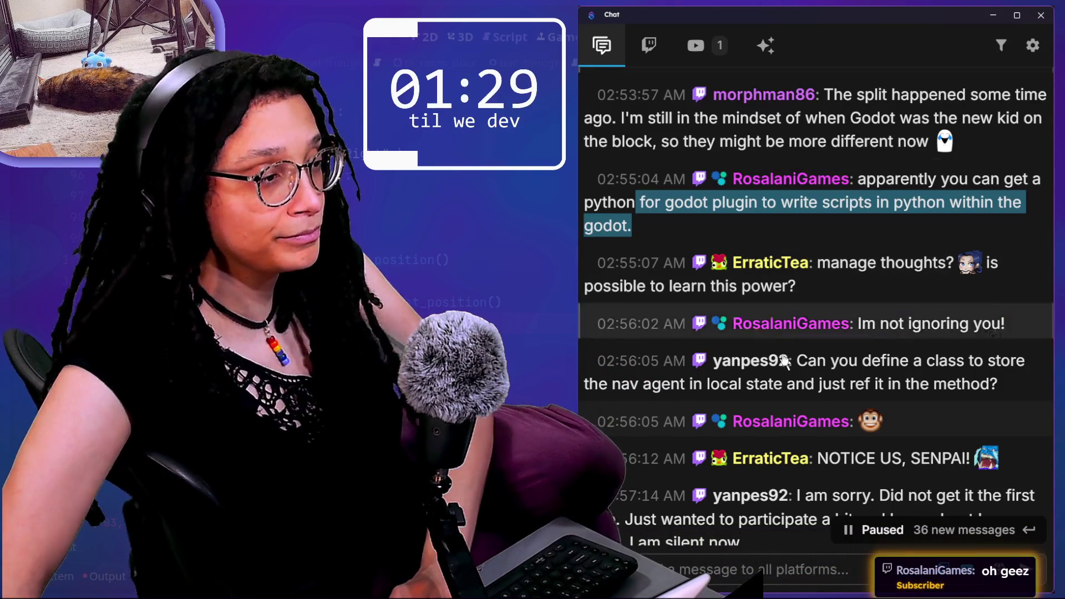
{"action": "scroll", "coordinate": [863, 324], "scroll_direction": "down", "scroll_amount": 1}
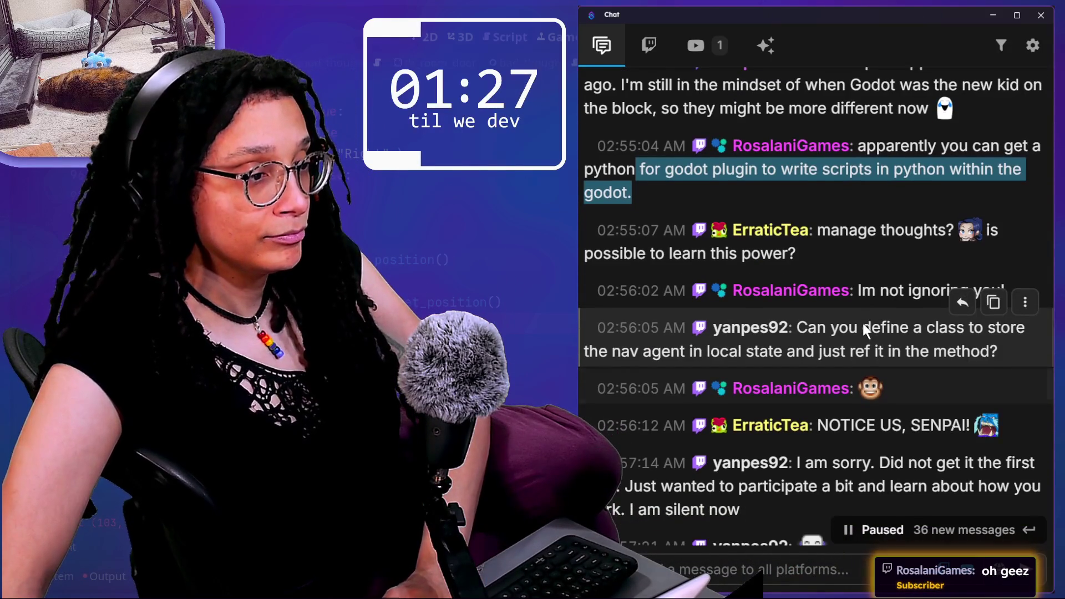
{"action": "scroll", "coordinate": [1006, 460], "scroll_direction": "down", "scroll_amount": 2}
{"action": "scroll", "coordinate": [1006, 460], "scroll_direction": "down", "scroll_amount": 1}
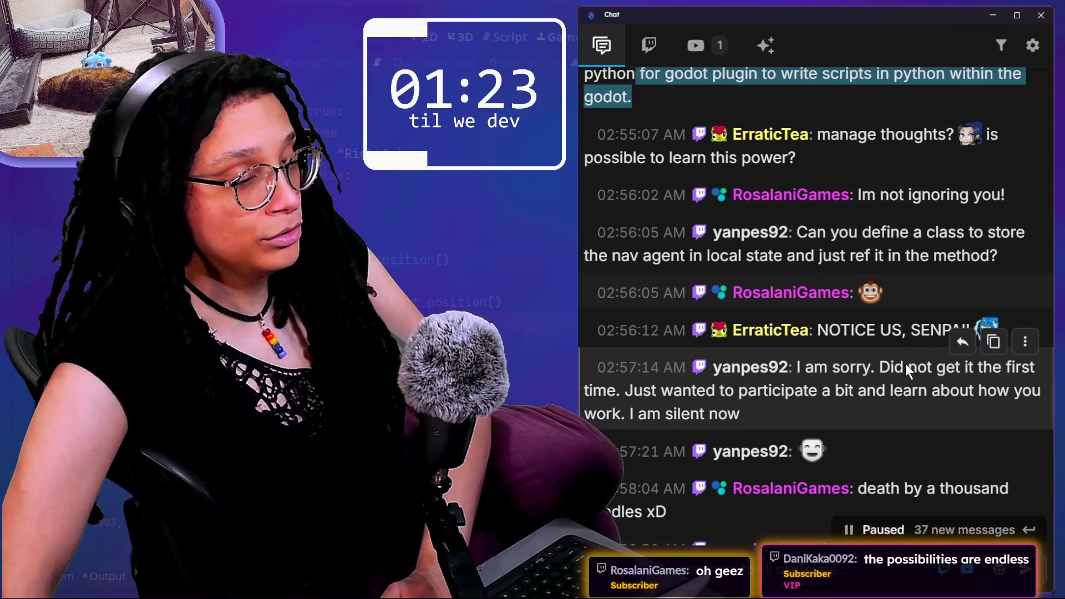
{"action": "scroll", "coordinate": [905, 364], "scroll_direction": "down", "scroll_amount": 1}
Step: Highlight the nav agent question and the 02:58:50 patience message, then switch to Obsidian
{"action": "mouse_move", "coordinate": [856, 304]}
{"action": "left_mouse_down"}
{"action": "mouse_move", "coordinate": [993, 330]}
{"action": "mouse_move", "coordinate": [940, 340]}
{"action": "left_mouse_up"}
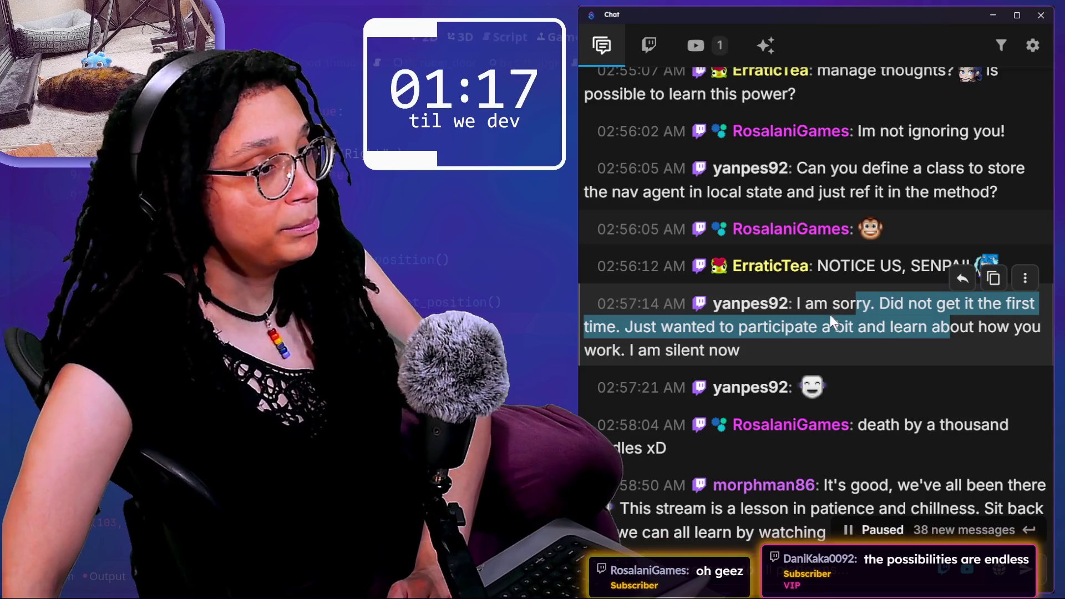
{"action": "left_click_drag", "start_coordinate": [797, 168], "coordinate": [934, 192]}
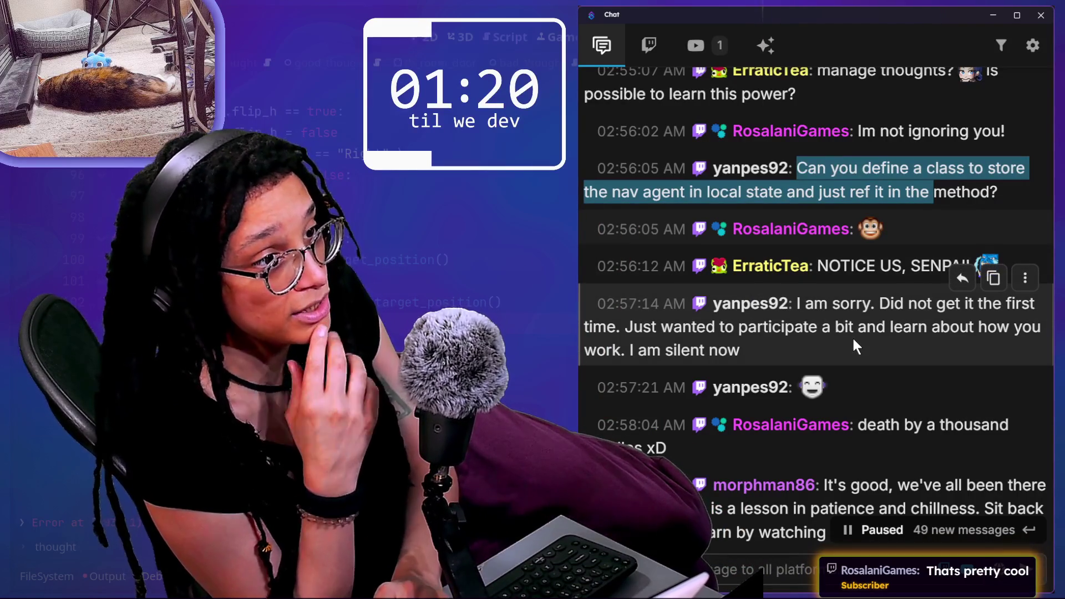
{"action": "scroll", "coordinate": [853, 340], "scroll_direction": "down", "scroll_amount": 3}
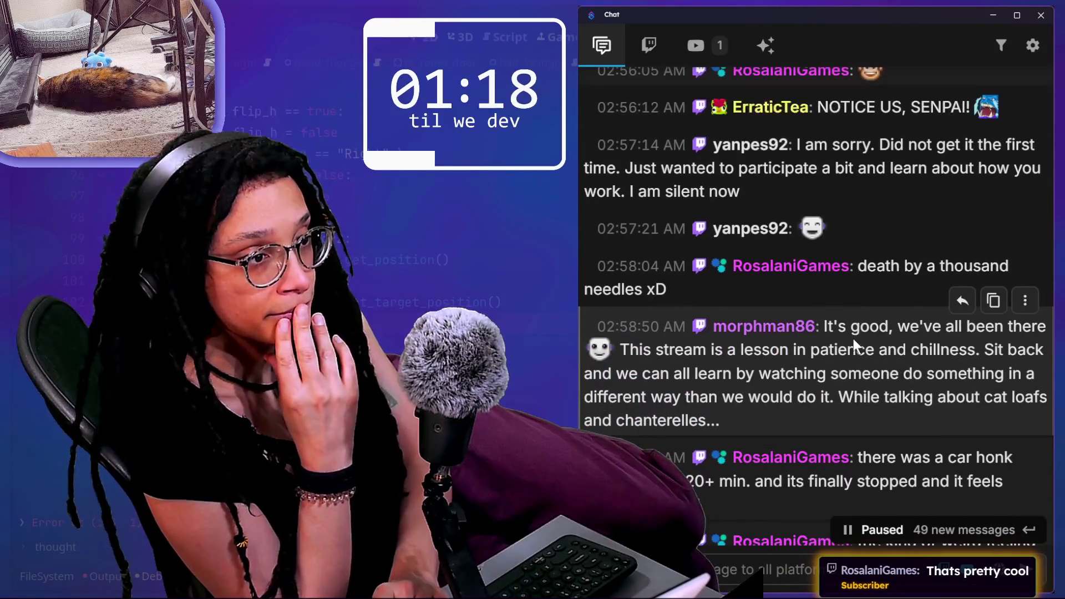
{"action": "scroll", "coordinate": [886, 385], "scroll_direction": "down", "scroll_amount": 1}
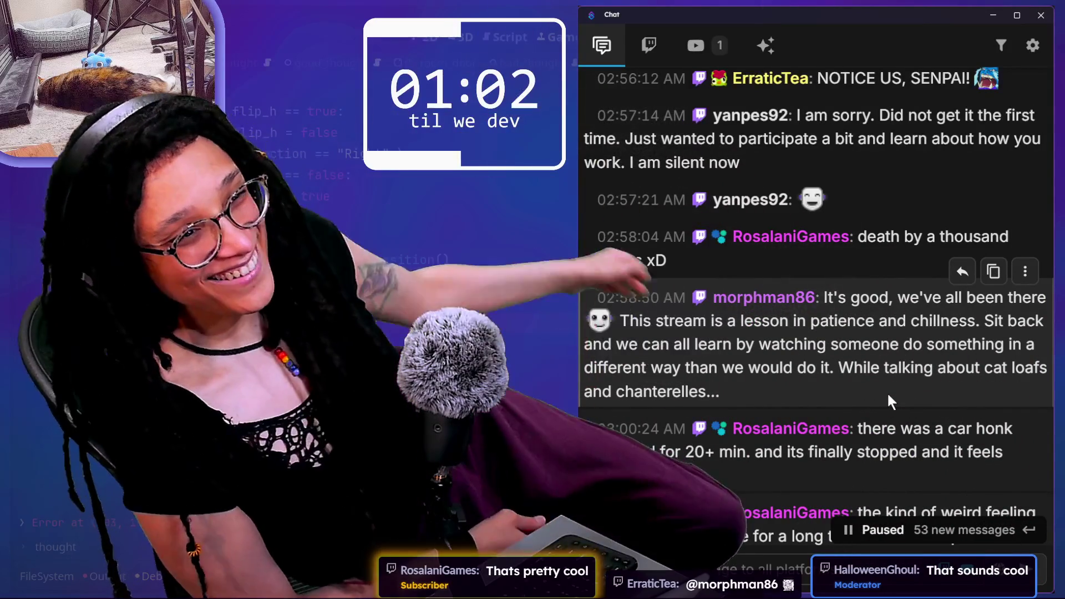
{"action": "scroll", "coordinate": [851, 364], "scroll_direction": "down", "scroll_amount": 1}
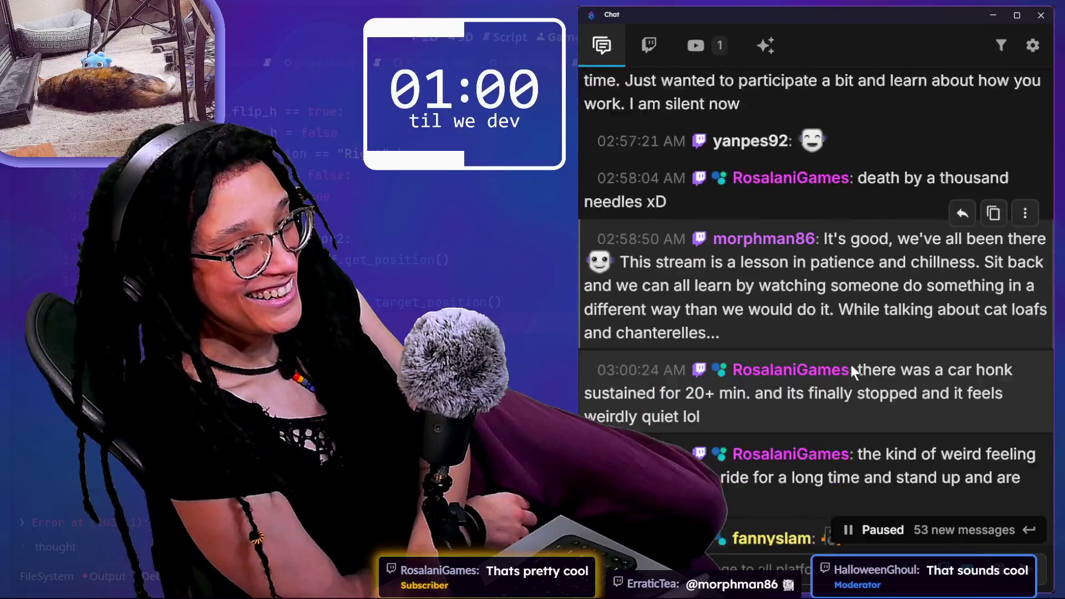
{"action": "scroll", "coordinate": [851, 366], "scroll_direction": "down", "scroll_amount": 1}
{"action": "left_click_drag", "start_coordinate": [821, 200], "coordinate": [859, 285]}
{"action": "key", "text": "ctrl+c"}
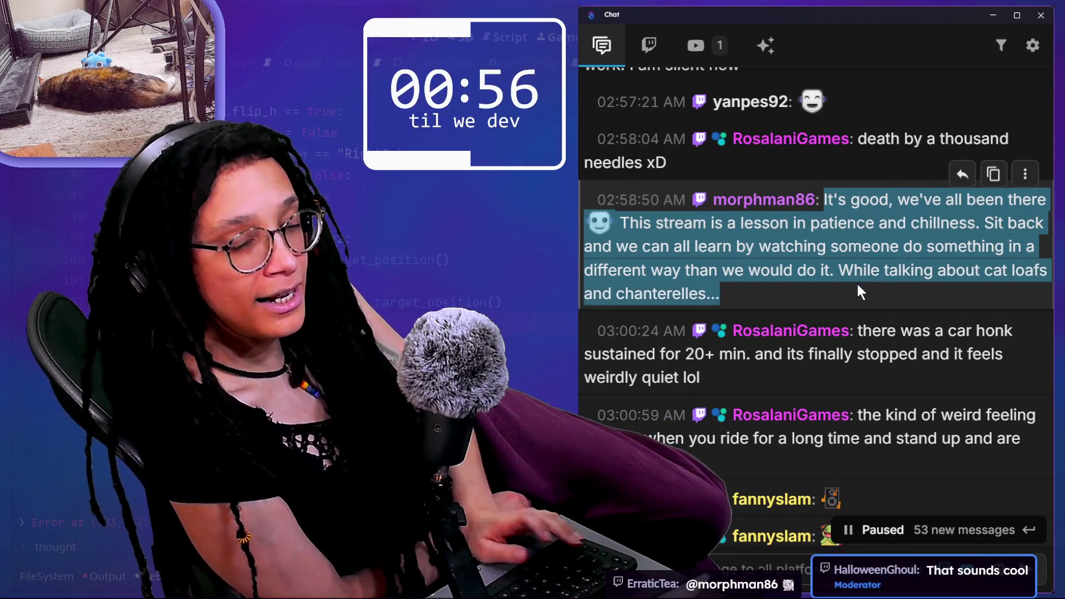
{"action": "key", "text": "alt+Tab"}
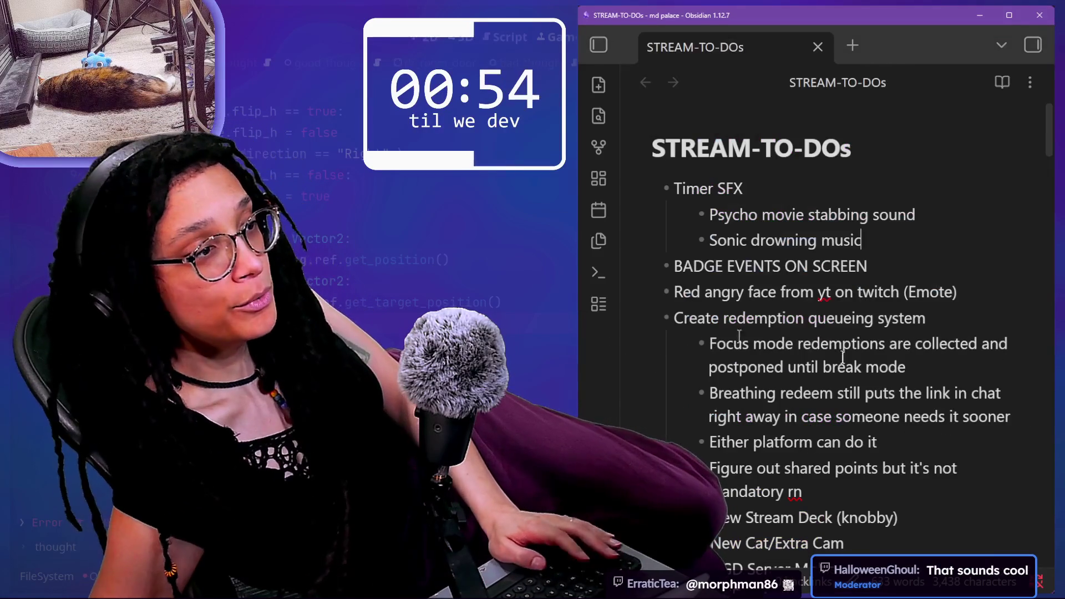
Step: Create a new note in the vault's file explorer titled 'chat cooked'
{"action": "left_click", "coordinate": [590, 44]}
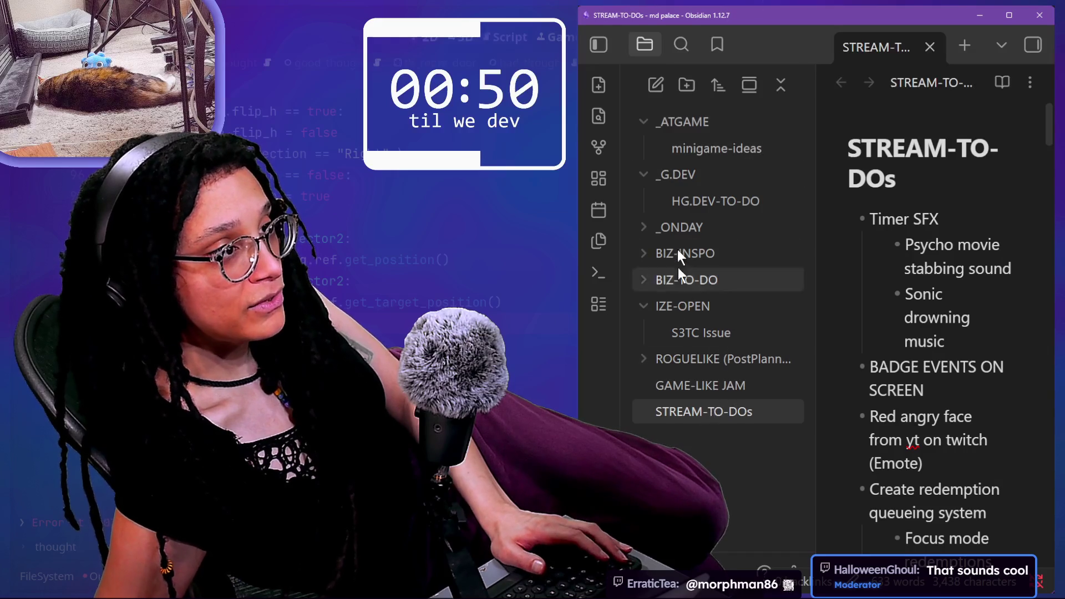
{"action": "right_click", "coordinate": [710, 438]}
{"action": "left_click", "coordinate": [727, 460]}
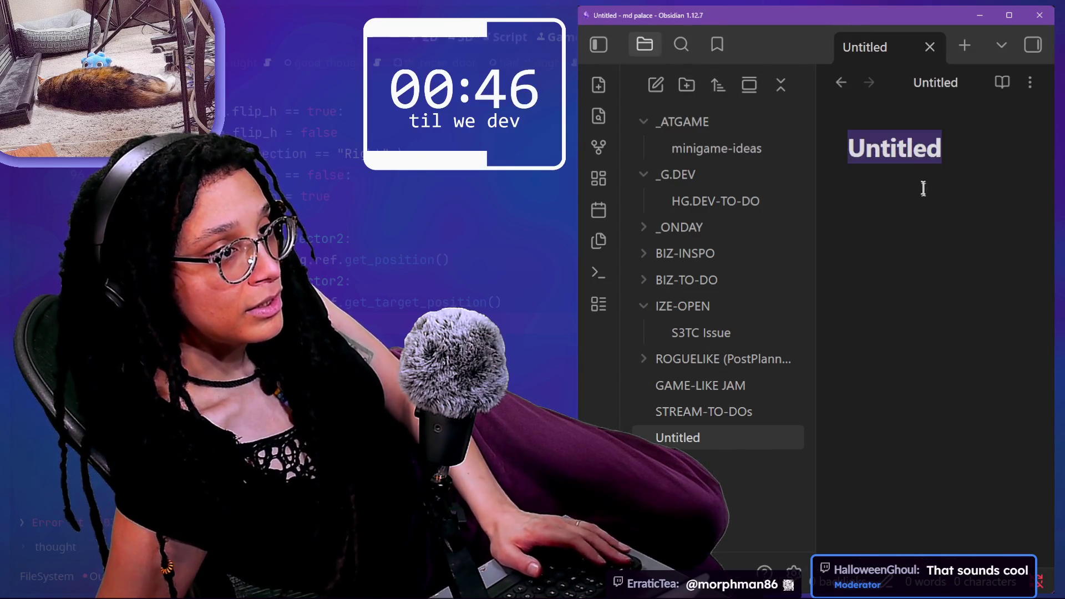
{"action": "type", "text": "S"}
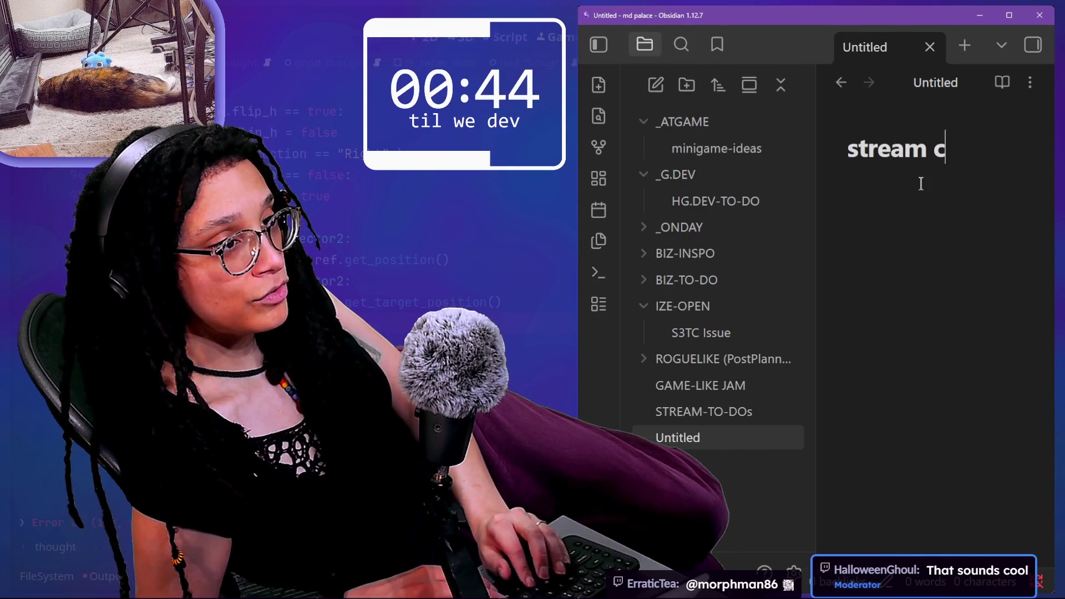
{"action": "key", "text": "ctrl+a"}
{"action": "type", "text": "chat c"}
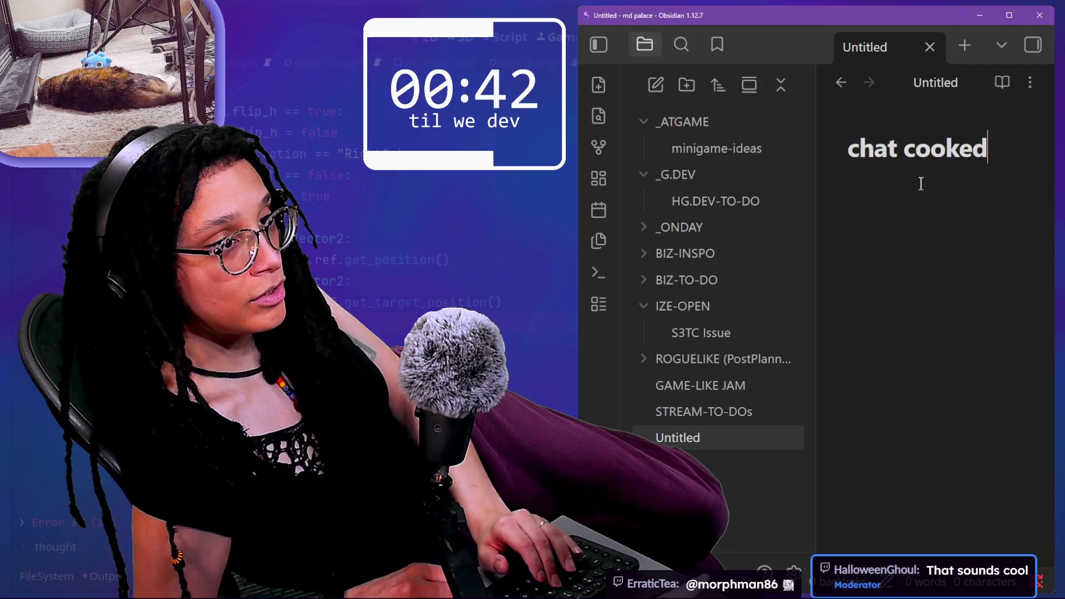
{"action": "key", "text": "Return"}
Step: Paste the copied chat message, add the author's username line above it, and return to chat
{"action": "key", "text": "ctrl+v"}
{"action": "left_click", "coordinate": [839, 203]}
{"action": "key", "text": "Return"}
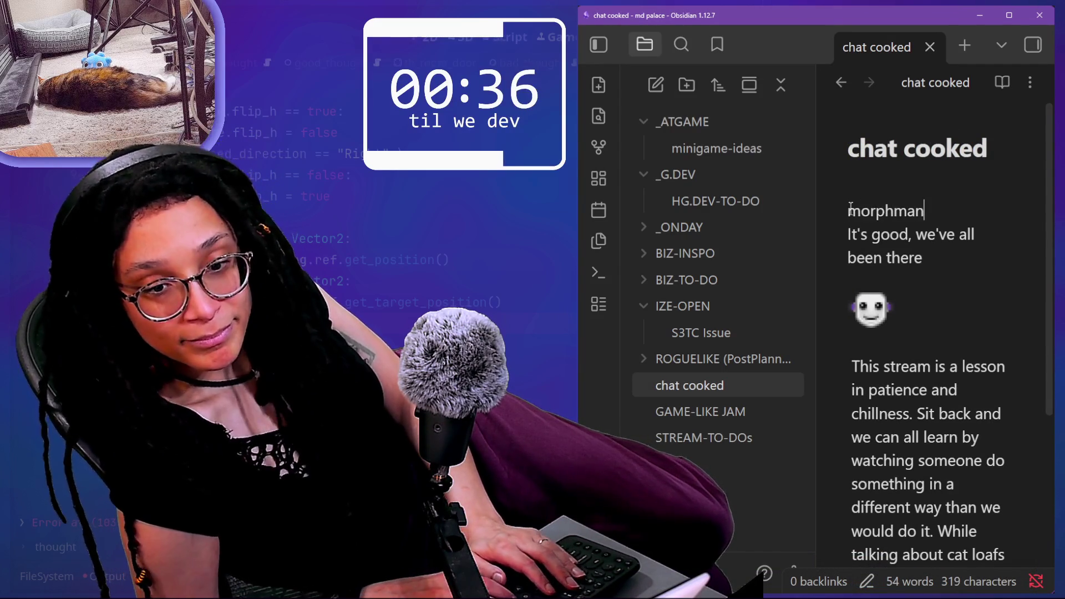
{"action": "type", "text": "86"}
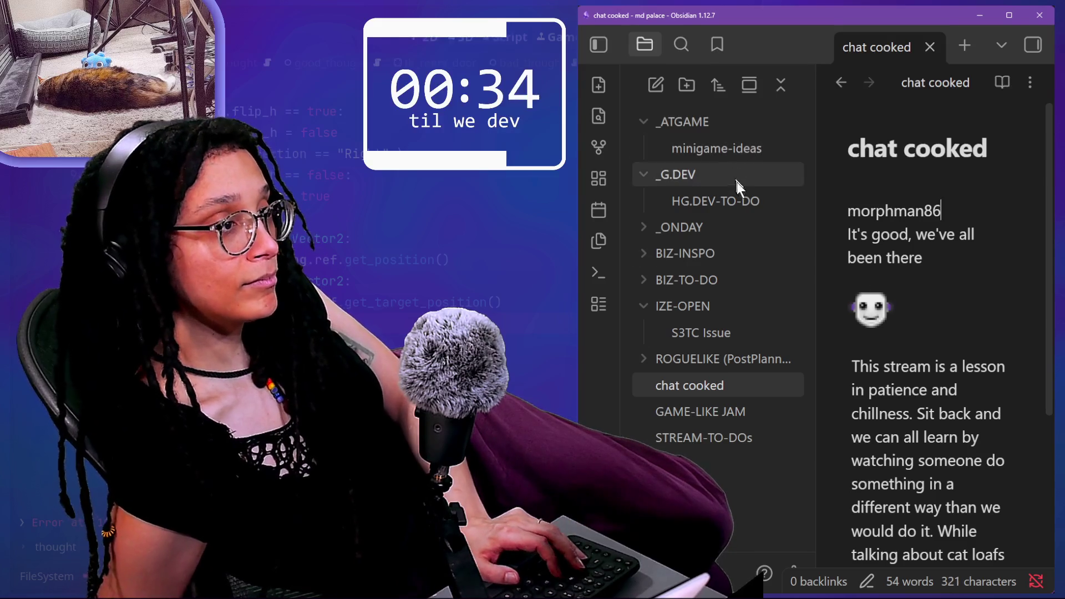
{"action": "mouse_move", "coordinate": [730, 173]}
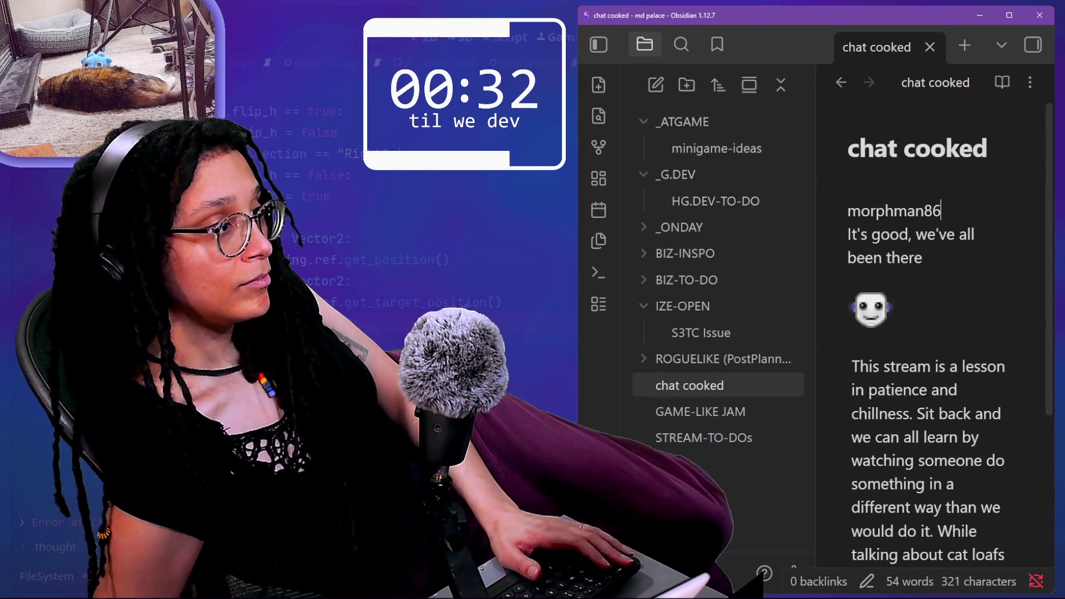
{"action": "key", "text": "alt+Tab"}
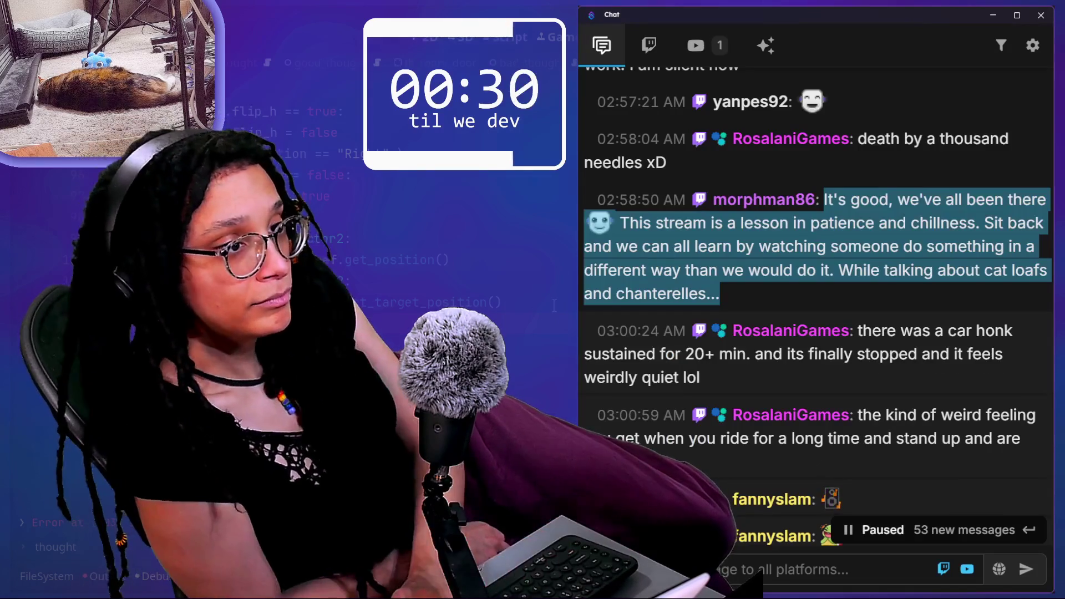
{"action": "mouse_move", "coordinate": [719, 397]}
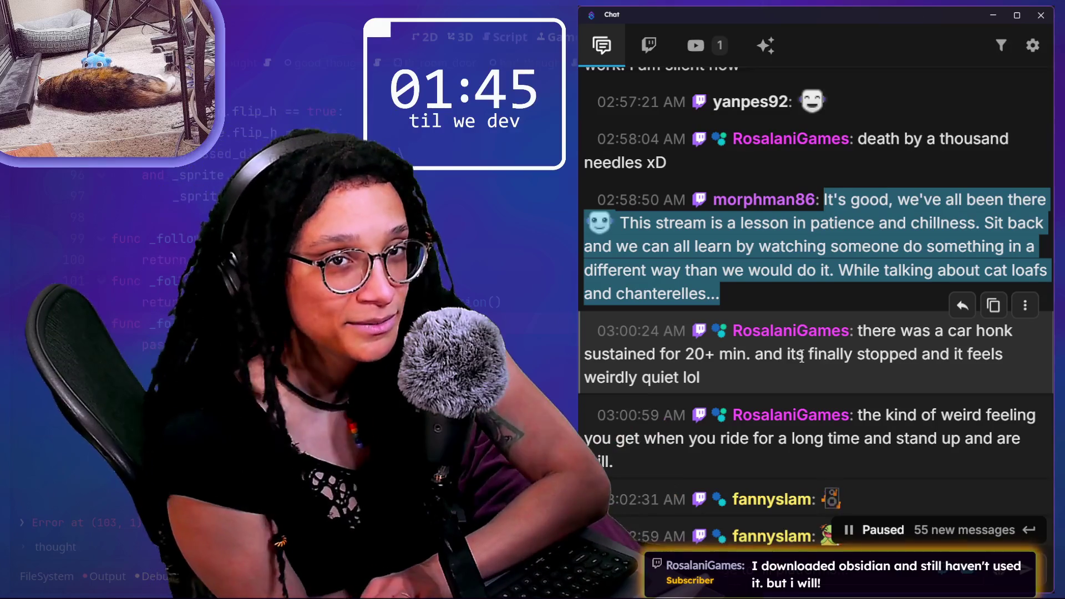
Step: Clear the old selection, then highlight the car honk message and the riding-for-a-long-time message
{"action": "left_click", "coordinate": [794, 356]}
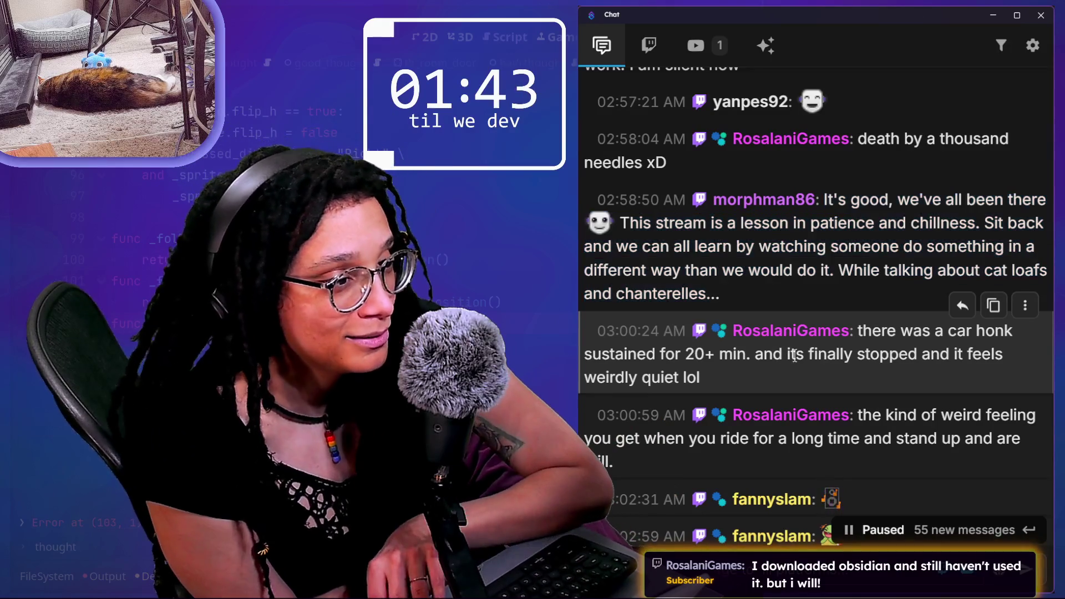
{"action": "left_click_drag", "start_coordinate": [883, 368], "coordinate": [904, 375]}
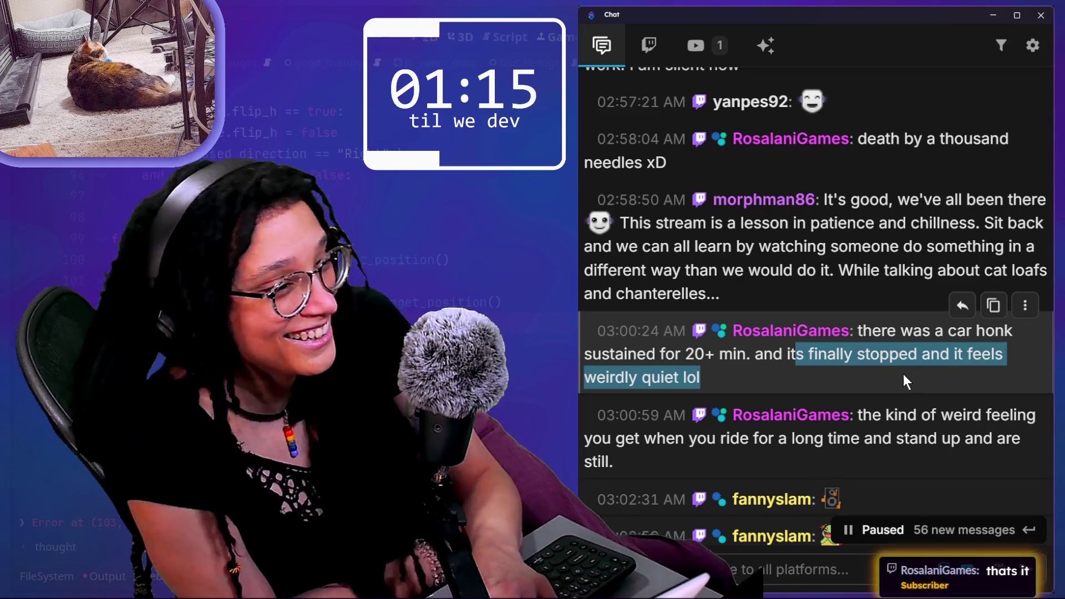
{"action": "scroll", "coordinate": [887, 377], "scroll_direction": "down", "scroll_amount": 2}
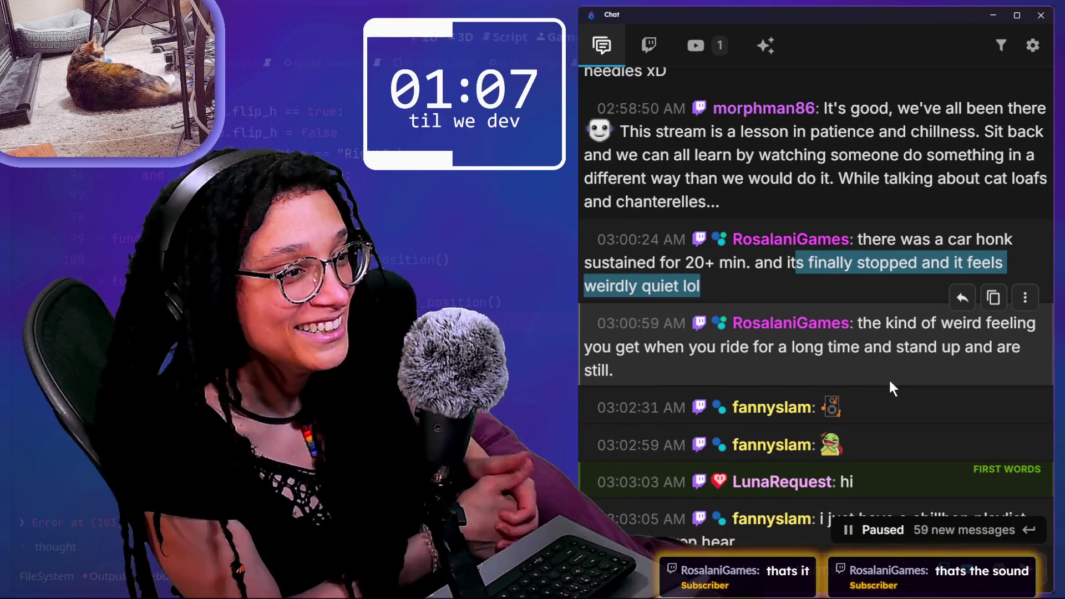
{"action": "left_click_drag", "start_coordinate": [774, 347], "coordinate": [883, 361]}
Step: Scroll back and forth through the paused chat and highlight the message about standing on land after a boat
{"action": "scroll", "coordinate": [883, 361], "scroll_direction": "down", "scroll_amount": 3}
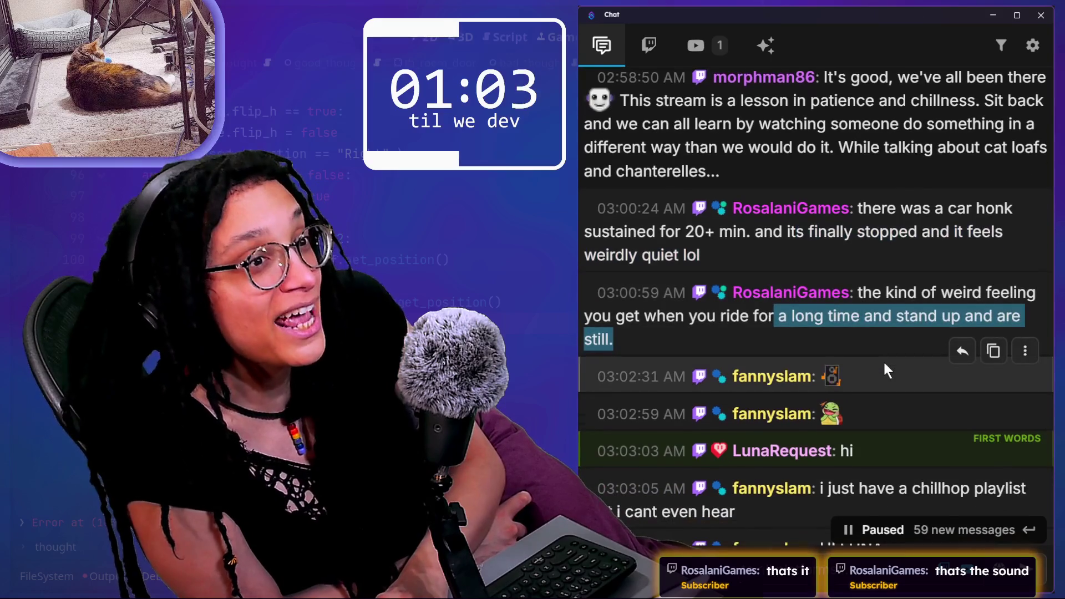
{"action": "scroll", "coordinate": [884, 364], "scroll_direction": "down", "scroll_amount": 15}
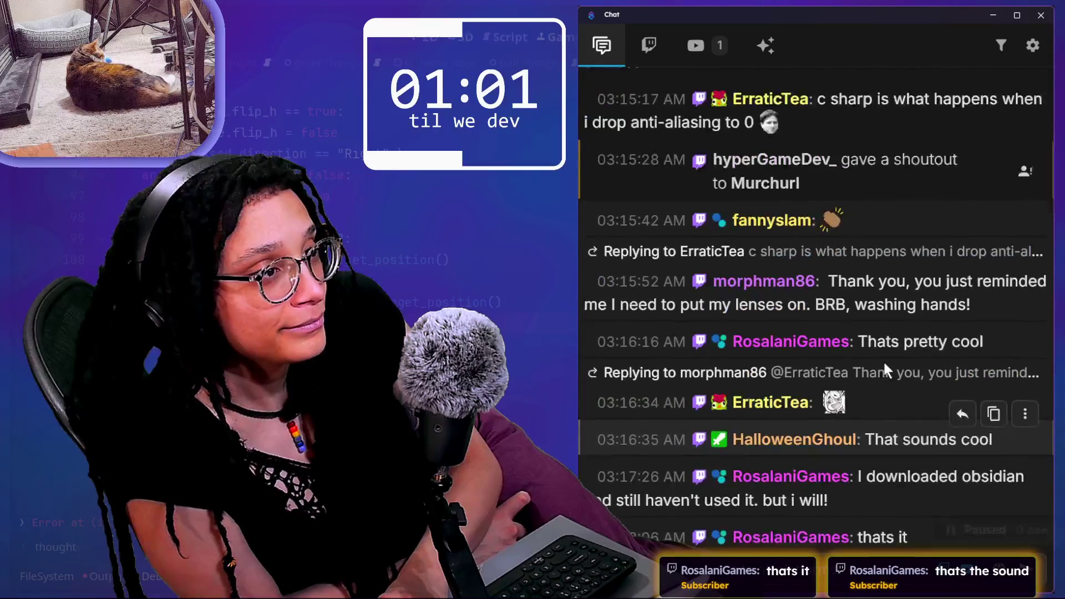
{"action": "scroll", "coordinate": [883, 360], "scroll_direction": "up", "scroll_amount": 15}
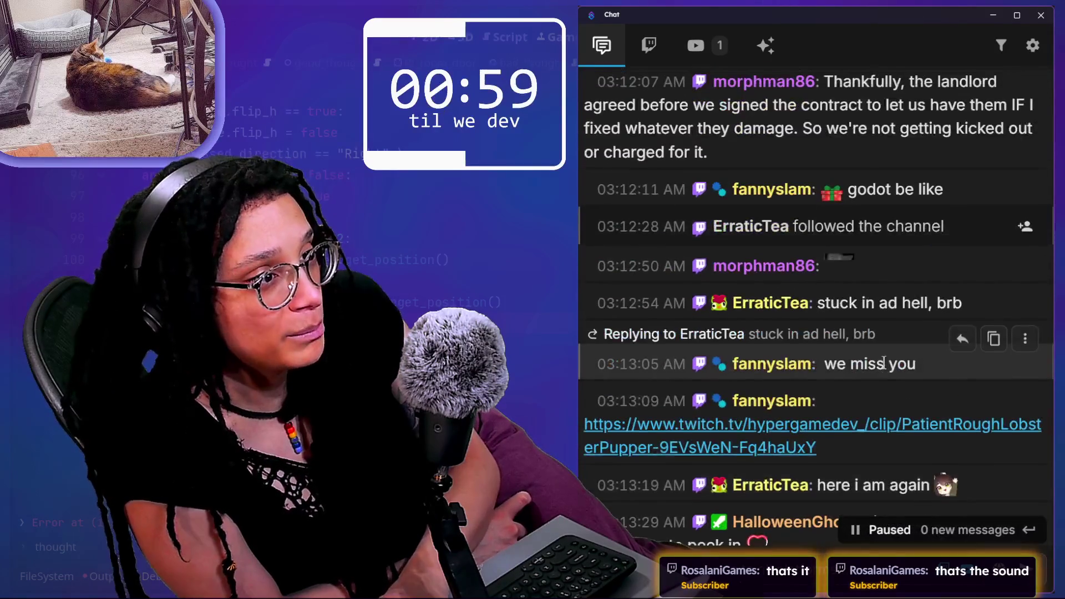
{"action": "scroll", "coordinate": [882, 360], "scroll_direction": "up", "scroll_amount": 10}
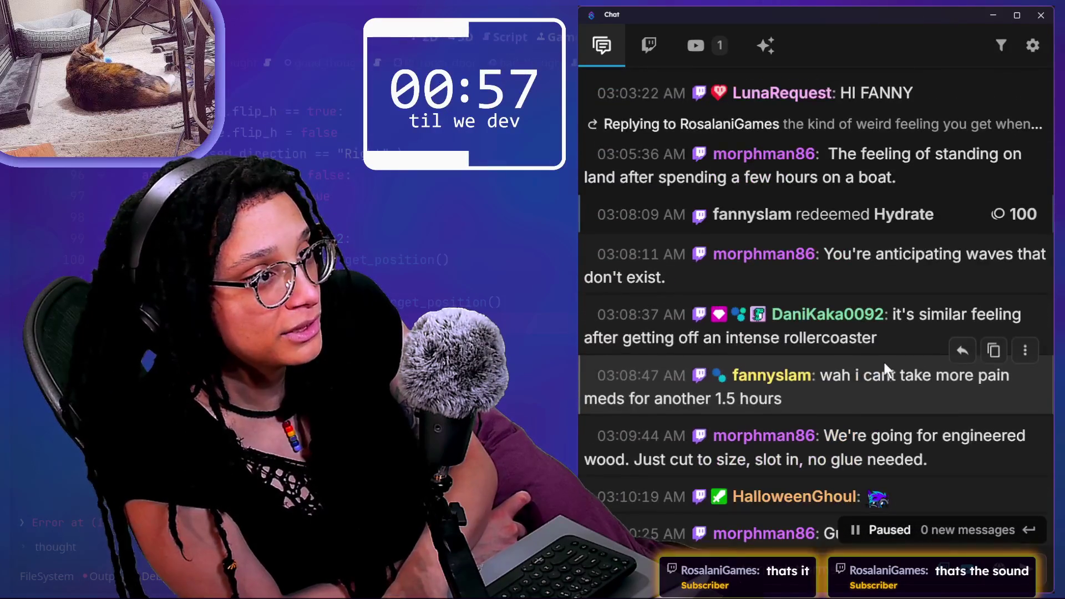
{"action": "scroll", "coordinate": [884, 363], "scroll_direction": "up", "scroll_amount": 3}
{"action": "scroll", "coordinate": [883, 360], "scroll_direction": "down", "scroll_amount": 3}
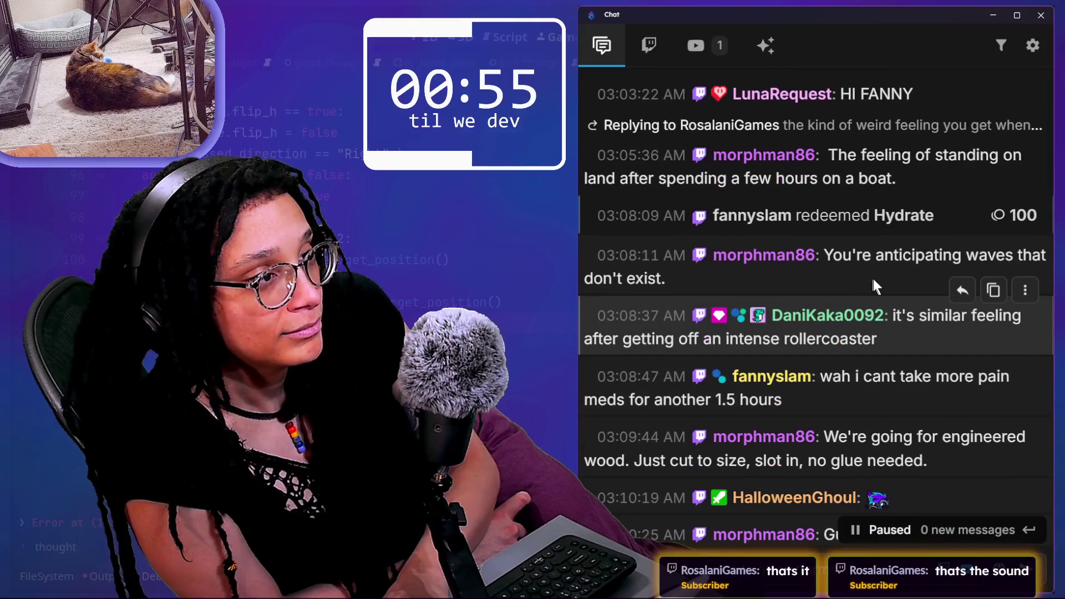
{"action": "scroll", "coordinate": [874, 278], "scroll_direction": "up", "scroll_amount": 4}
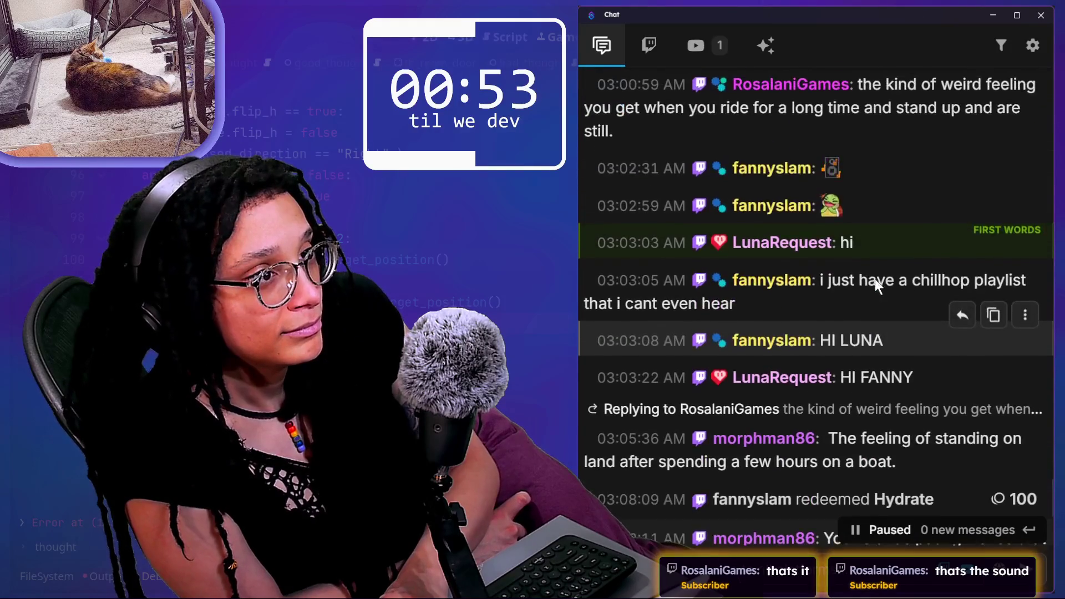
{"action": "scroll", "coordinate": [874, 278], "scroll_direction": "down", "scroll_amount": 1}
{"action": "scroll", "coordinate": [874, 279], "scroll_direction": "down", "scroll_amount": 3}
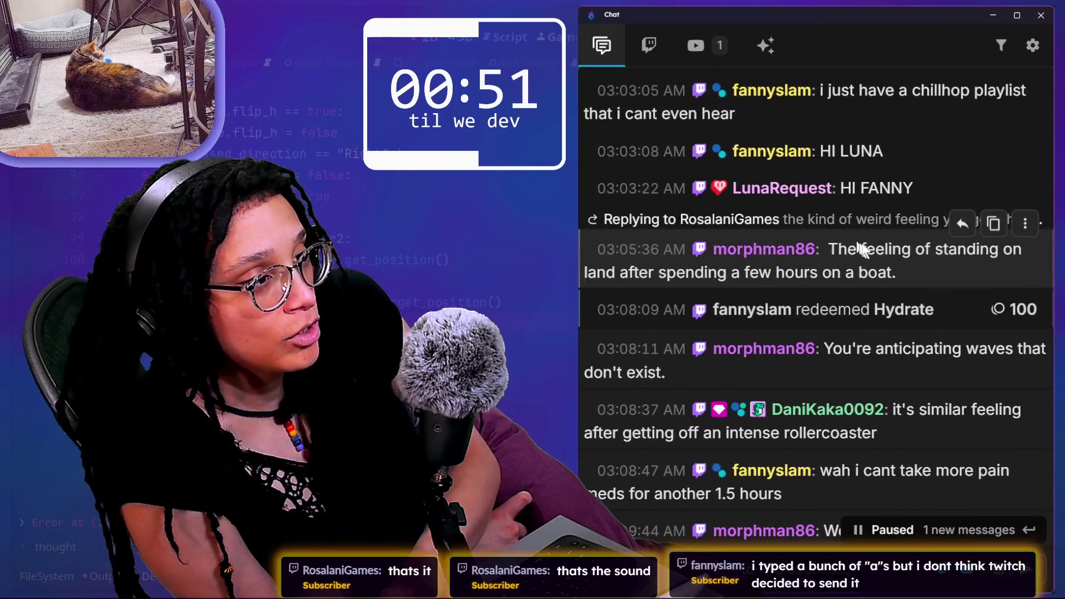
{"action": "left_click_drag", "start_coordinate": [846, 249], "coordinate": [896, 270]}
Step: Read on toward 03:10, highlighting the rollercoaster comparison message and then the pain meds message
{"action": "scroll", "coordinate": [894, 270], "scroll_direction": "down", "scroll_amount": 3}
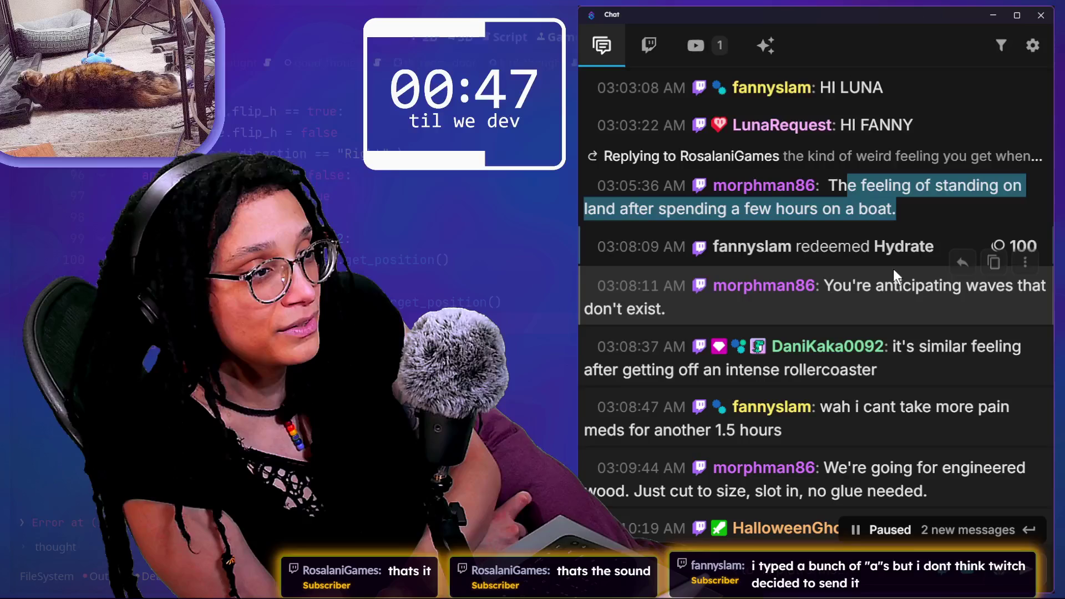
{"action": "scroll", "coordinate": [904, 282], "scroll_direction": "down", "scroll_amount": 3}
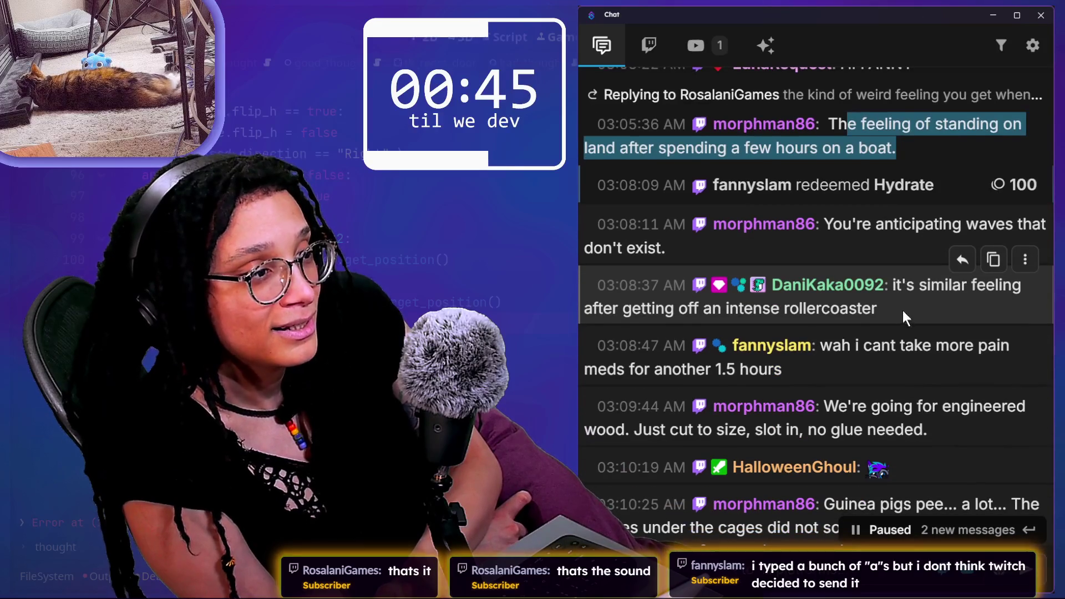
{"action": "left_click", "coordinate": [917, 280]}
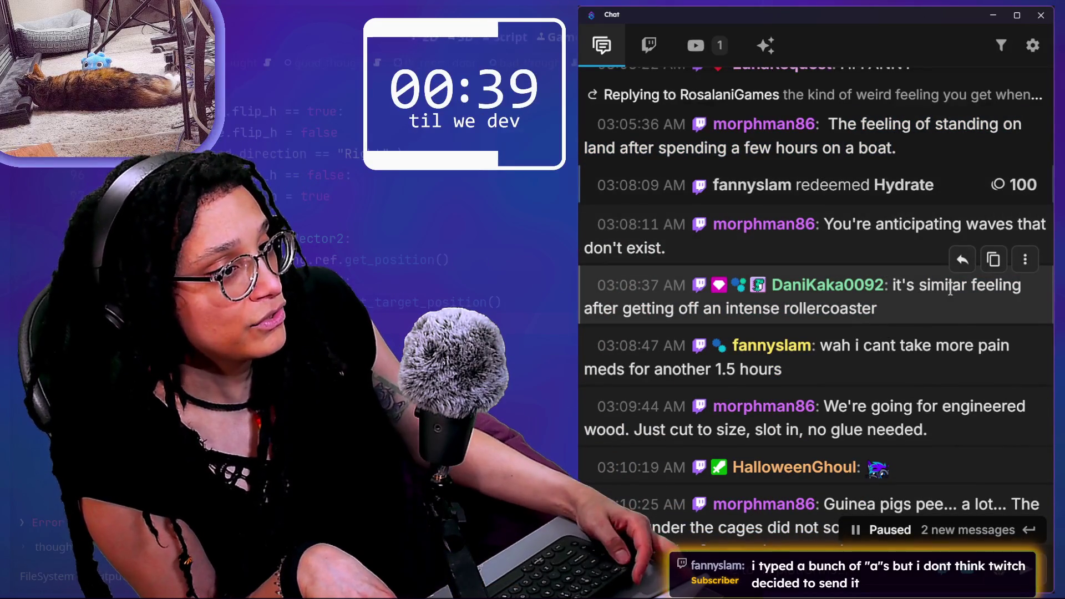
{"action": "left_click_drag", "start_coordinate": [952, 285], "coordinate": [964, 325]}
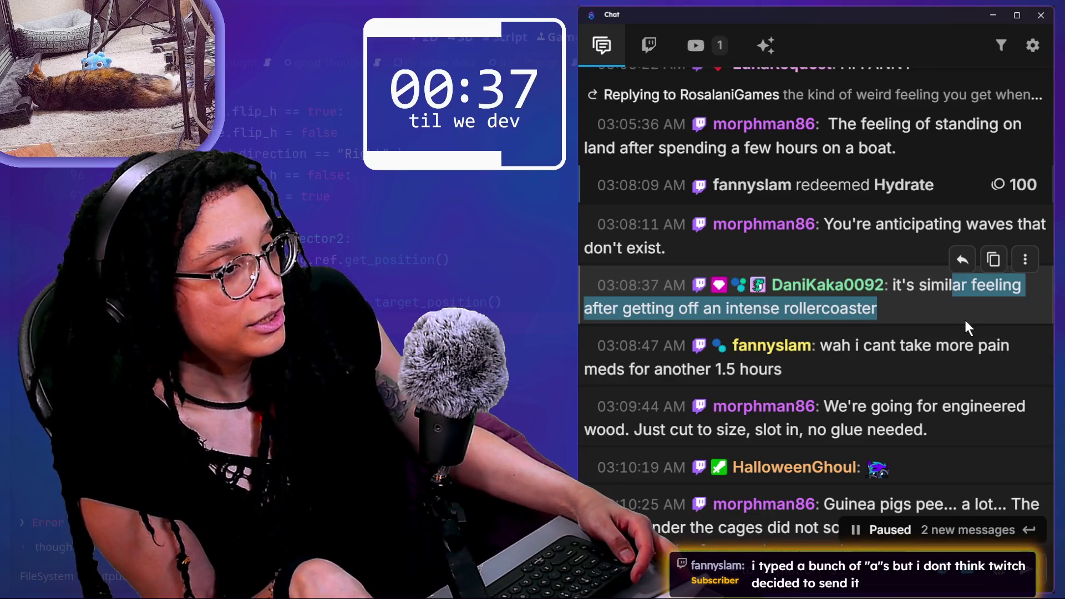
{"action": "left_click_drag", "start_coordinate": [872, 345], "coordinate": [876, 386]}
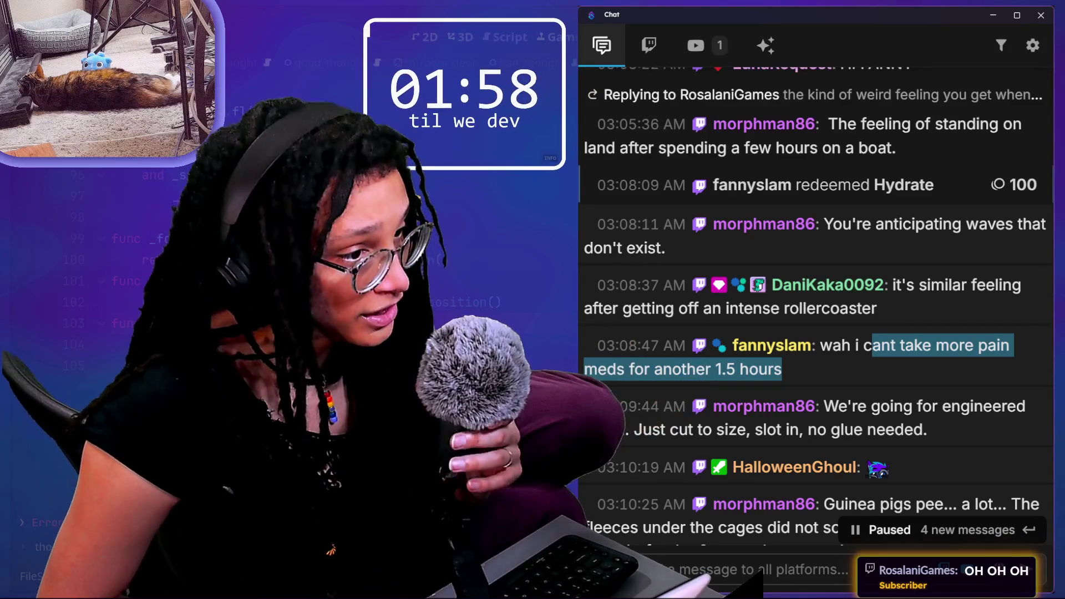
{"action": "mouse_move", "coordinate": [919, 452]}
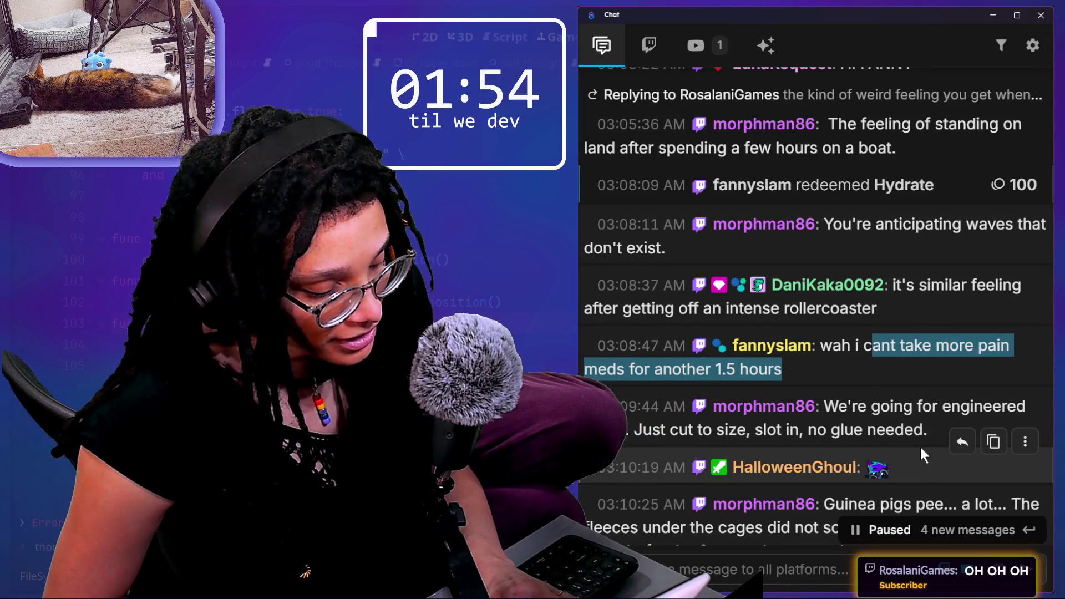
{"action": "left_click", "coordinate": [897, 381]}
{"action": "scroll", "coordinate": [897, 379], "scroll_direction": "down", "scroll_amount": 1}
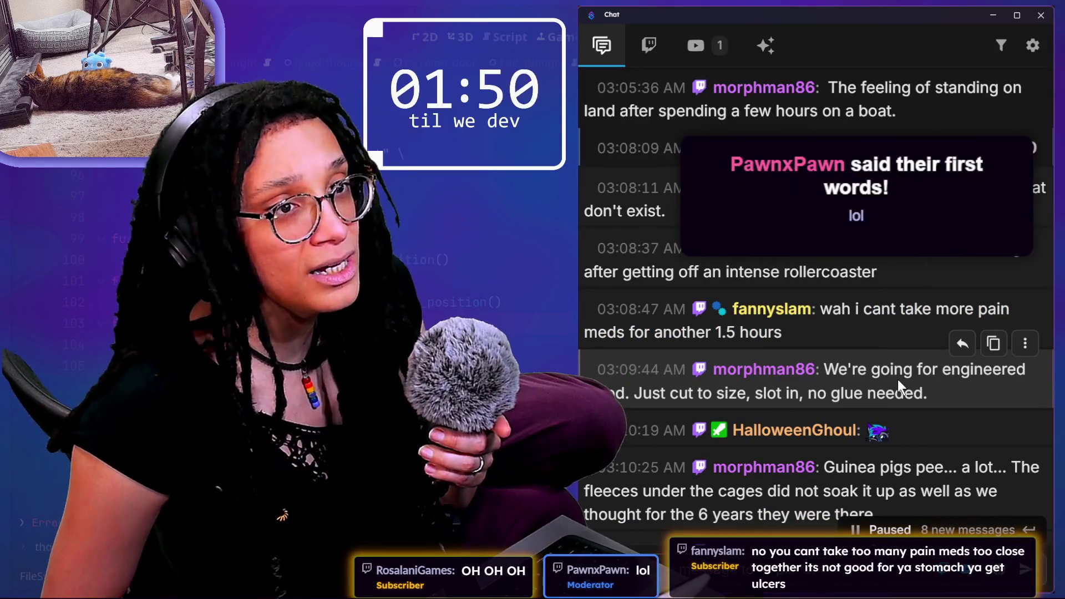
{"action": "scroll", "coordinate": [898, 380], "scroll_direction": "down", "scroll_amount": 2}
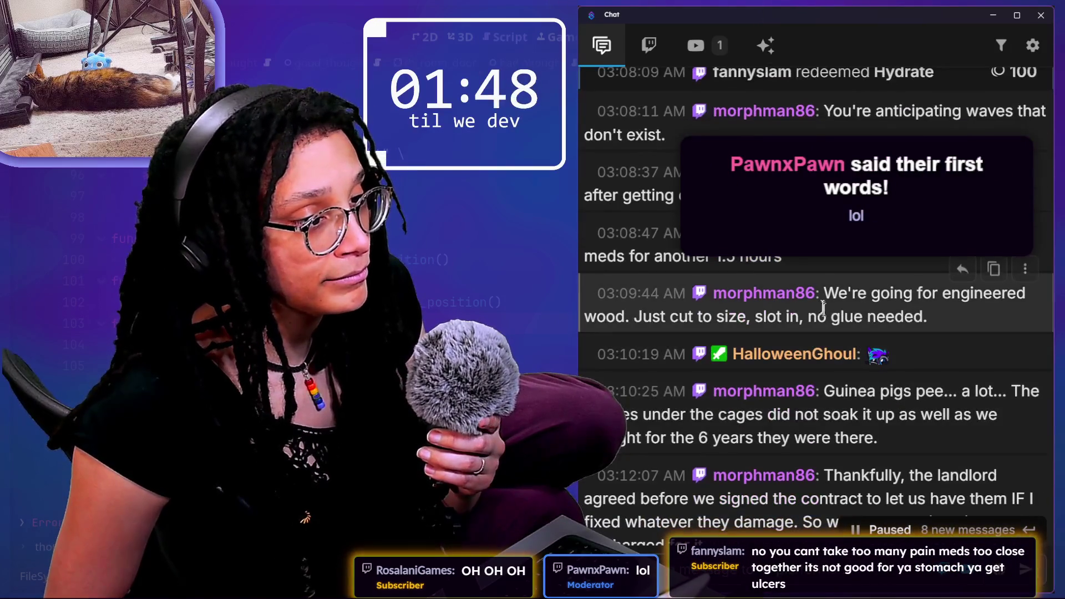
{"action": "left_click_drag", "start_coordinate": [838, 293], "coordinate": [914, 316]}
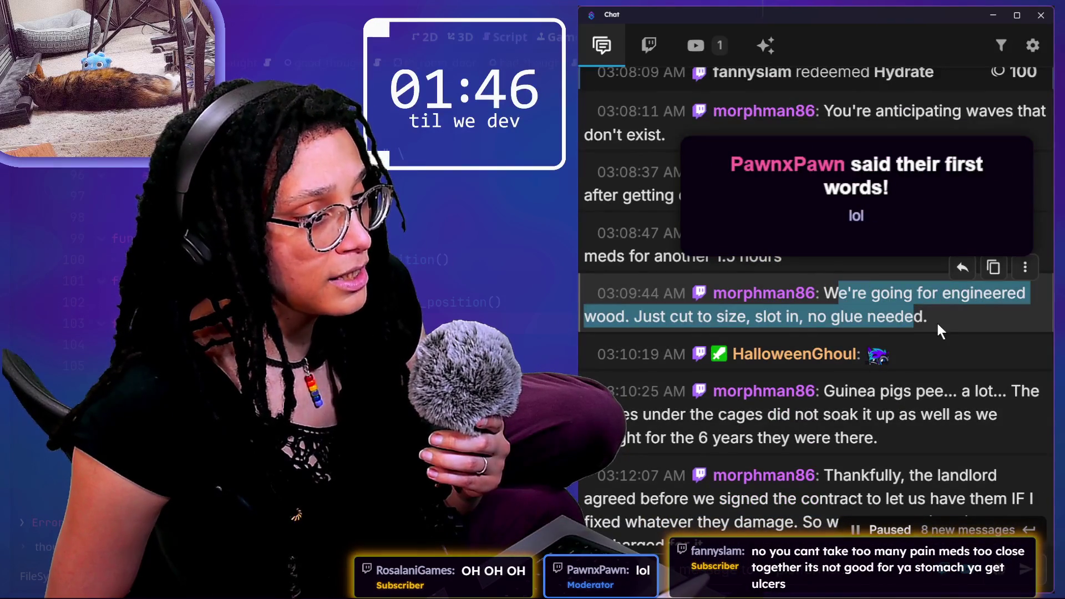
{"action": "left_click_drag", "start_coordinate": [834, 382], "coordinate": [891, 433]}
{"action": "scroll", "coordinate": [891, 433], "scroll_direction": "down", "scroll_amount": 2}
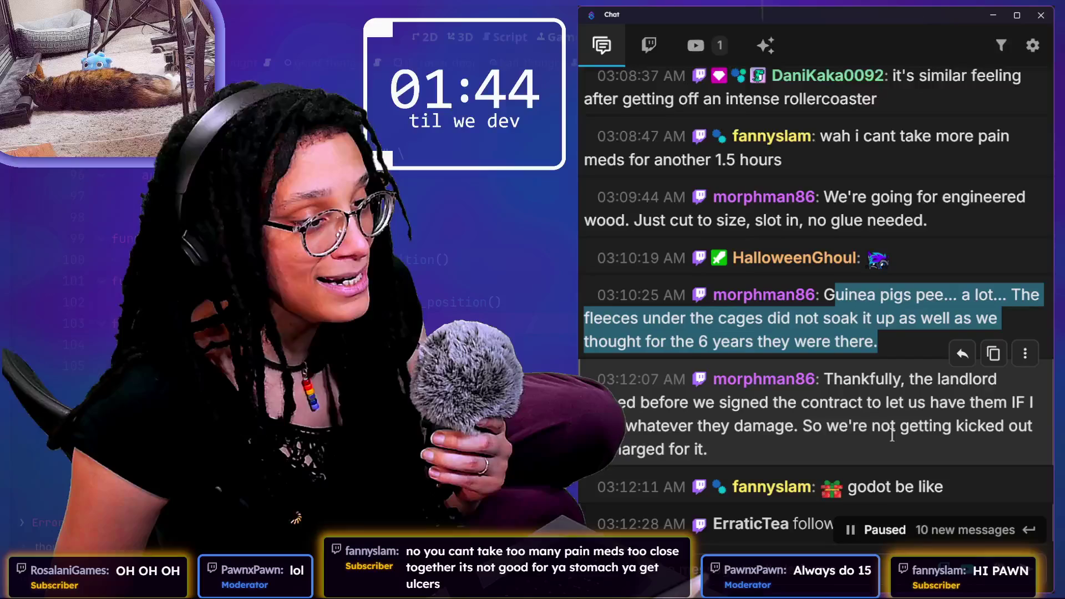
{"action": "mouse_move", "coordinate": [681, 402]}
{"action": "left_mouse_down"}
{"action": "mouse_move", "coordinate": [709, 402]}
{"action": "mouse_move", "coordinate": [761, 434]}
{"action": "left_mouse_up"}
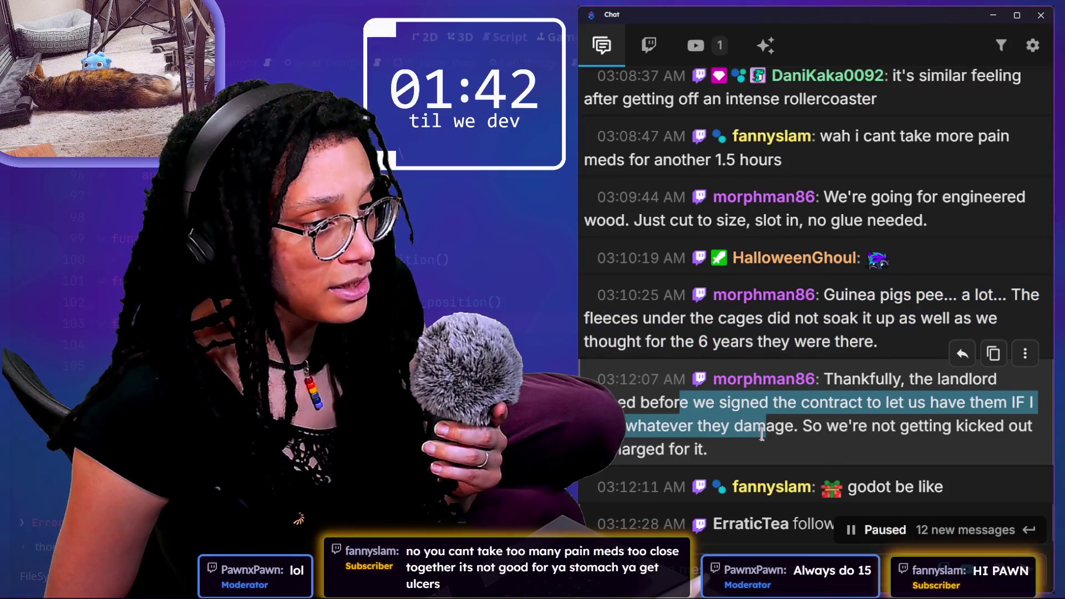
{"action": "scroll", "coordinate": [730, 430], "scroll_direction": "down", "scroll_amount": 1}
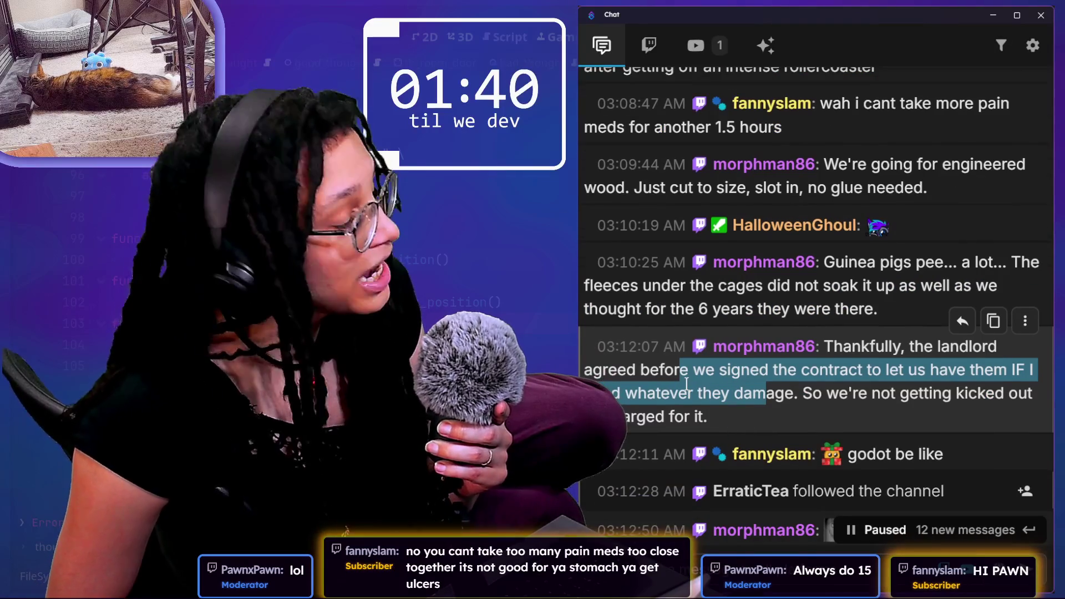
{"action": "scroll", "coordinate": [732, 393], "scroll_direction": "down", "scroll_amount": 1}
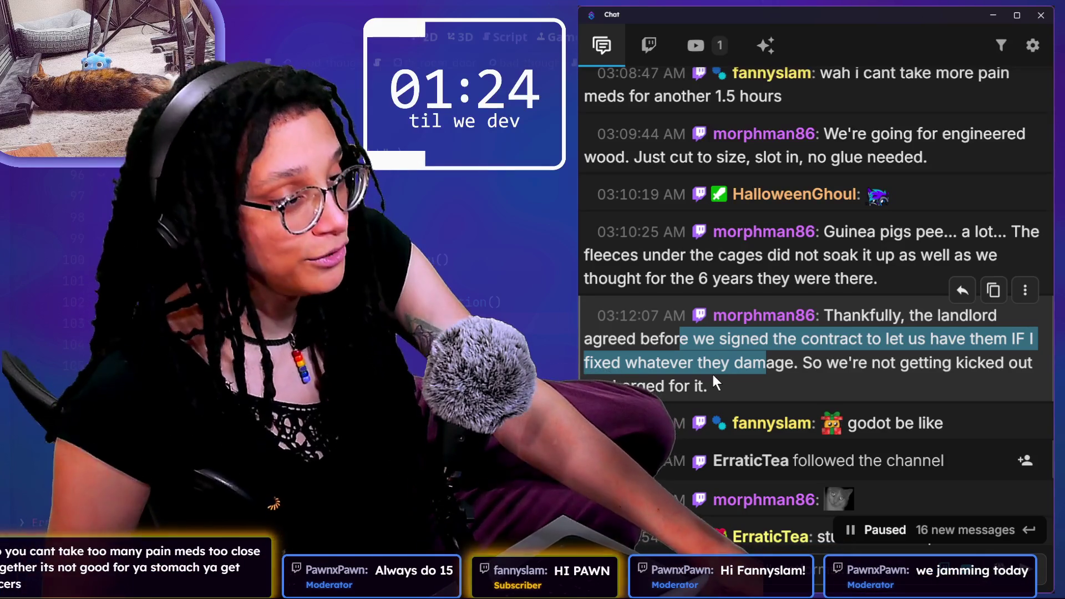
{"action": "scroll", "coordinate": [745, 371], "scroll_direction": "down", "scroll_amount": 3}
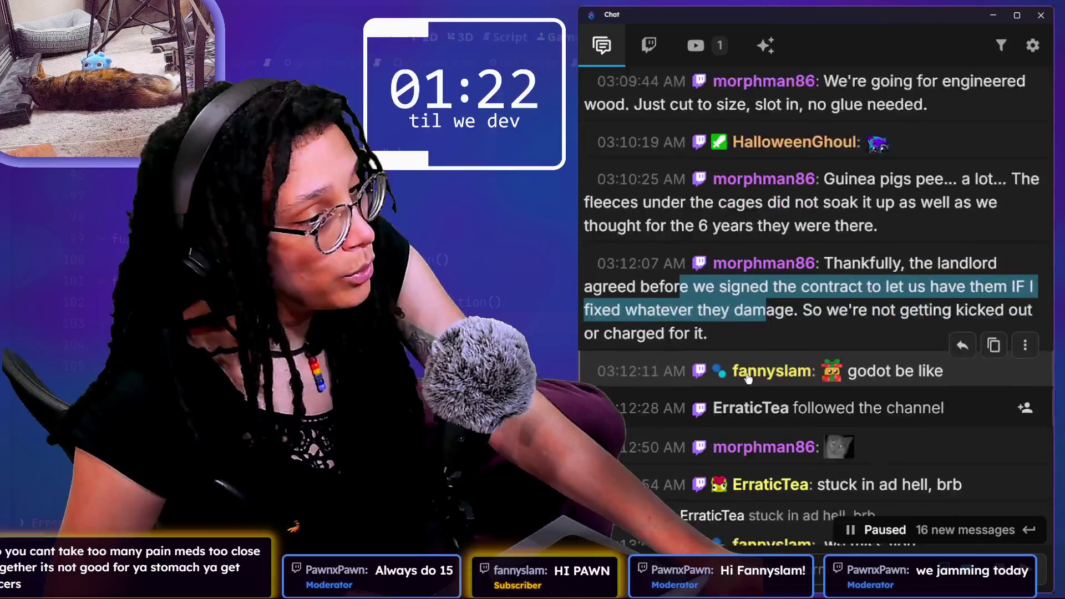
{"action": "scroll", "coordinate": [746, 374], "scroll_direction": "down", "scroll_amount": 3}
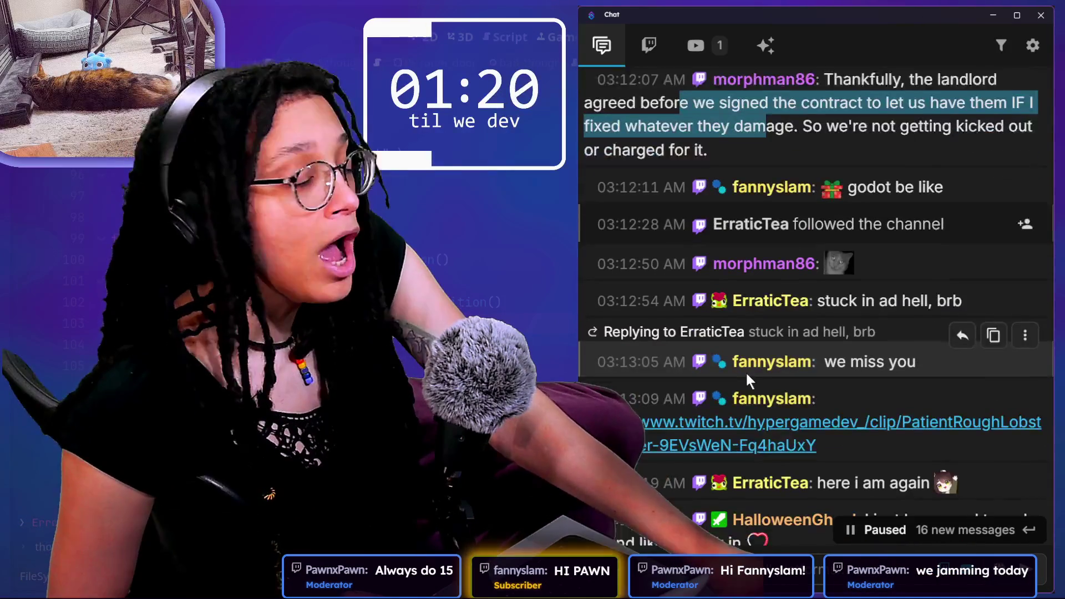
{"action": "scroll", "coordinate": [748, 377], "scroll_direction": "down", "scroll_amount": 2}
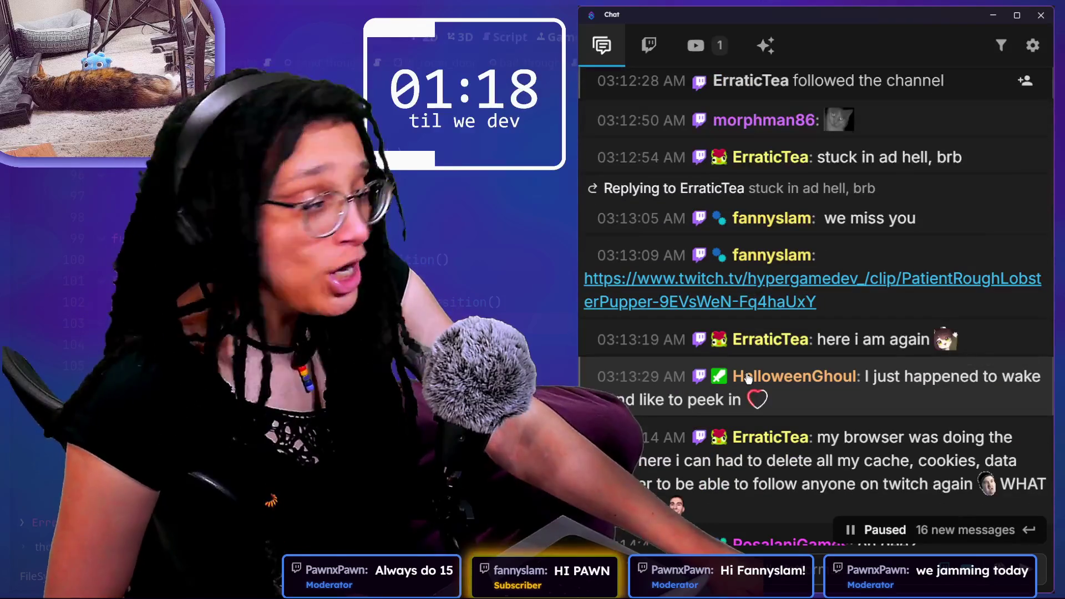
{"action": "scroll", "coordinate": [746, 373], "scroll_direction": "down", "scroll_amount": 1}
{"action": "scroll", "coordinate": [746, 374], "scroll_direction": "down", "scroll_amount": 1}
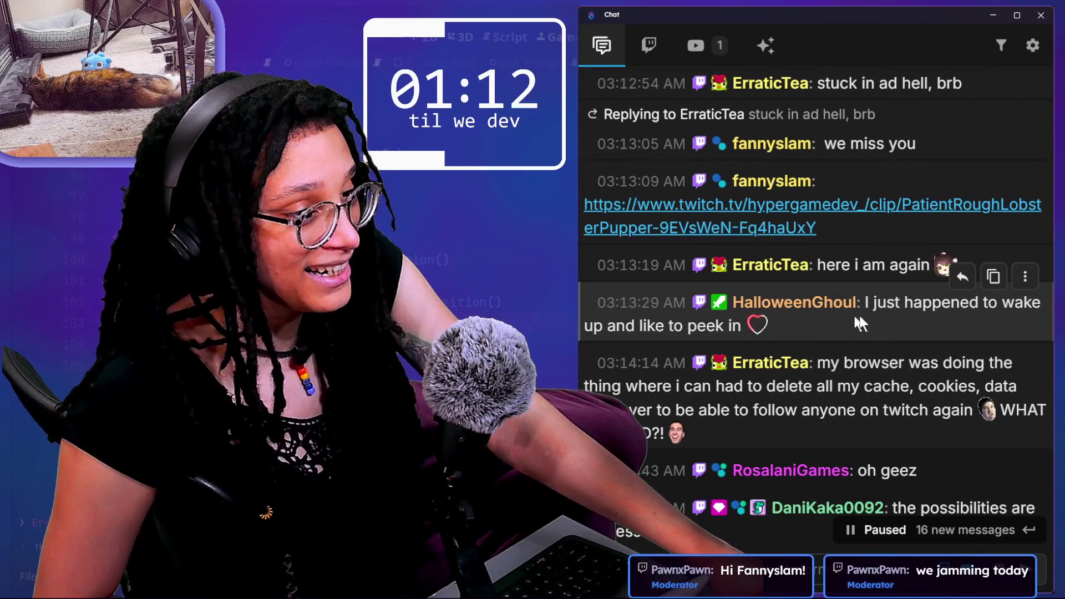
{"action": "left_click_drag", "start_coordinate": [861, 324], "coordinate": [888, 304]}
{"action": "scroll", "coordinate": [874, 322], "scroll_direction": "down", "scroll_amount": 1}
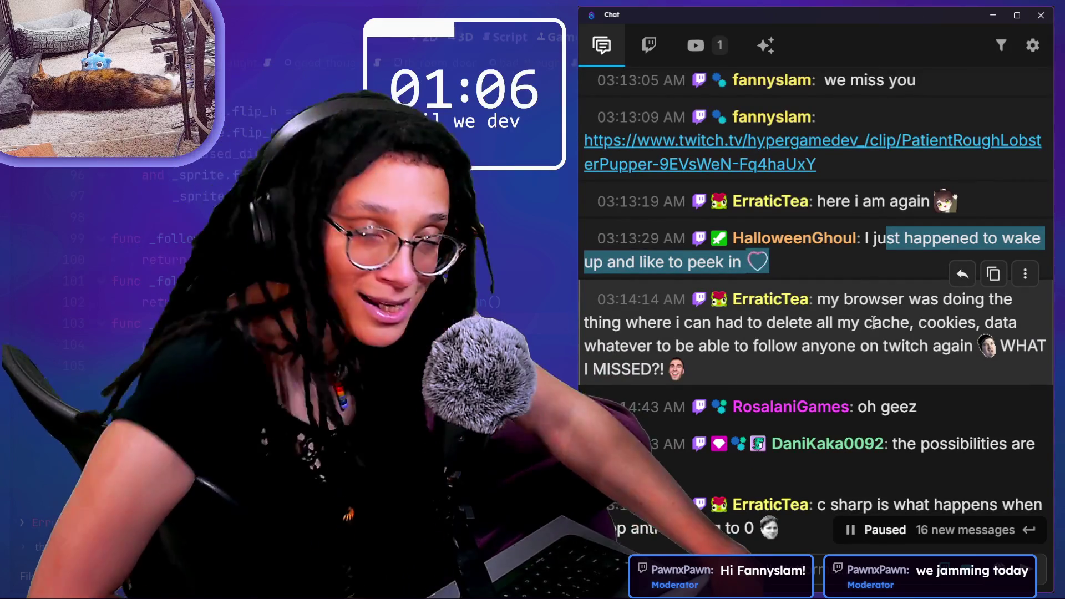
{"action": "scroll", "coordinate": [873, 323], "scroll_direction": "down", "scroll_amount": 1}
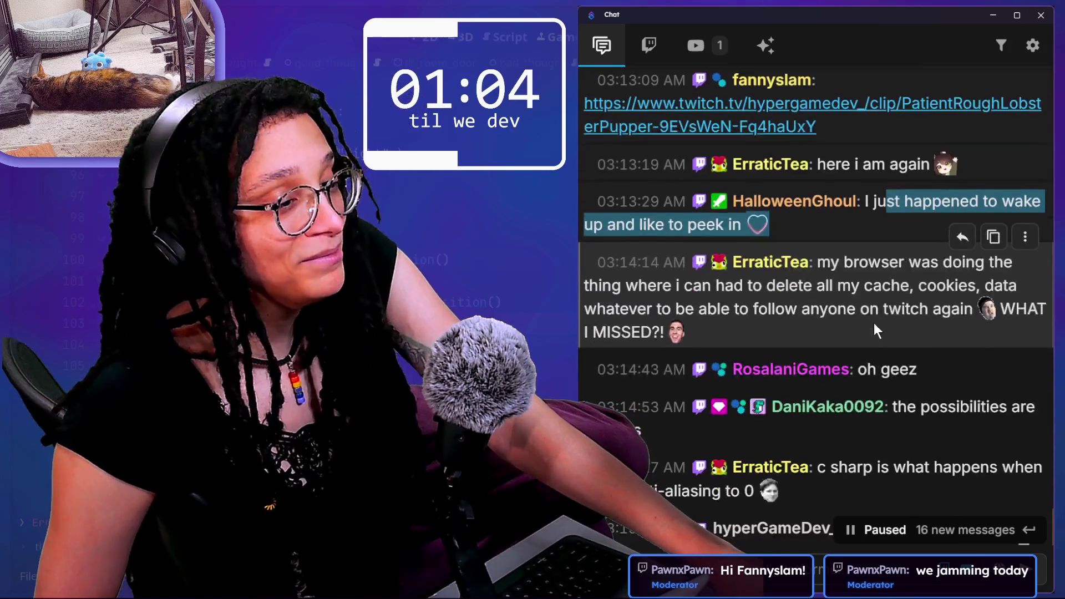
{"action": "left_click_drag", "start_coordinate": [828, 263], "coordinate": [853, 285]}
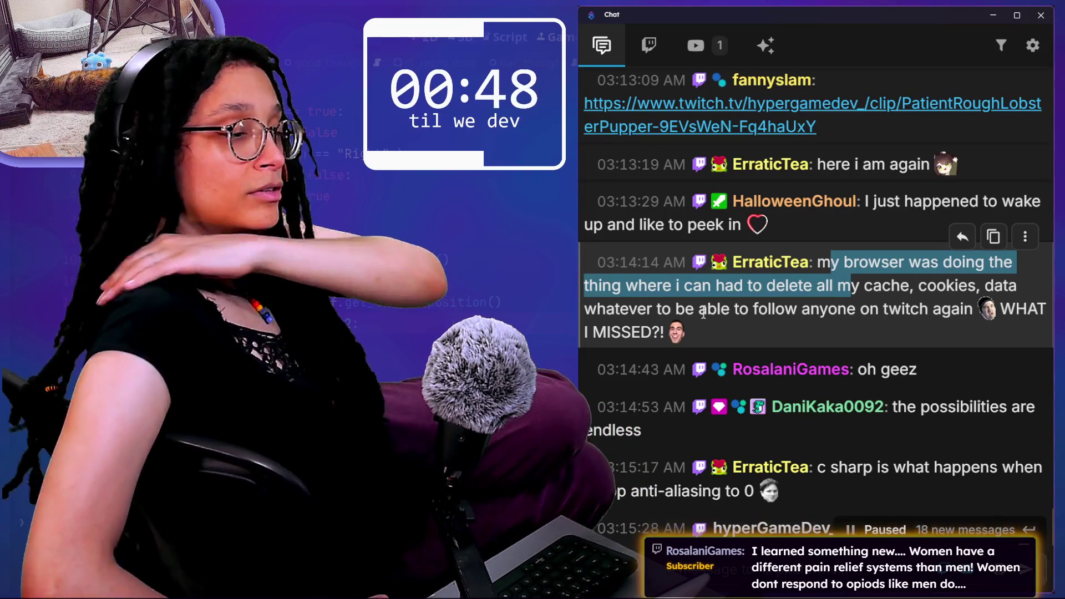
Step: Scroll down the chat, highlighting the C# anti-aliasing message and part of the washing hands message
{"action": "scroll", "coordinate": [865, 321], "scroll_direction": "down", "scroll_amount": 1}
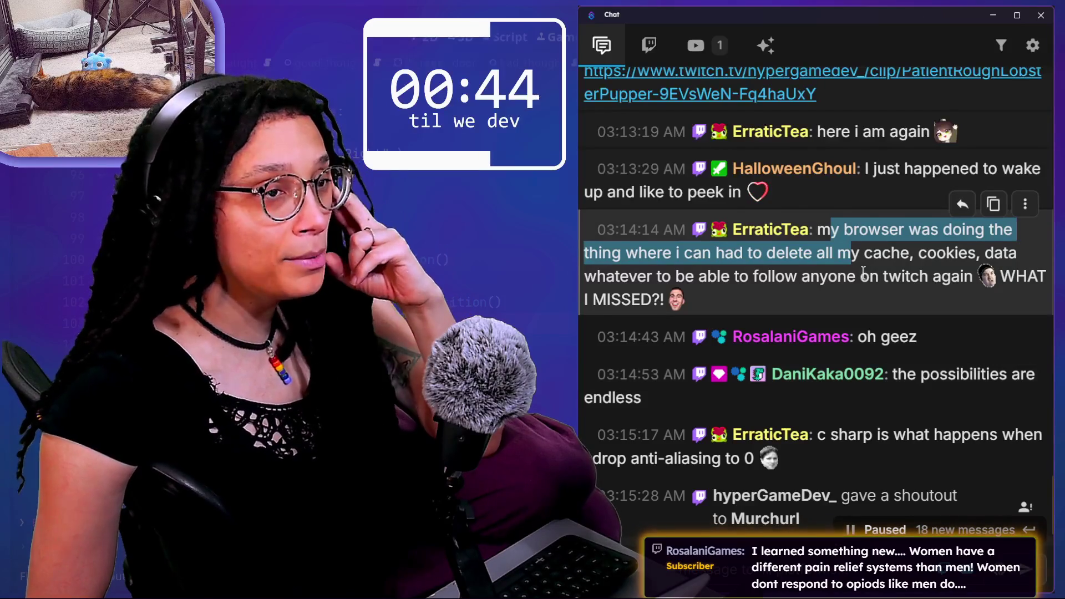
{"action": "scroll", "coordinate": [863, 272], "scroll_direction": "down", "scroll_amount": 4}
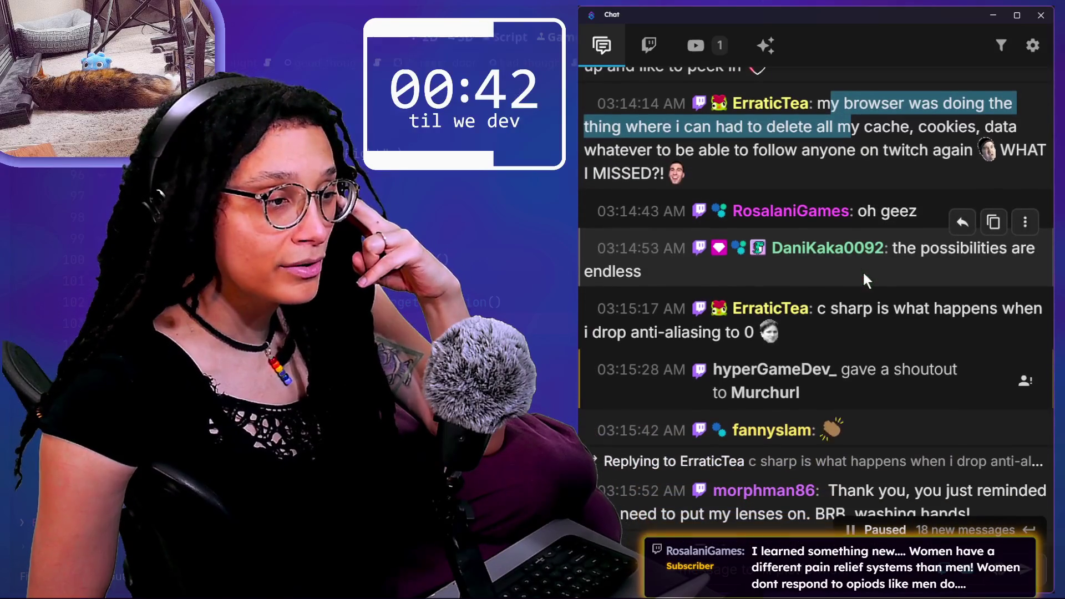
{"action": "left_click_drag", "start_coordinate": [819, 309], "coordinate": [847, 333]}
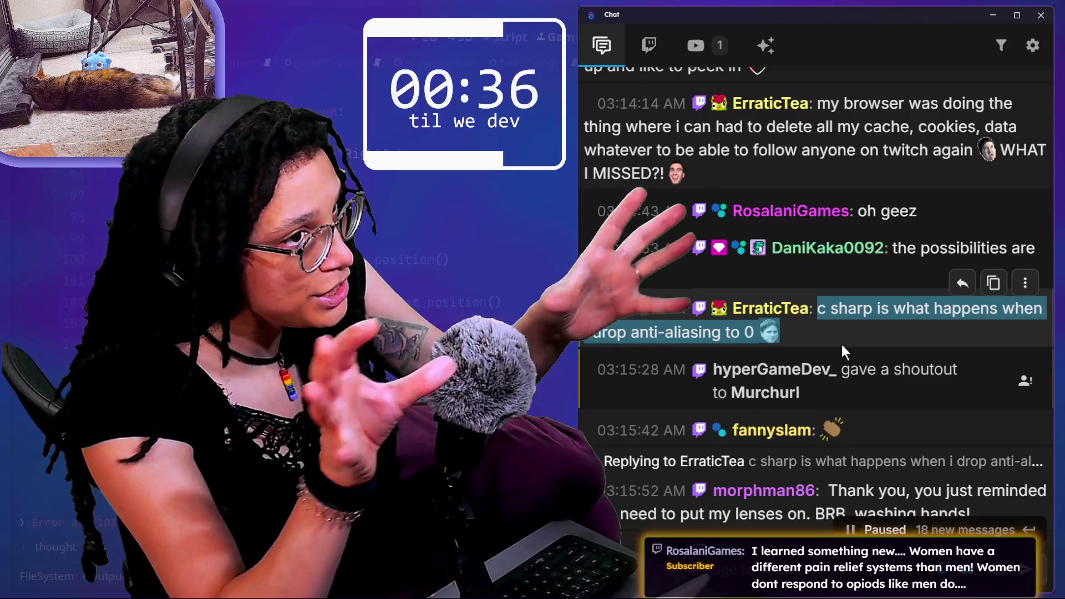
{"action": "scroll", "coordinate": [841, 345], "scroll_direction": "down", "scroll_amount": 3}
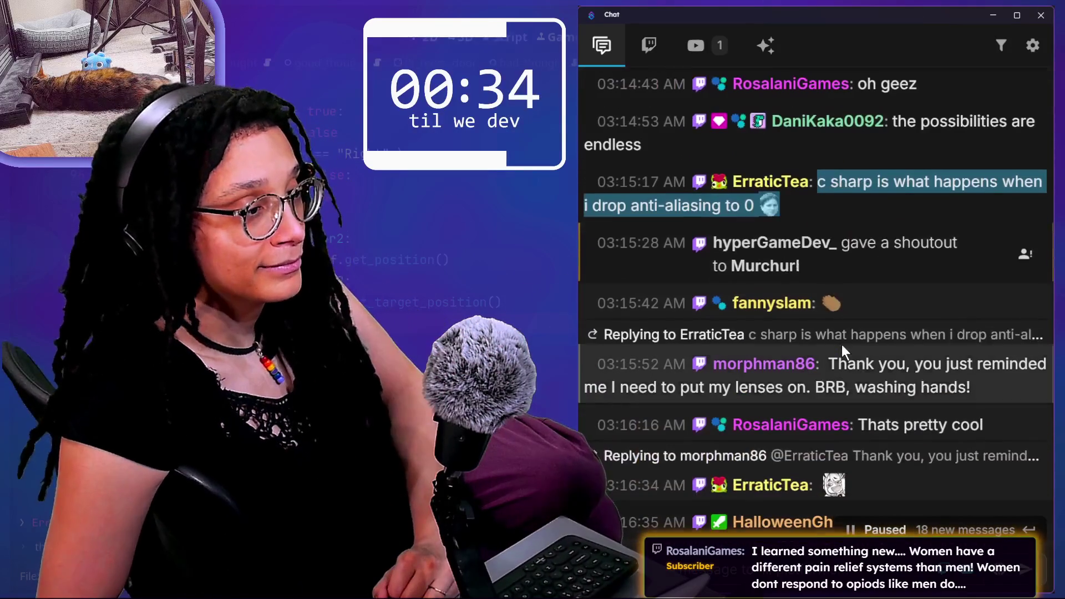
{"action": "scroll", "coordinate": [860, 380], "scroll_direction": "down", "scroll_amount": 2}
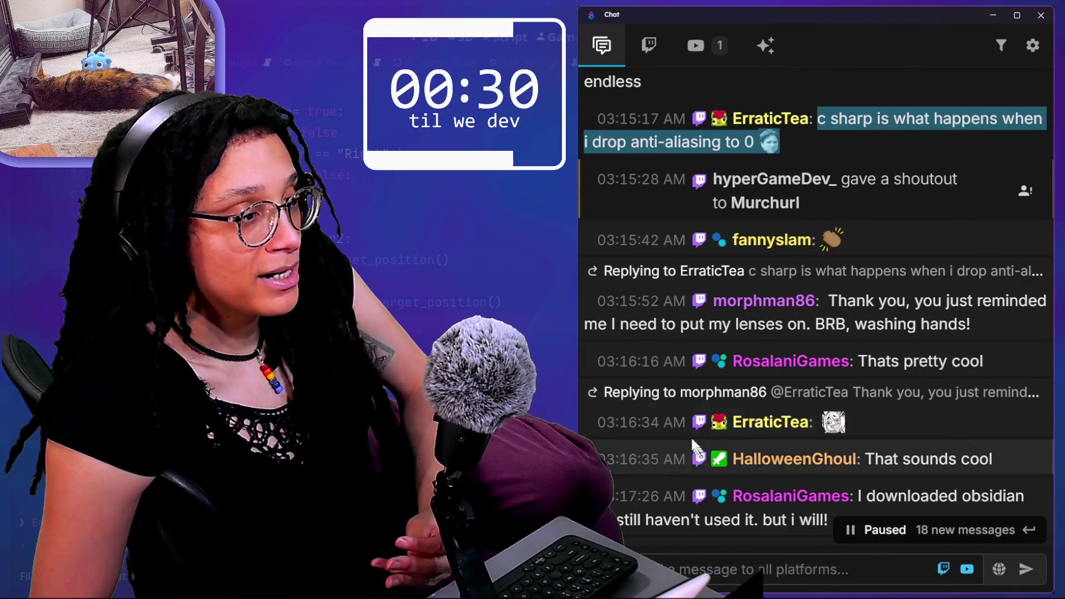
{"action": "left_click_drag", "start_coordinate": [825, 323], "coordinate": [916, 324]}
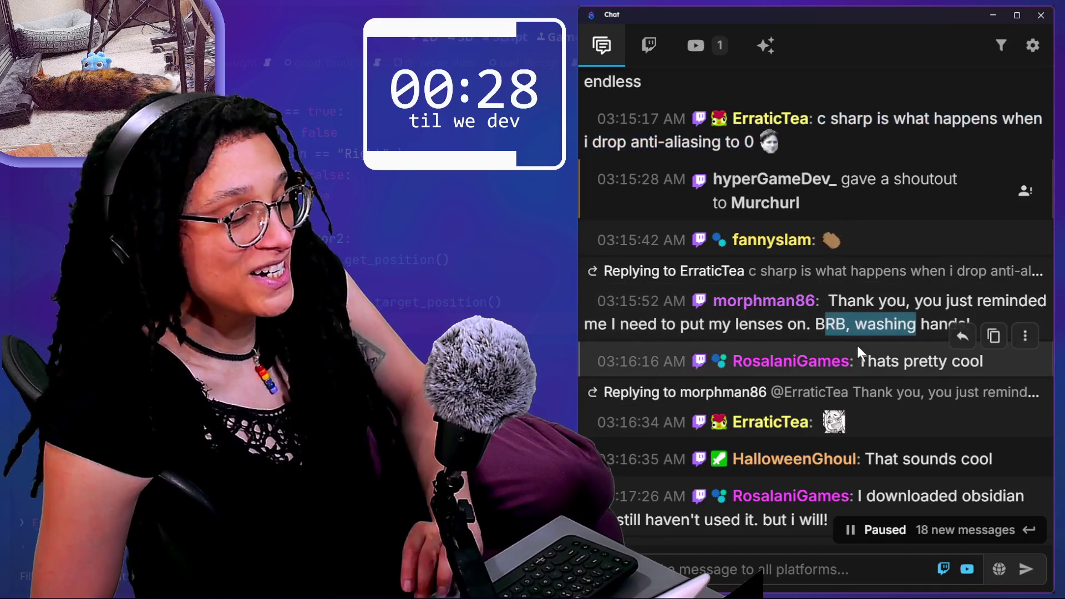
Step: Highlight one more message, then scroll to the bottom so chat is live at 03:20
{"action": "scroll", "coordinate": [857, 345], "scroll_direction": "down", "scroll_amount": 10}
{"action": "scroll", "coordinate": [857, 377], "scroll_direction": "up", "scroll_amount": 3}
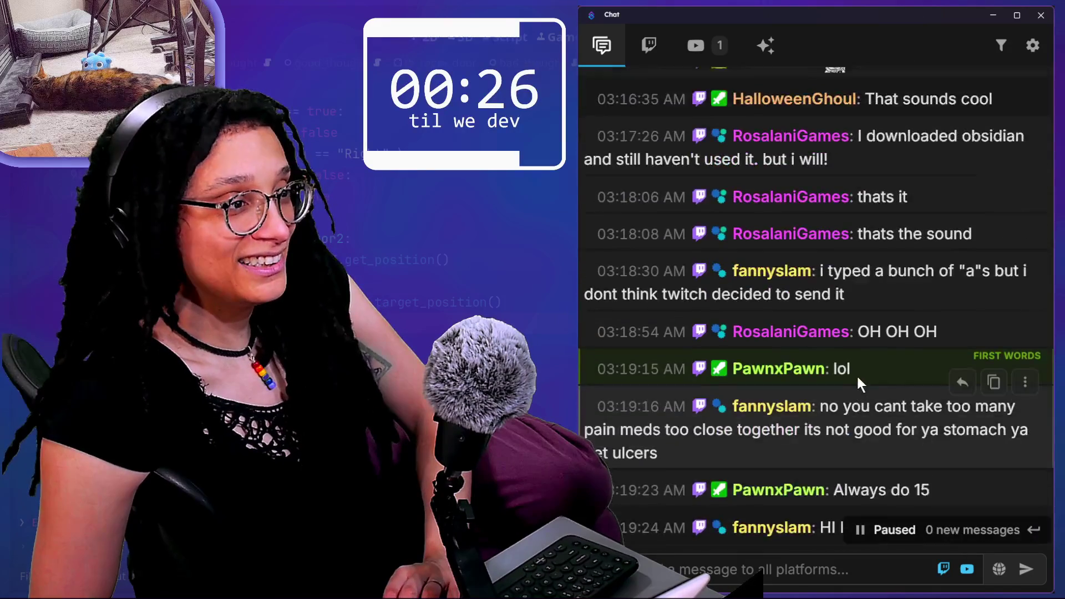
{"action": "scroll", "coordinate": [857, 378], "scroll_direction": "up", "scroll_amount": 10}
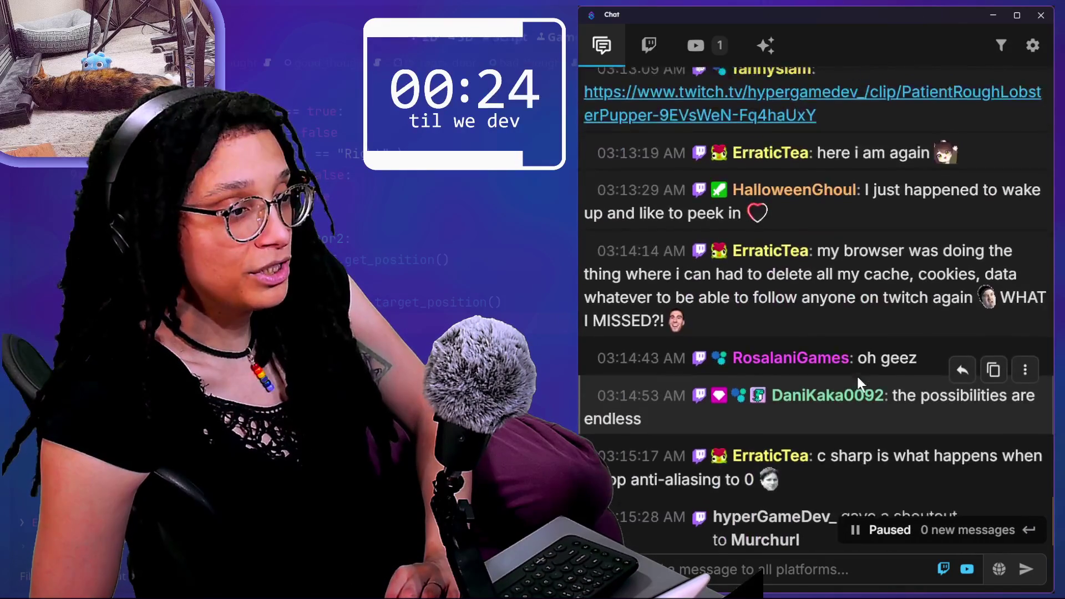
{"action": "scroll", "coordinate": [857, 377], "scroll_direction": "down", "scroll_amount": 5}
{"action": "left_click_drag", "start_coordinate": [856, 374], "coordinate": [884, 394]}
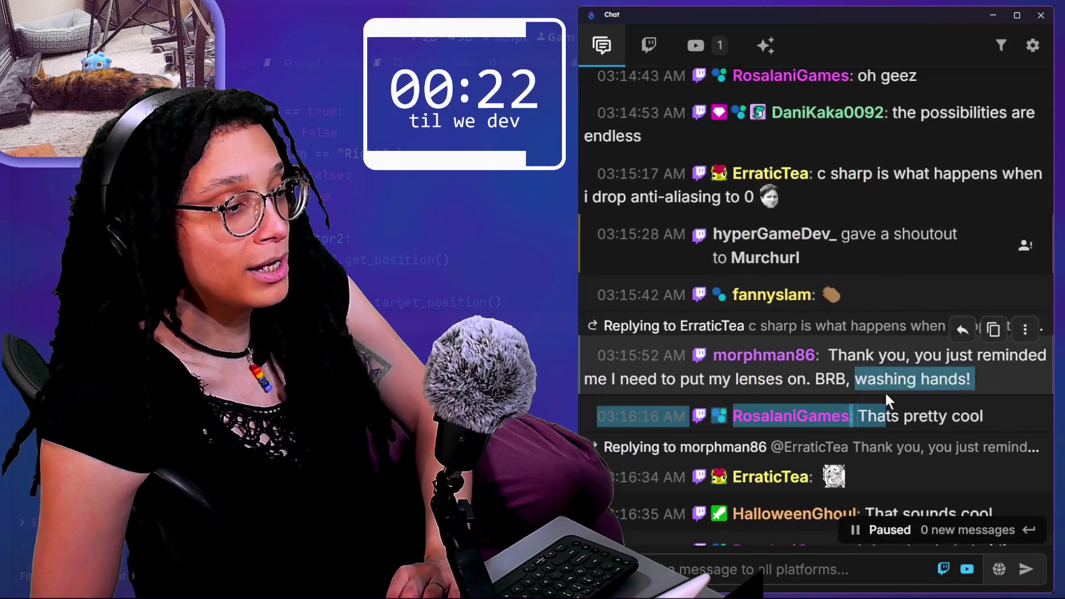
{"action": "scroll", "coordinate": [884, 391], "scroll_direction": "down", "scroll_amount": 5}
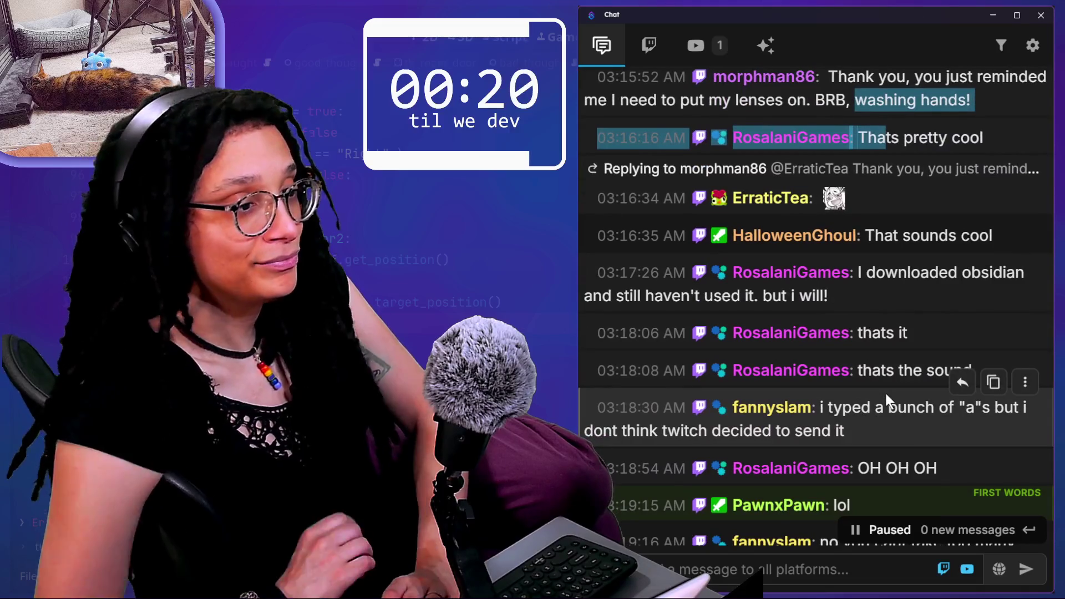
{"action": "scroll", "coordinate": [884, 390], "scroll_direction": "down", "scroll_amount": 3}
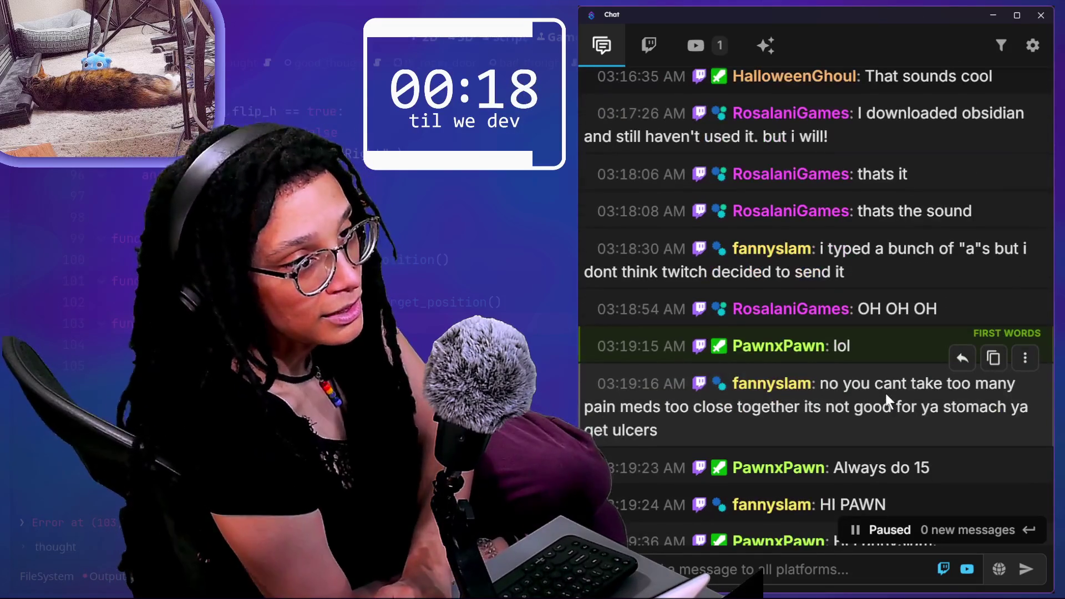
{"action": "scroll", "coordinate": [884, 391], "scroll_direction": "down", "scroll_amount": 1}
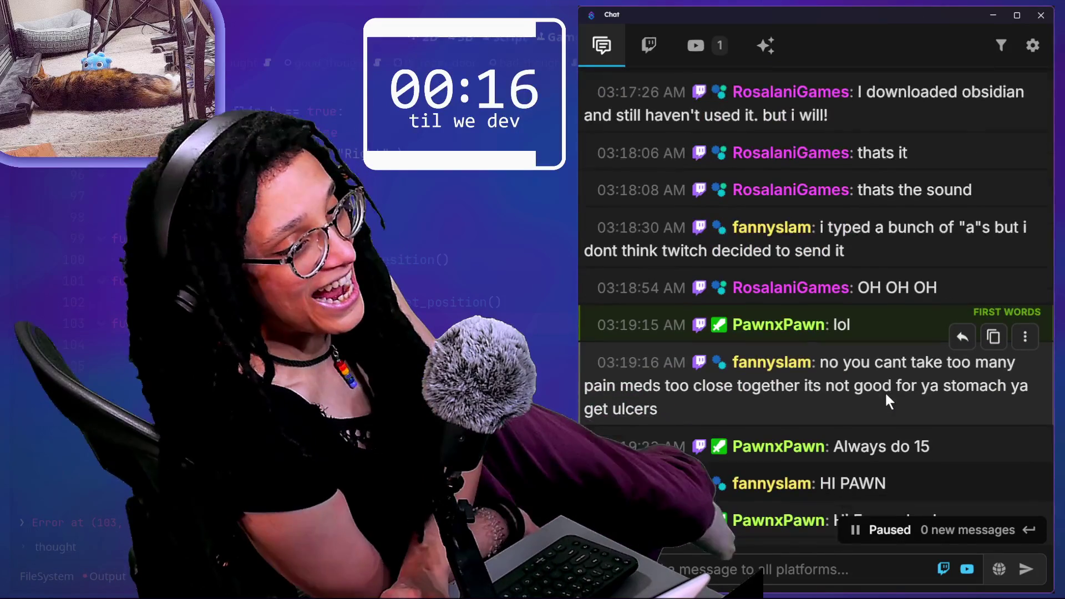
{"action": "scroll", "coordinate": [885, 394], "scroll_direction": "down", "scroll_amount": 2}
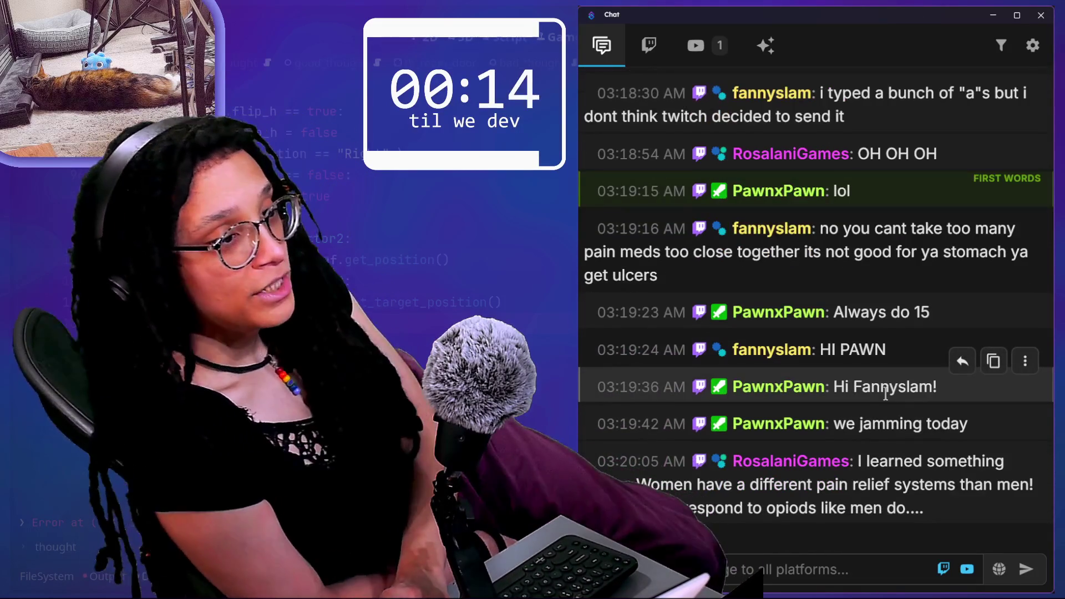
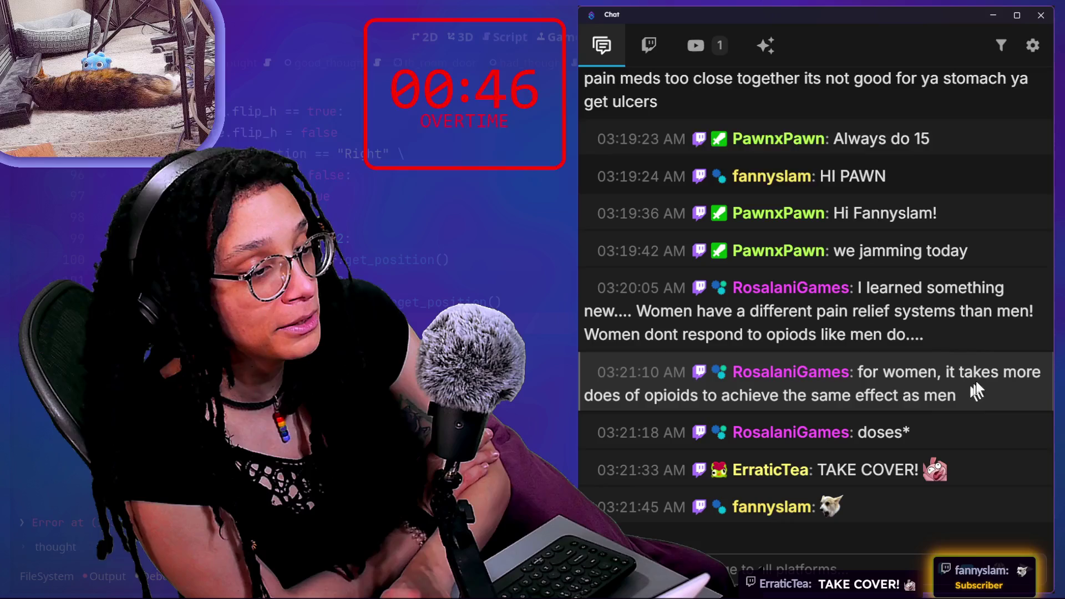
Step: Scroll back through the chat and open the viewer's twitch.tv clip link in the browser
{"action": "mouse_move", "coordinate": [941, 464]}
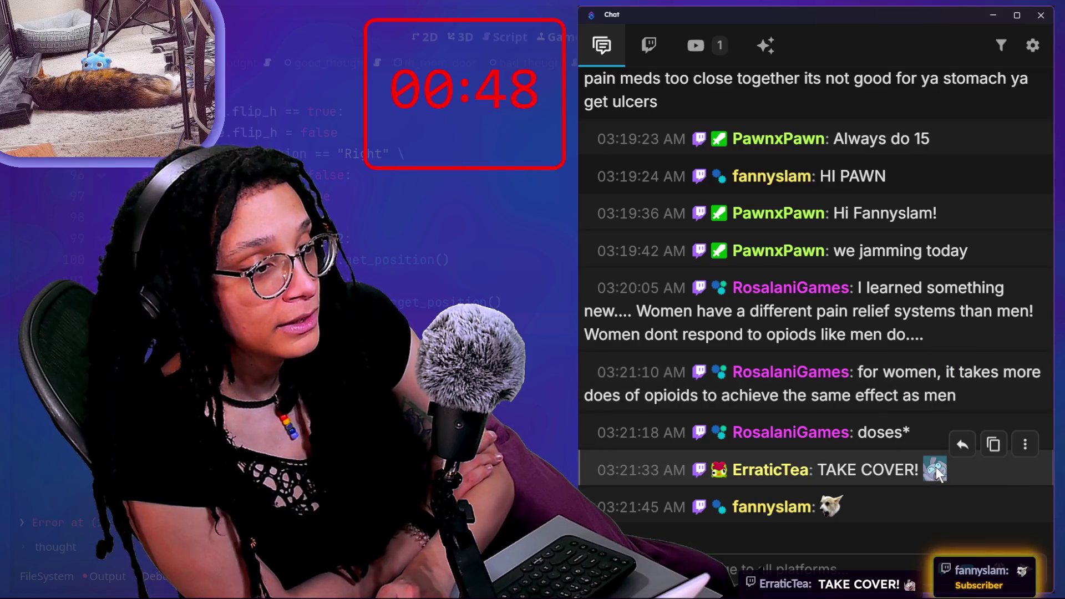
{"action": "scroll", "coordinate": [909, 439], "scroll_direction": "up", "scroll_amount": 10}
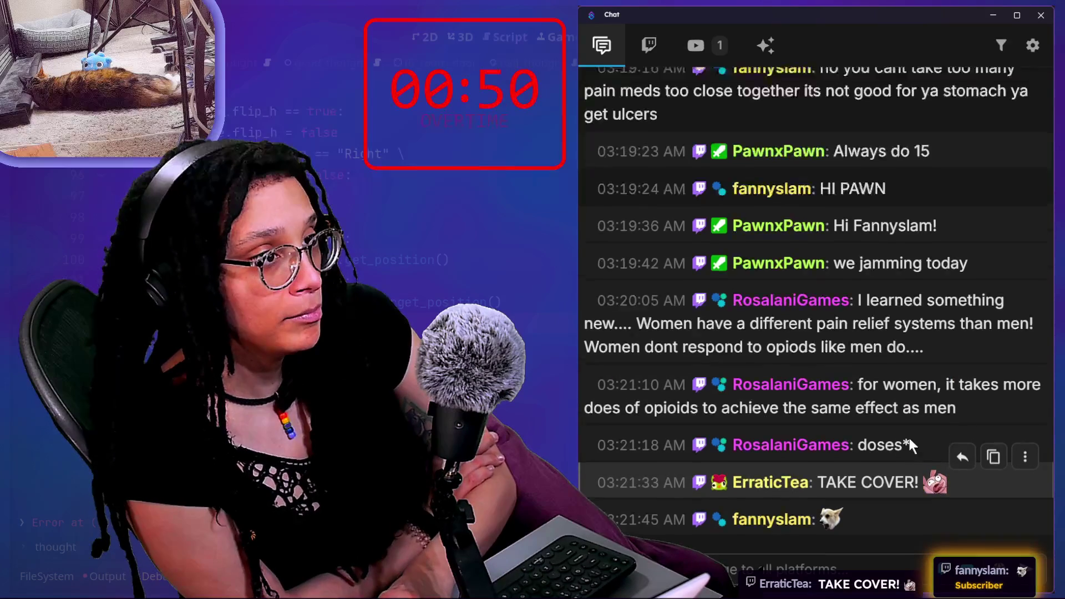
{"action": "scroll", "coordinate": [909, 441], "scroll_direction": "down", "scroll_amount": 15}
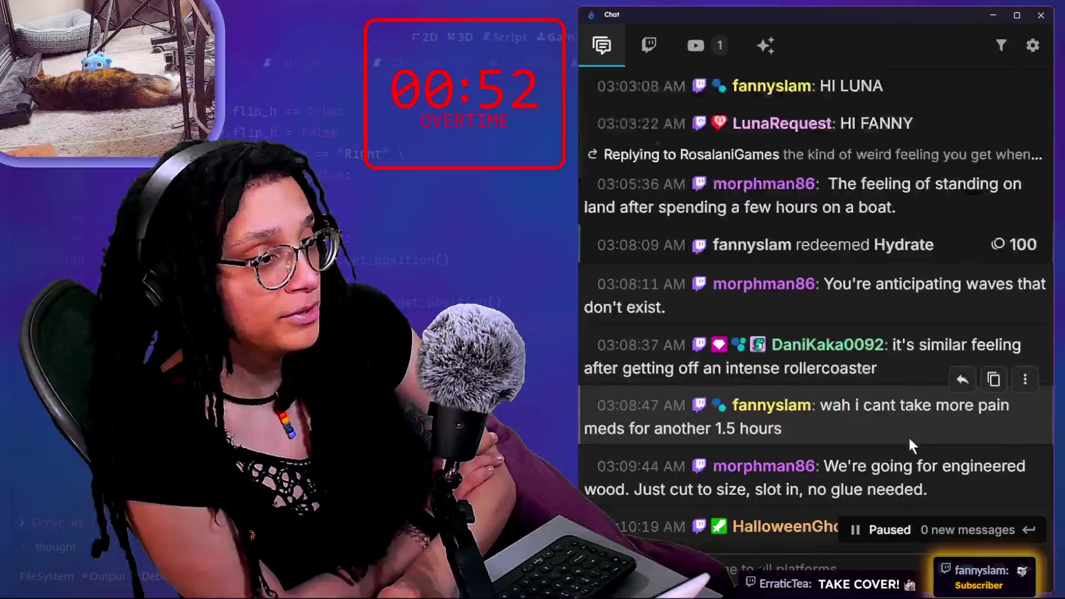
{"action": "scroll", "coordinate": [909, 439], "scroll_direction": "down", "scroll_amount": 5}
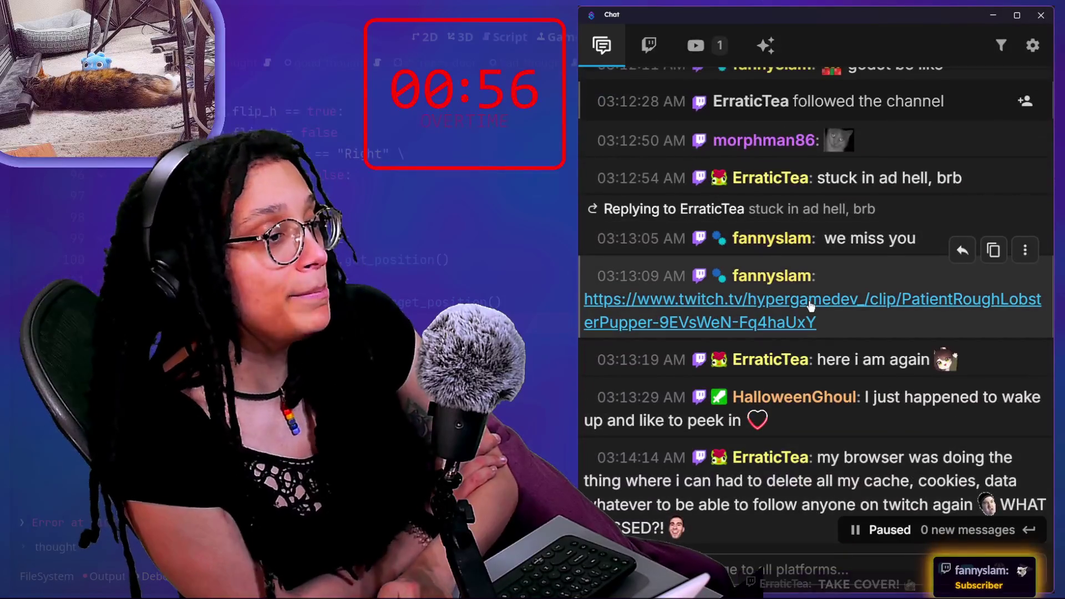
{"action": "left_click", "coordinate": [760, 305]}
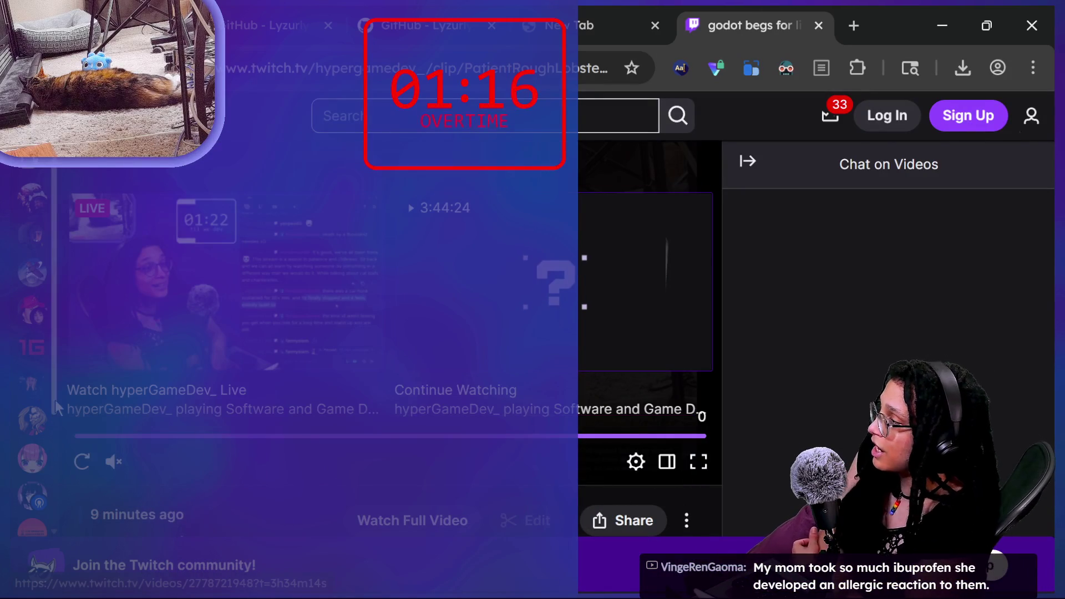
Step: Replay the 'godot begs for…' clip from its end screen twice
{"action": "left_click", "coordinate": [82, 460]}
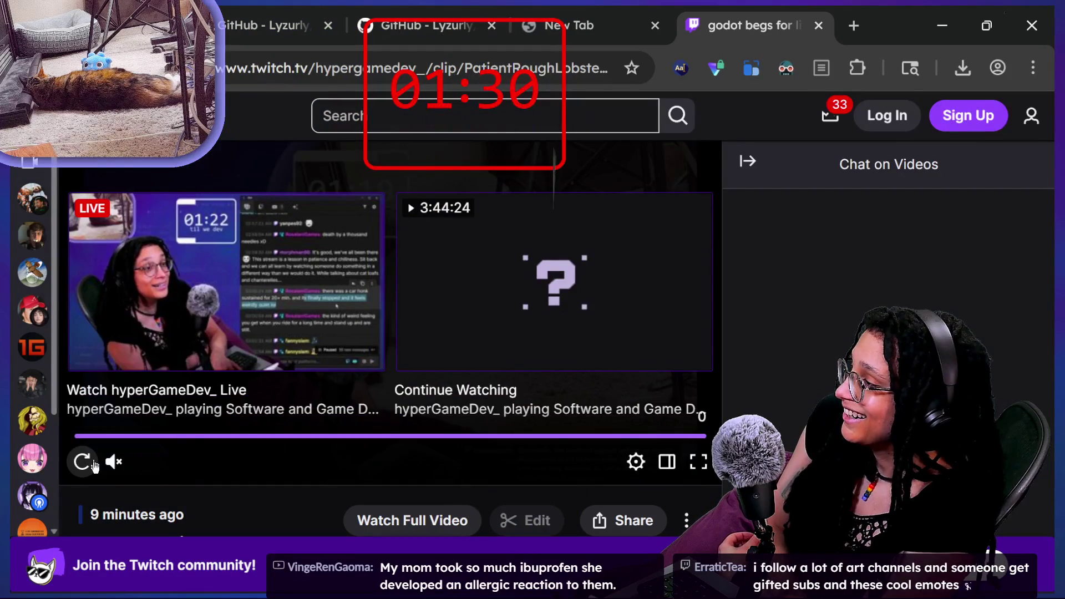
{"action": "left_click", "coordinate": [83, 462]}
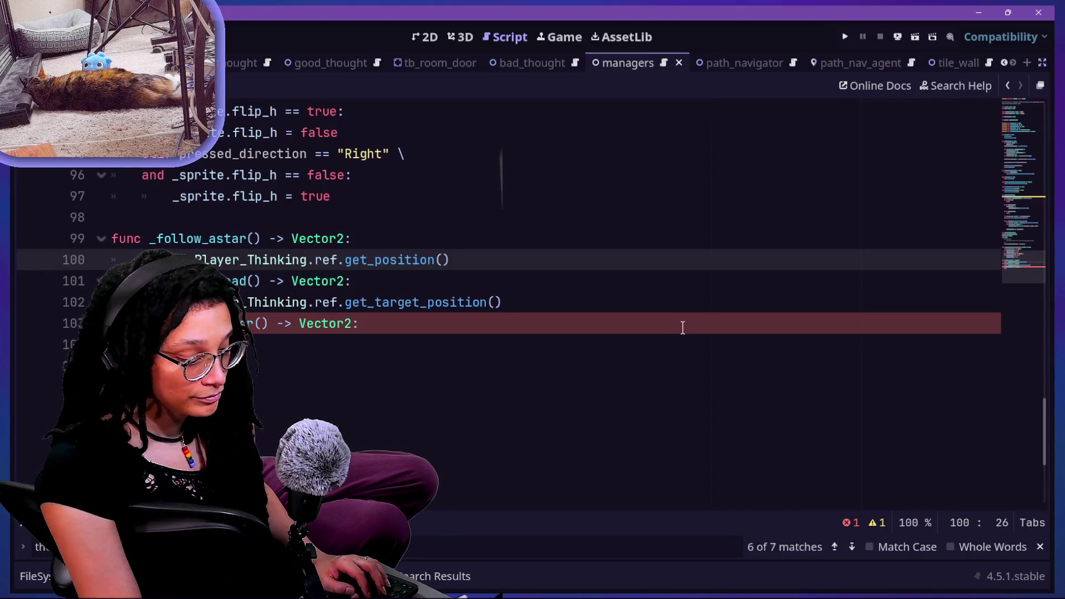
Step: In _follow_vector, replace 'pass' on line 104 with 'var target_position: Vector2'
{"action": "left_click", "coordinate": [666, 252]}
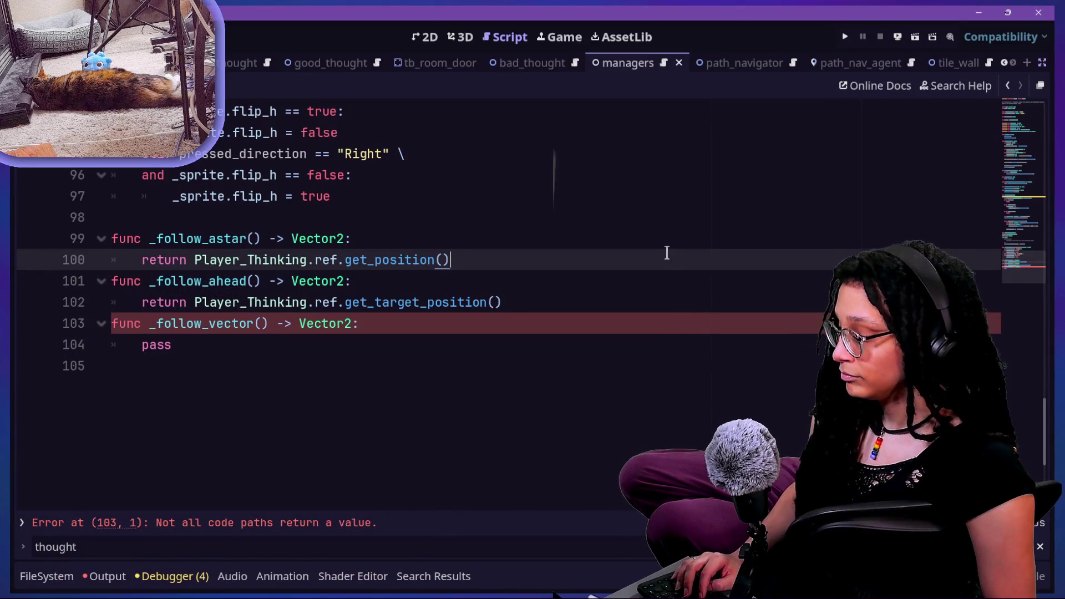
{"action": "left_click", "coordinate": [653, 427]}
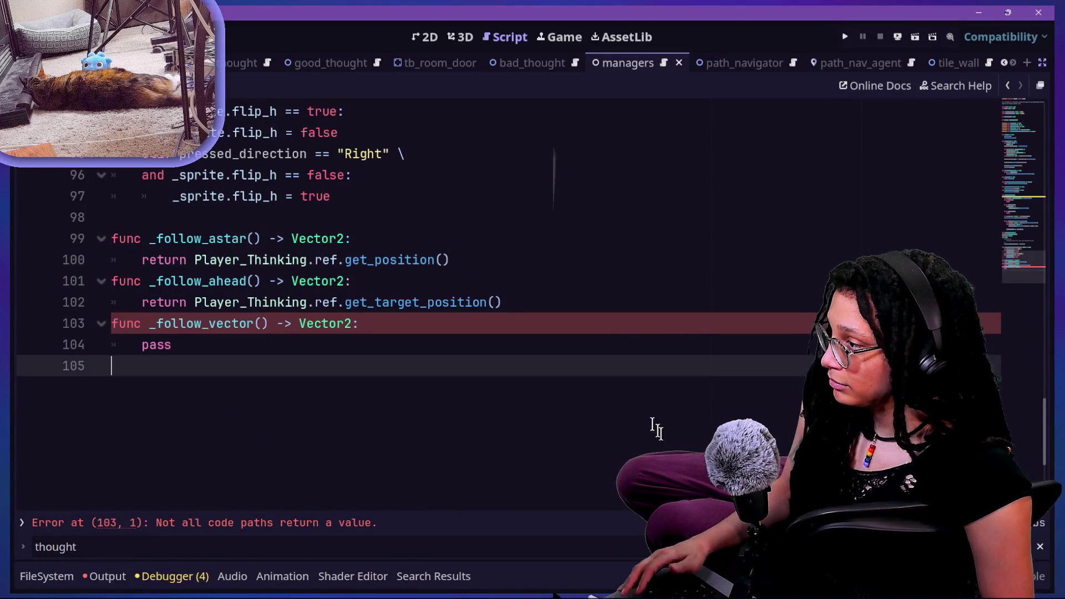
{"action": "key", "text": "Up"}
{"action": "key", "text": "Up"}
{"action": "key", "text": "Up"}
{"action": "scroll", "coordinate": [645, 408], "scroll_direction": "up", "scroll_amount": 3}
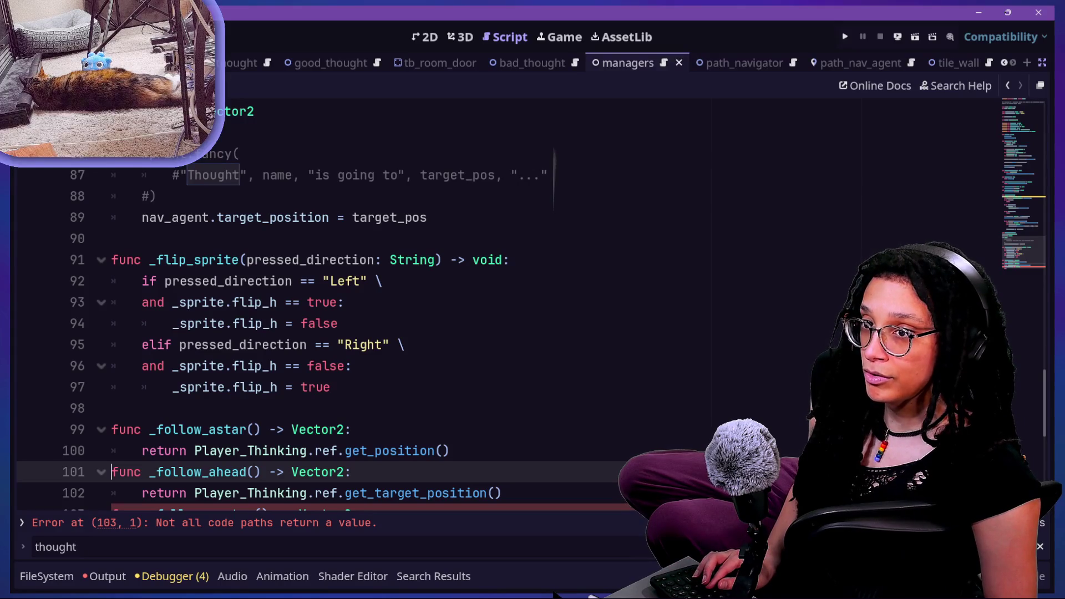
{"action": "left_click", "coordinate": [473, 230]}
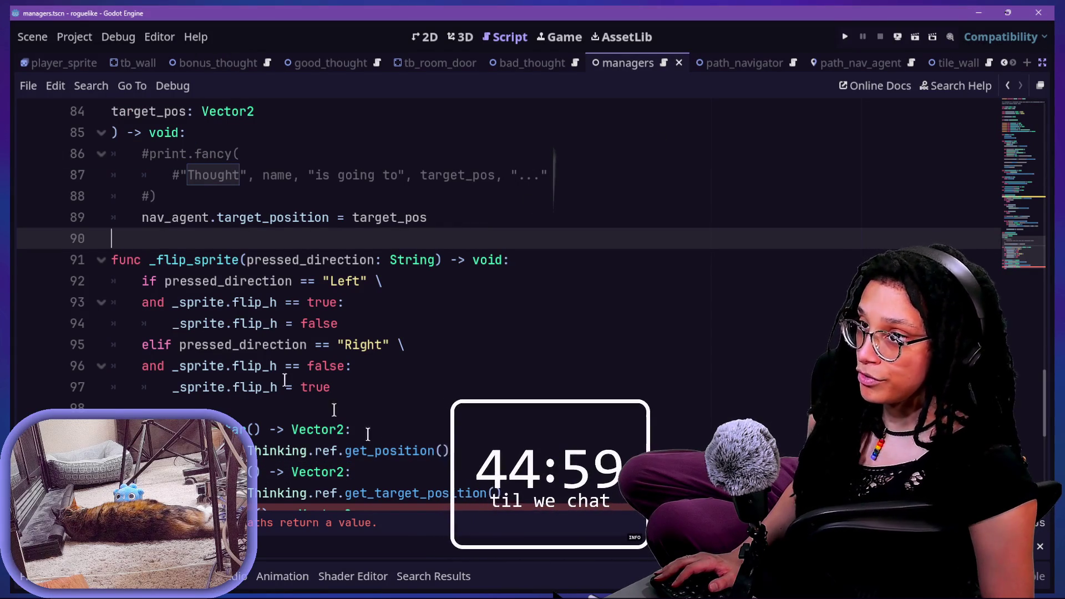
{"action": "key", "text": "Down"}
{"action": "key", "text": "Down"}
{"action": "key", "text": "Down"}
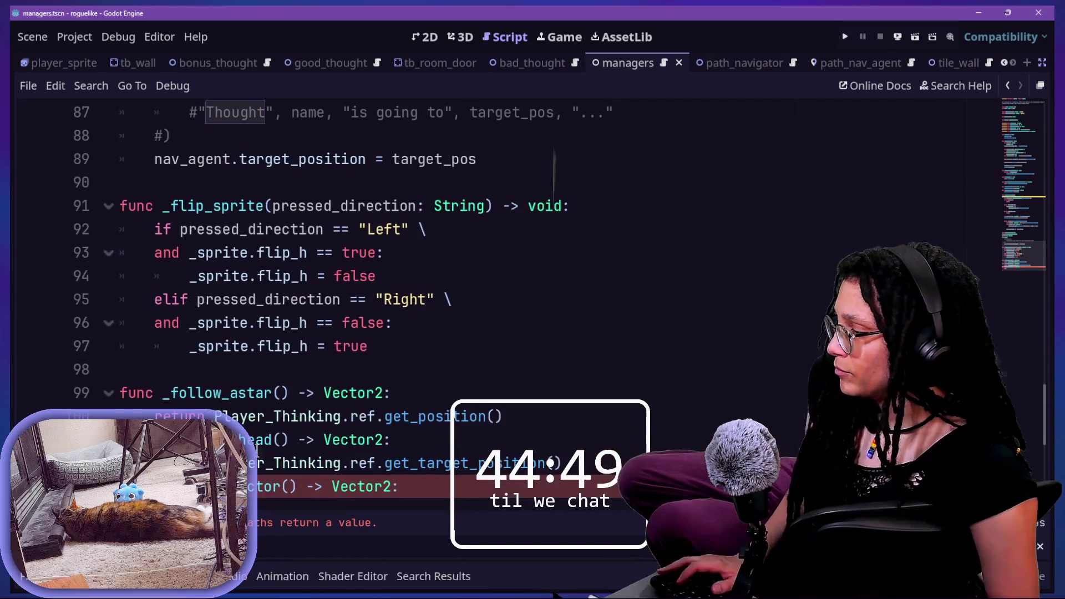
{"action": "scroll", "coordinate": [242, 333], "scroll_direction": "down", "scroll_amount": 4}
{"action": "left_click", "coordinate": [214, 232]}
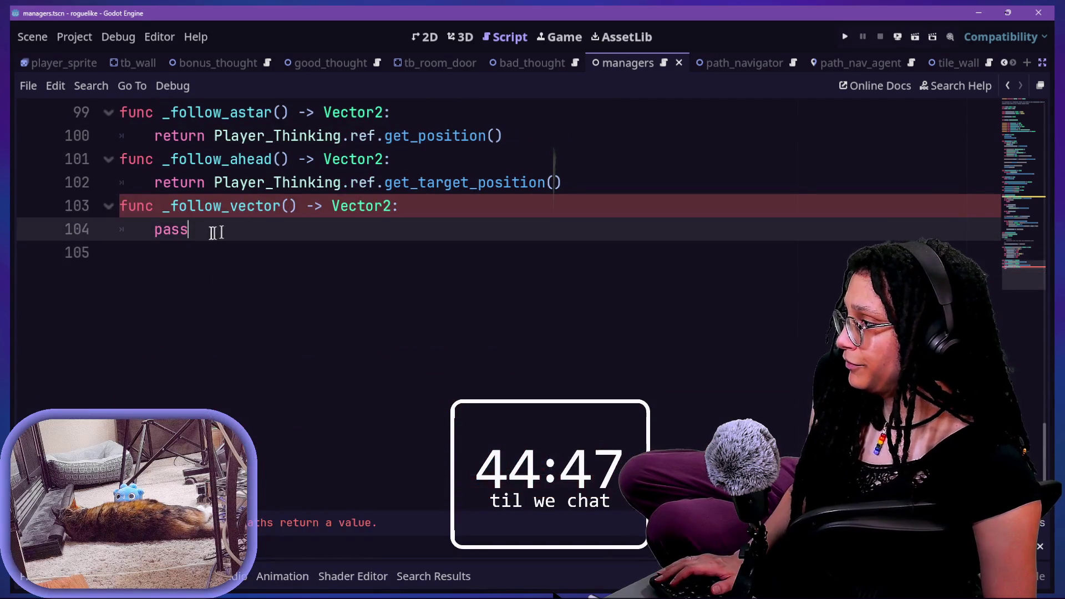
{"action": "mouse_move", "coordinate": [382, 204]}
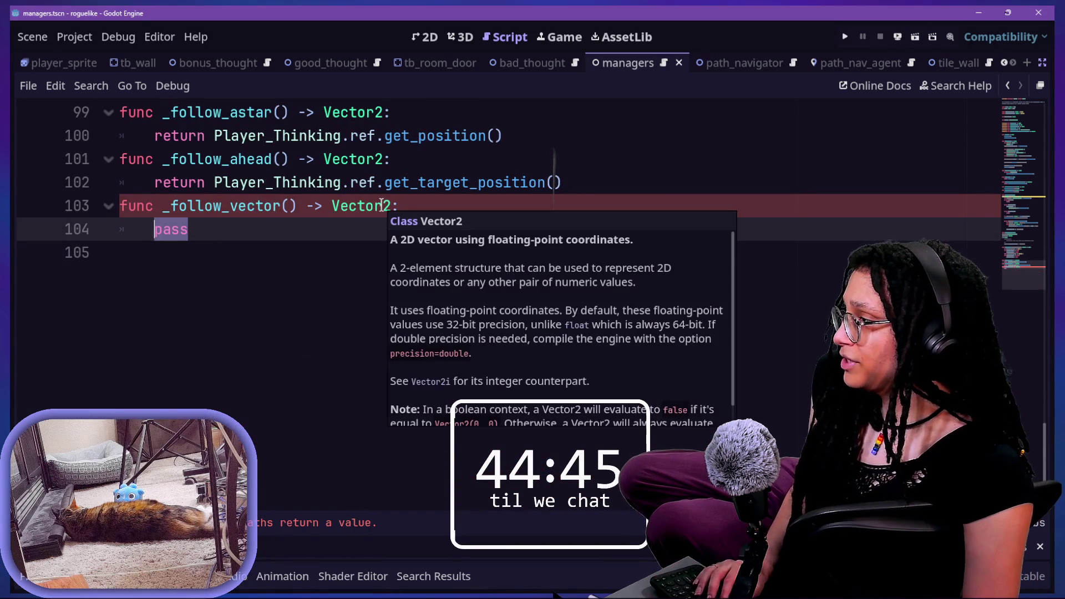
{"action": "type", "text": "var target_position: Vector"}
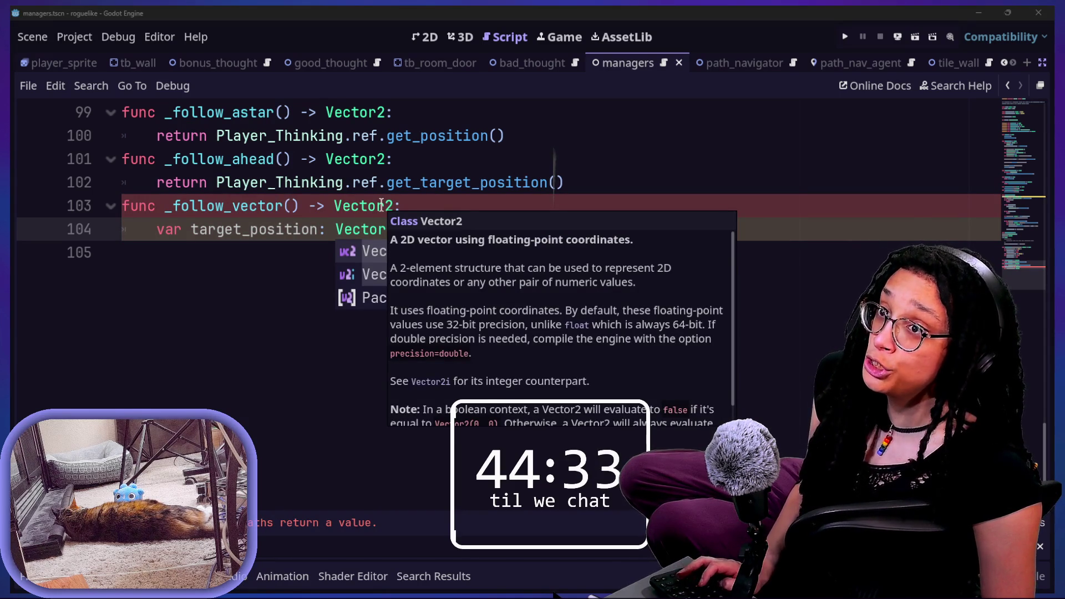
{"action": "key", "text": "alt+Tab"}
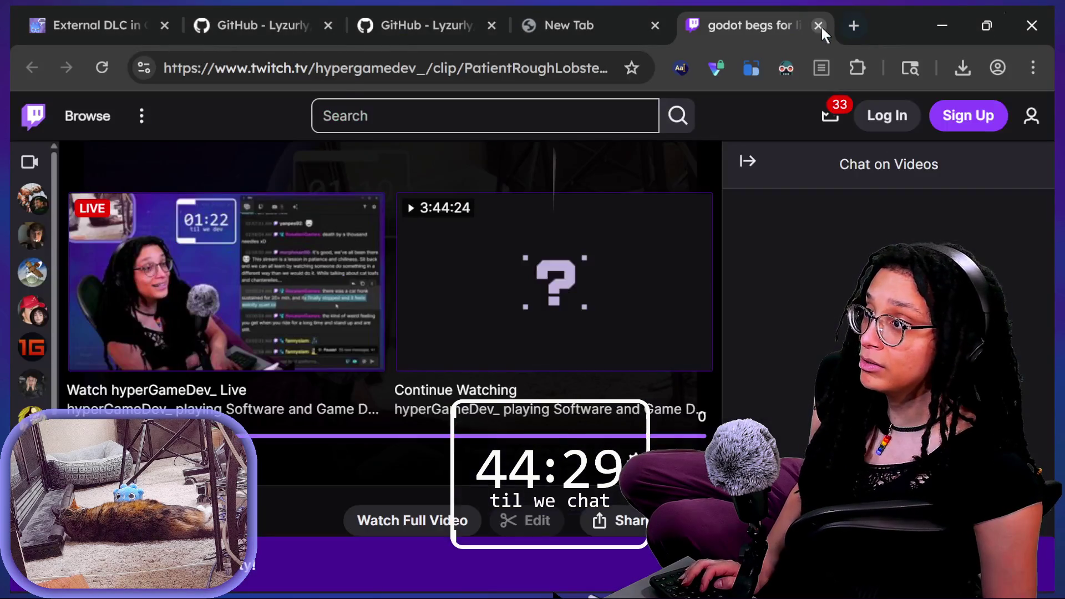
Step: Close the Twitch clip tab and open the Game-like Jam page on itch.io from the glj9 bookmark
{"action": "left_click", "coordinate": [818, 25]}
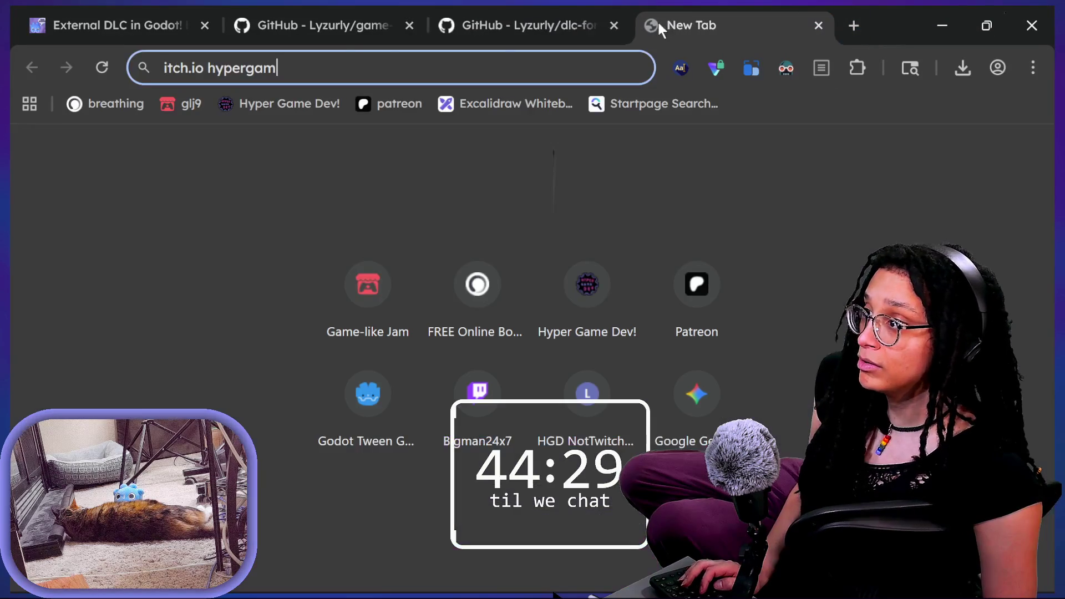
{"action": "right_click", "coordinate": [884, 25]}
{"action": "left_click", "coordinate": [884, 188]}
{"action": "key", "text": "Escape"}
{"action": "right_click", "coordinate": [876, 17]}
{"action": "left_click", "coordinate": [877, 161]}
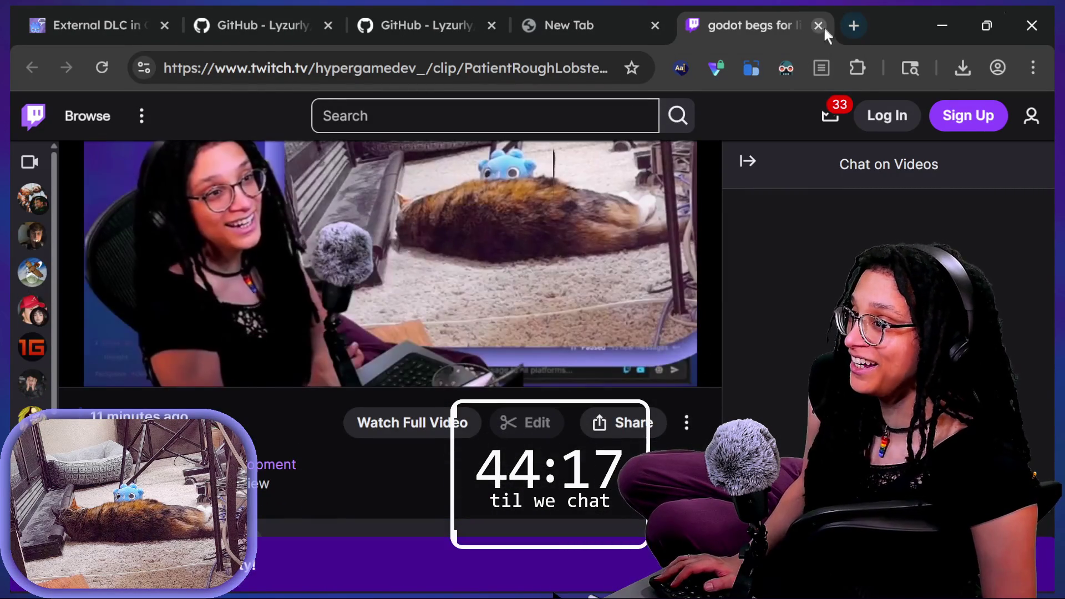
{"action": "left_click", "coordinate": [820, 26]}
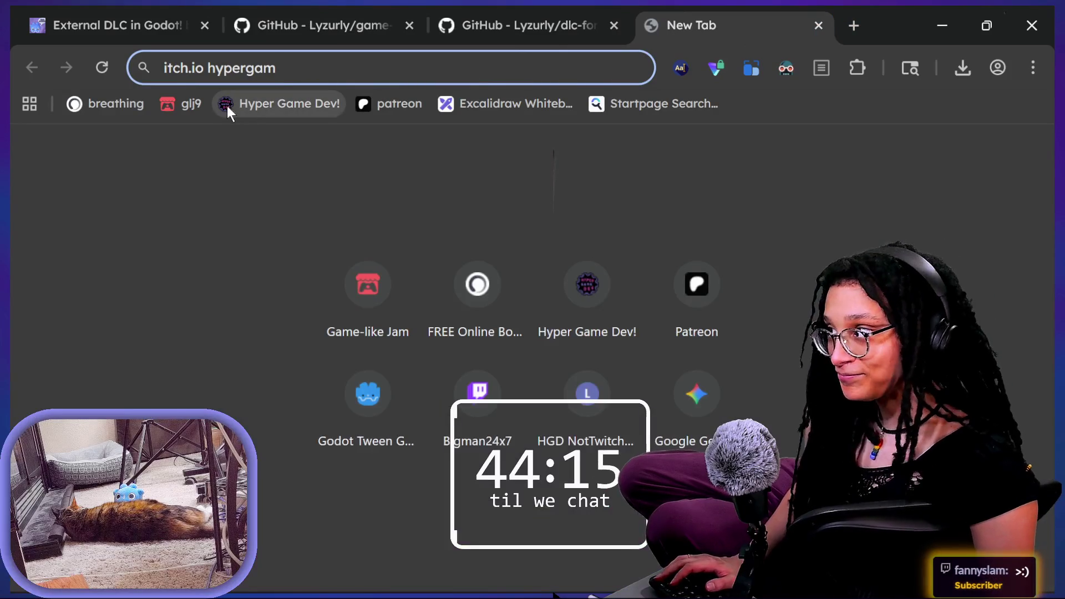
{"action": "left_click", "coordinate": [192, 104]}
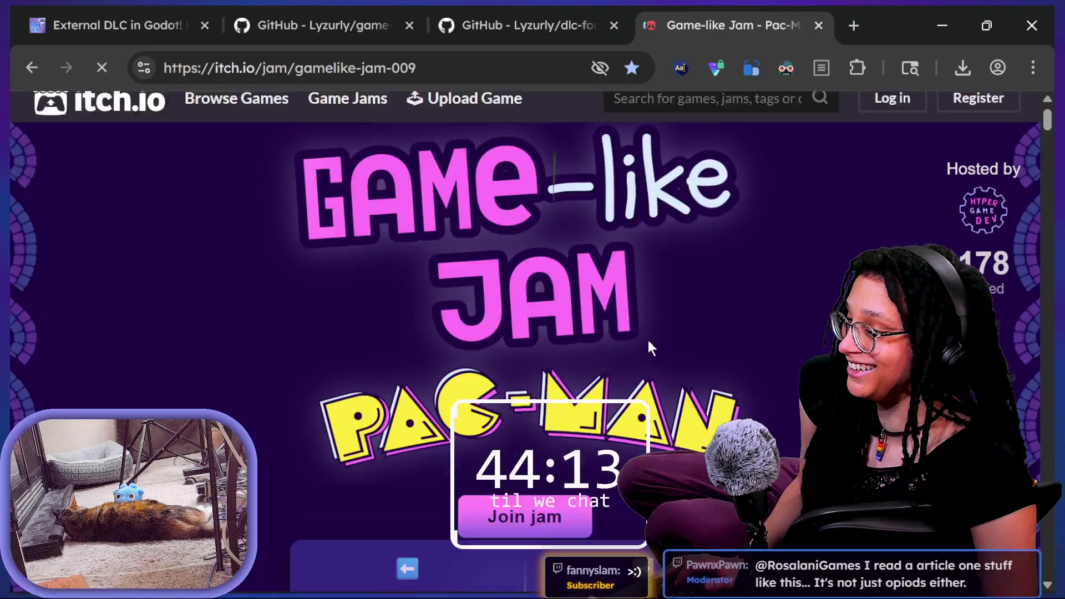
Step: Scroll to the jam's embedded Pac-Man game and launch its LEARN ghost-behaviour maze
{"action": "scroll", "coordinate": [649, 340], "scroll_direction": "down", "scroll_amount": 9}
{"action": "scroll", "coordinate": [648, 332], "scroll_direction": "down", "scroll_amount": 3}
{"action": "left_click", "coordinate": [602, 282]}
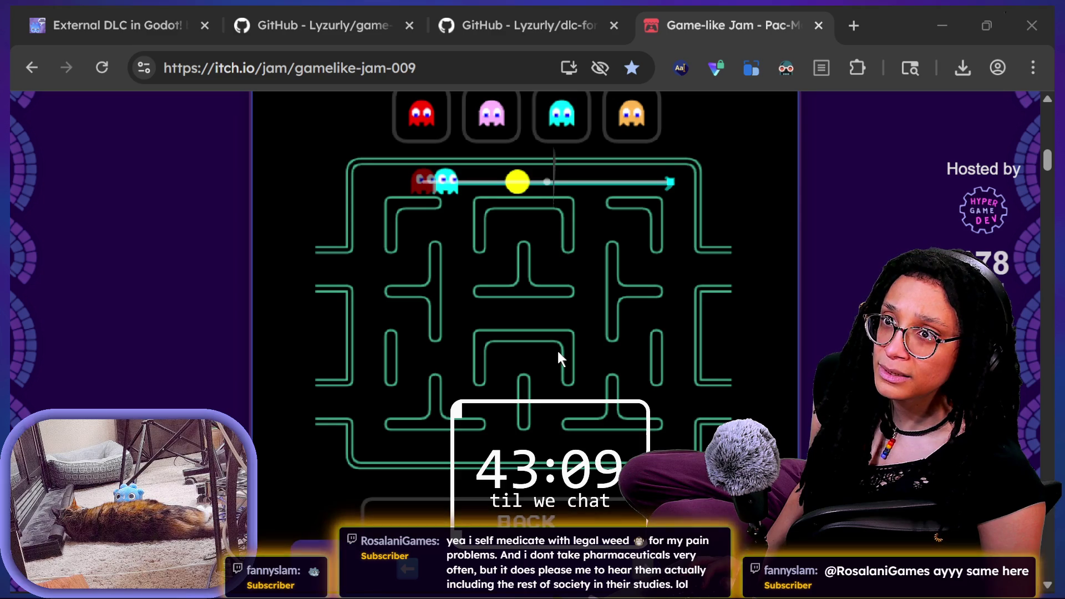
{"action": "key", "text": "alt+Tab"}
{"action": "mouse_move", "coordinate": [699, 12]}
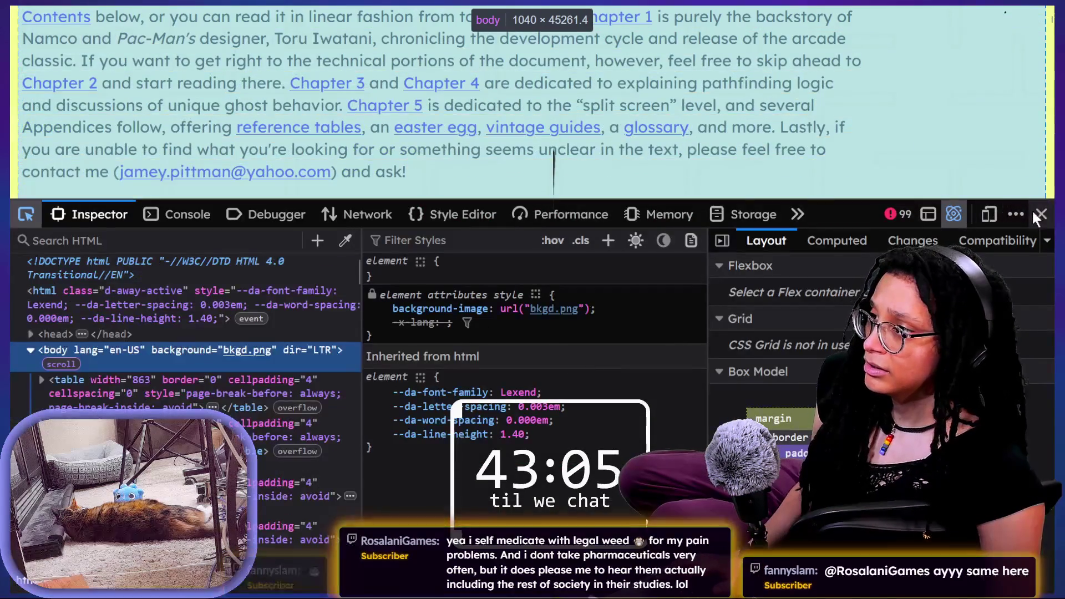
Step: Close the Firefox developer tools on the Pac-Man Dossier and return to the jam page
{"action": "left_click", "coordinate": [1041, 214]}
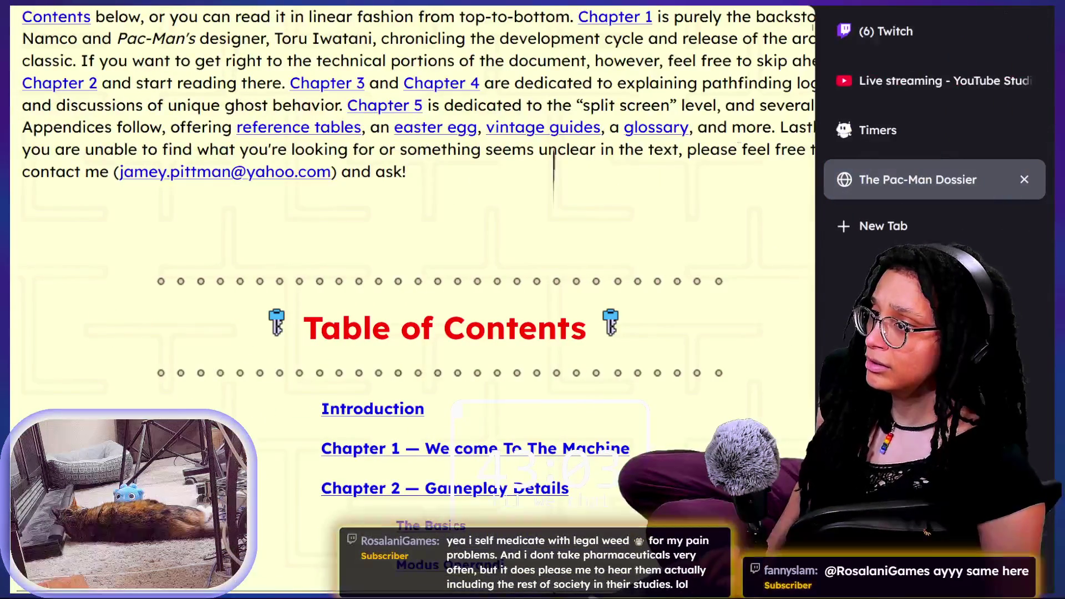
{"action": "left_click", "coordinate": [909, 35]}
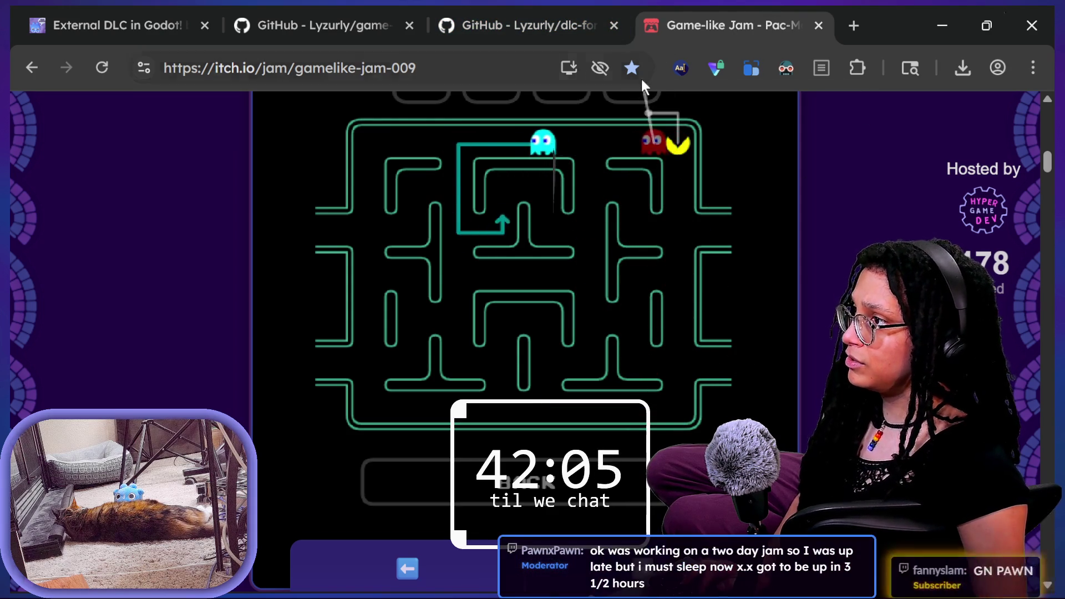
Step: Read the Twitch Stream Manager chat, then return to Godot's managers script
{"action": "key", "text": "alt+Tab"}
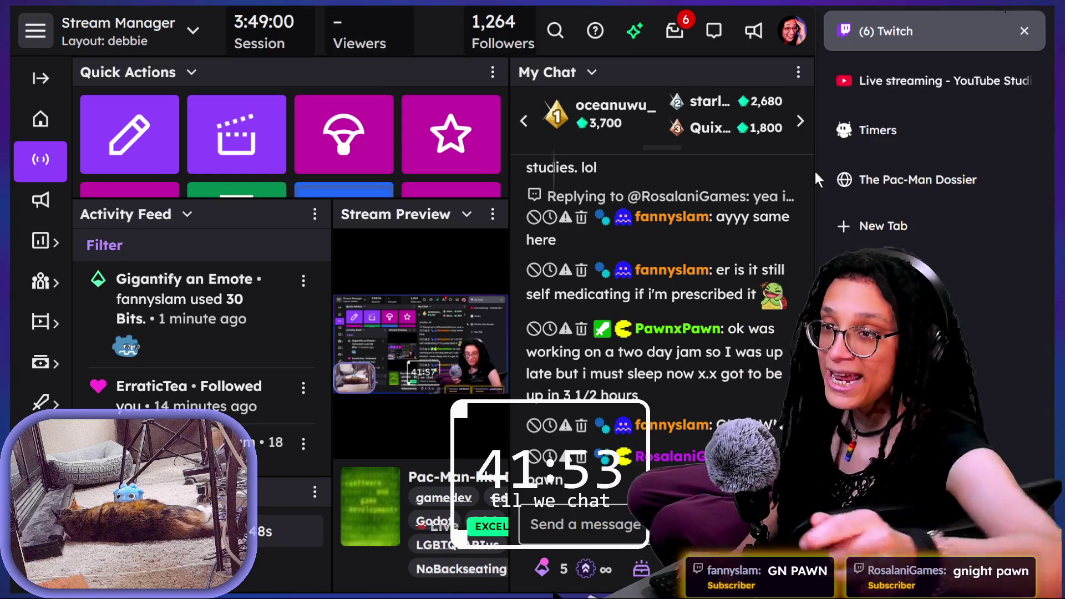
{"action": "key", "text": "alt+Tab"}
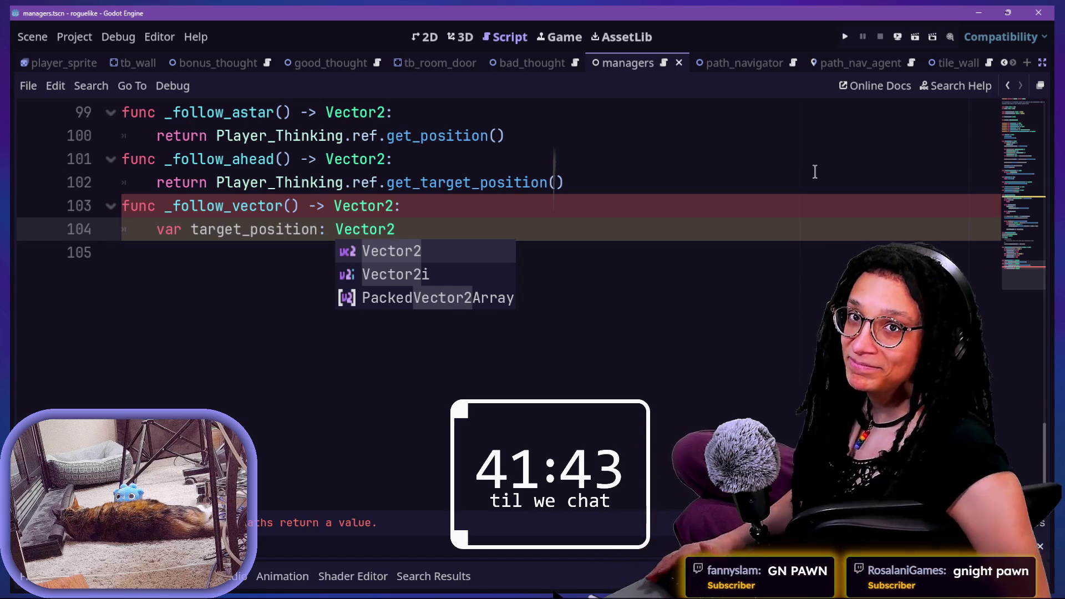
{"action": "left_click", "coordinate": [643, 170]}
{"action": "key", "text": "Down"}
{"action": "key", "text": "Down"}
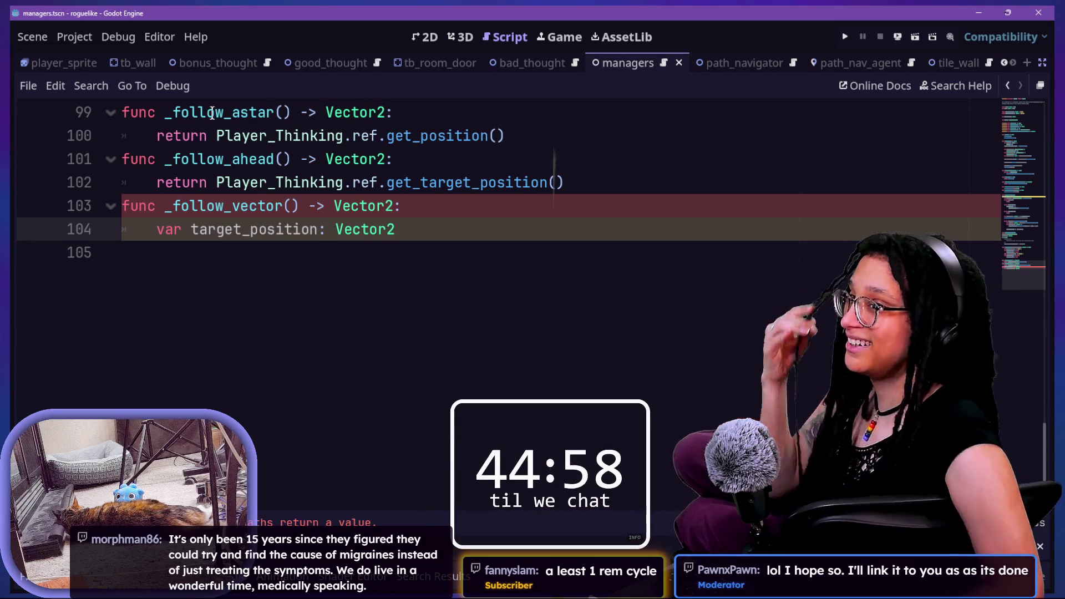
{"action": "left_click", "coordinate": [670, 248]}
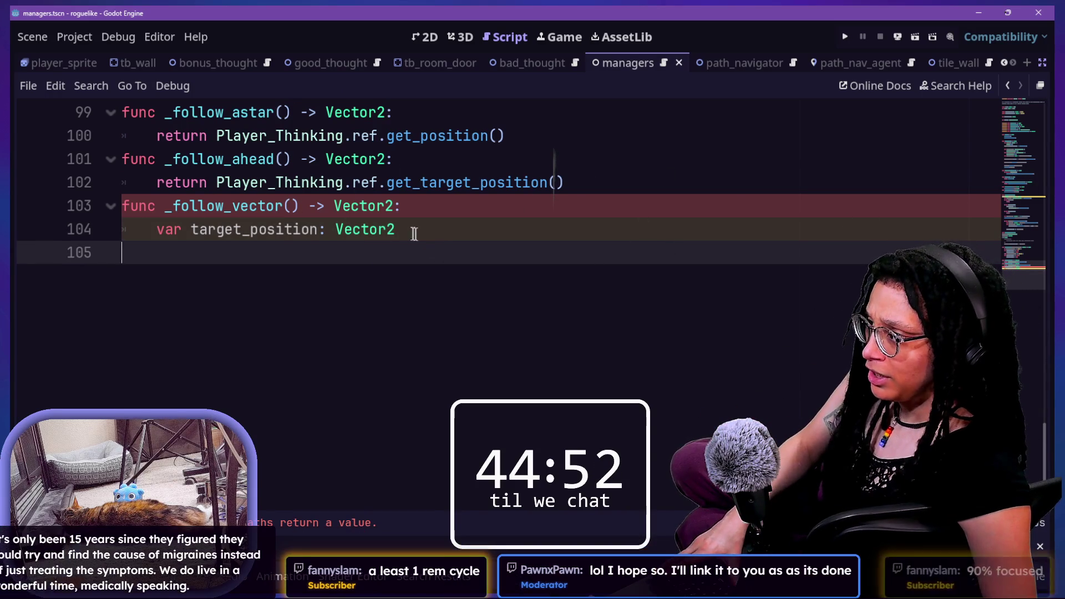
{"action": "key", "text": "BackSpace"}
{"action": "type", "text": "= \\"}
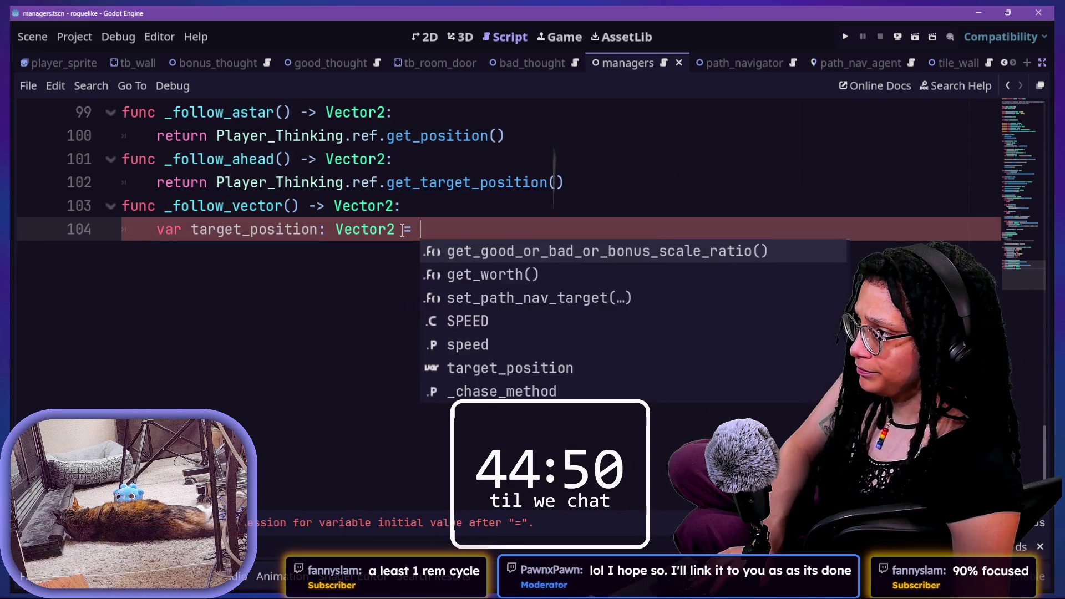
{"action": "key", "text": "Return"}
{"action": "left_click_drag", "start_coordinate": [564, 182], "coordinate": [216, 183]}
{"action": "key", "text": "ctrl+c"}
{"action": "left_click", "coordinate": [311, 245]}
{"action": "key", "text": "ctrl+v"}
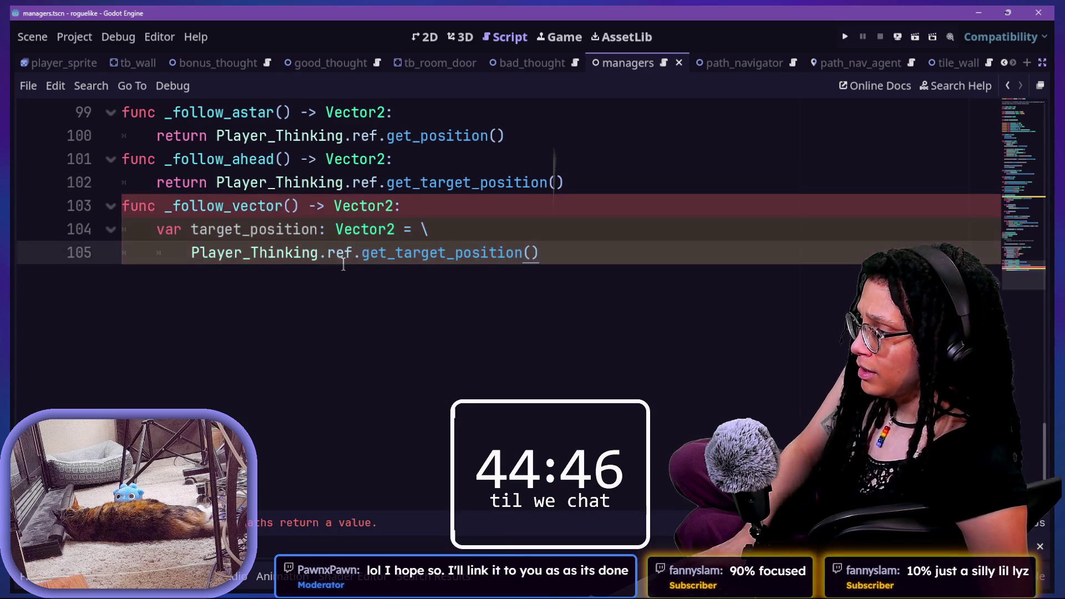
{"action": "key", "text": "Return"}
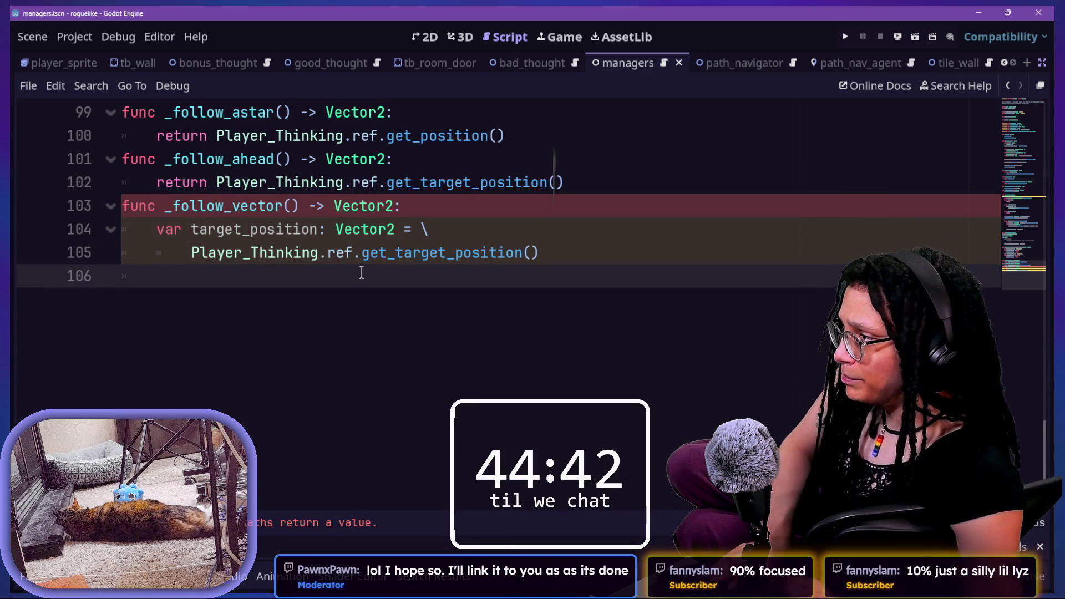
{"action": "key", "text": "ctrl+s"}
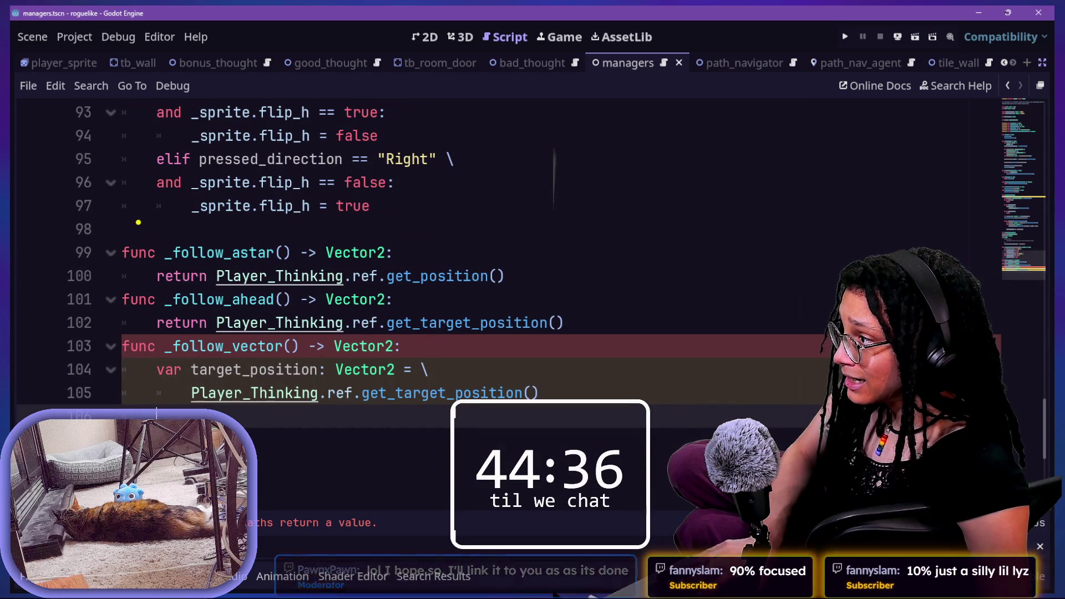
{"action": "left_click_drag", "start_coordinate": [135, 219], "coordinate": [86, 275]}
{"action": "left_click_drag", "start_coordinate": [481, 297], "coordinate": [197, 220]}
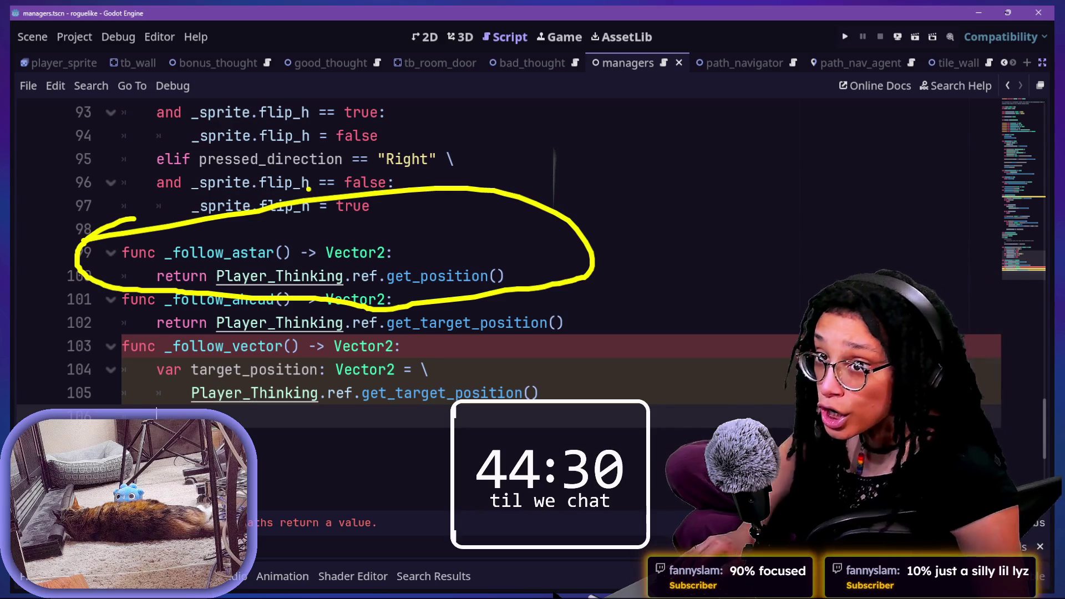
{"action": "key", "text": "Escape"}
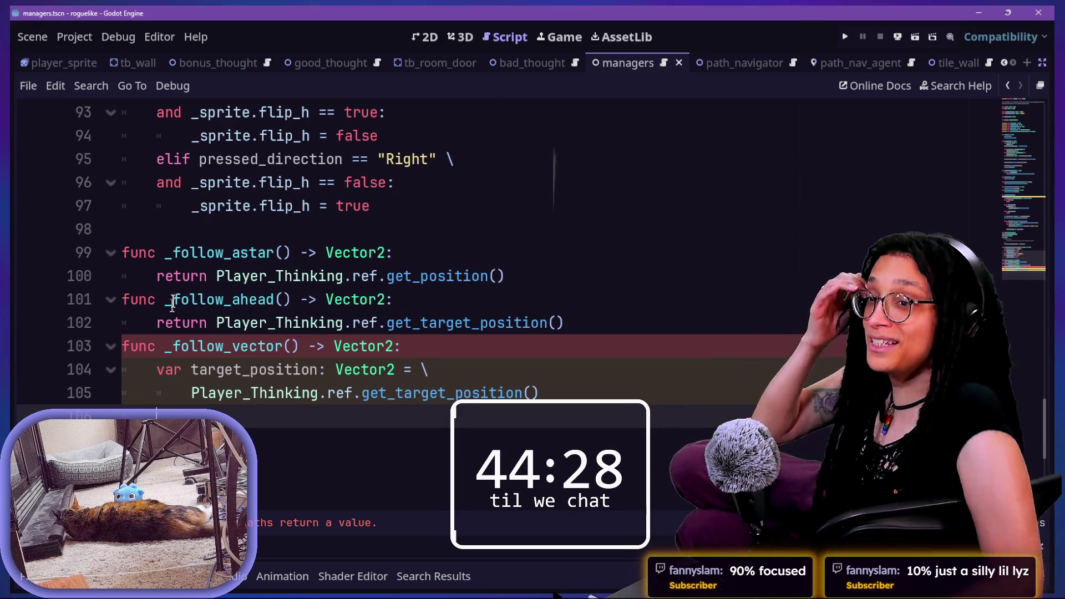
{"action": "scroll", "coordinate": [365, 255], "scroll_direction": "up", "scroll_amount": 20}
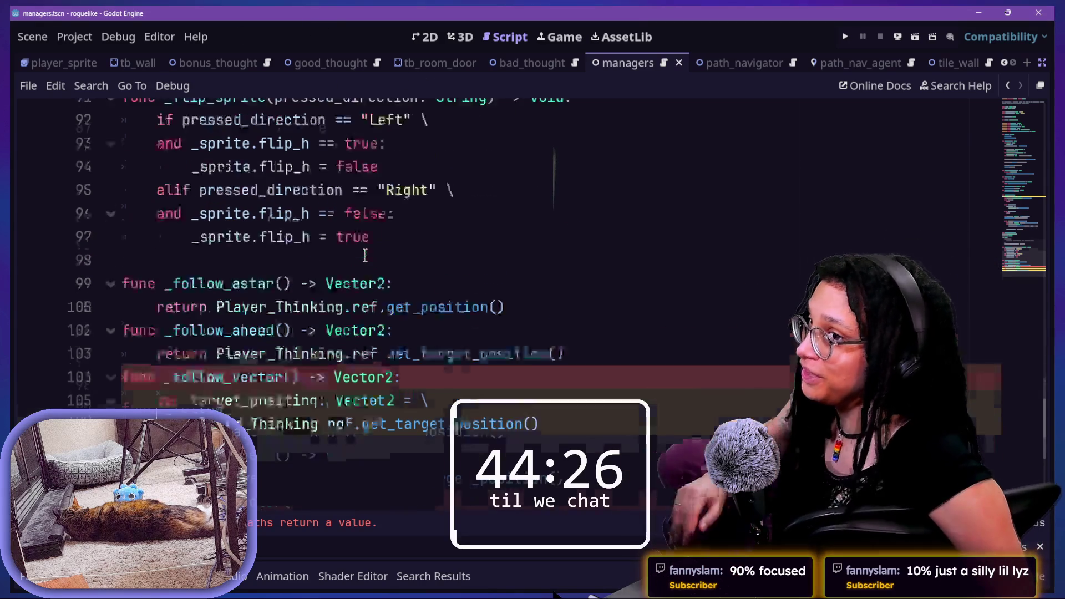
{"action": "scroll", "coordinate": [372, 238], "scroll_direction": "up", "scroll_amount": 10}
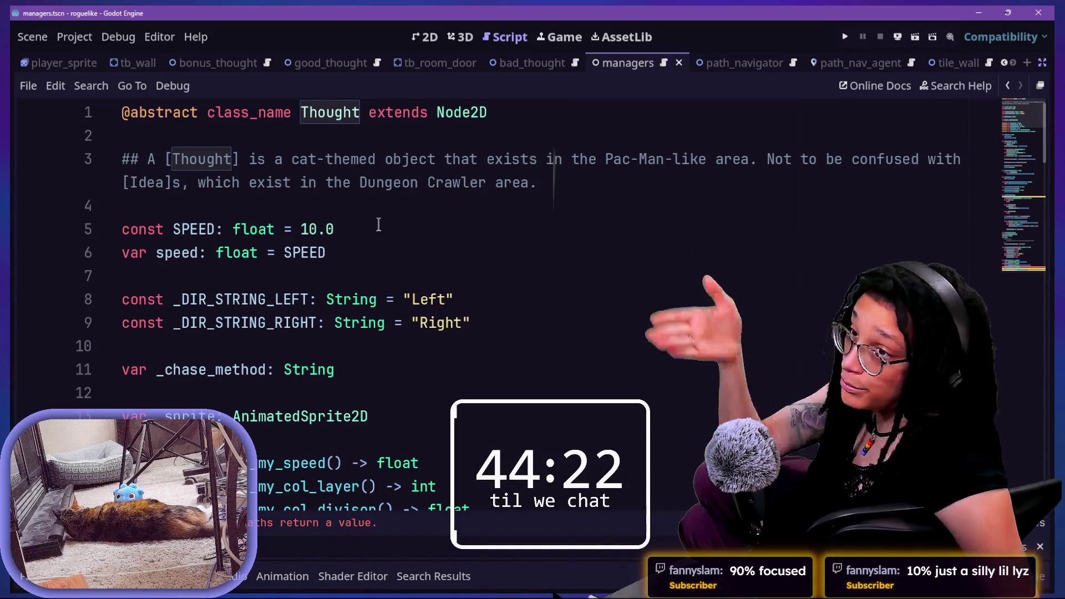
{"action": "scroll", "coordinate": [473, 252], "scroll_direction": "down", "scroll_amount": 2}
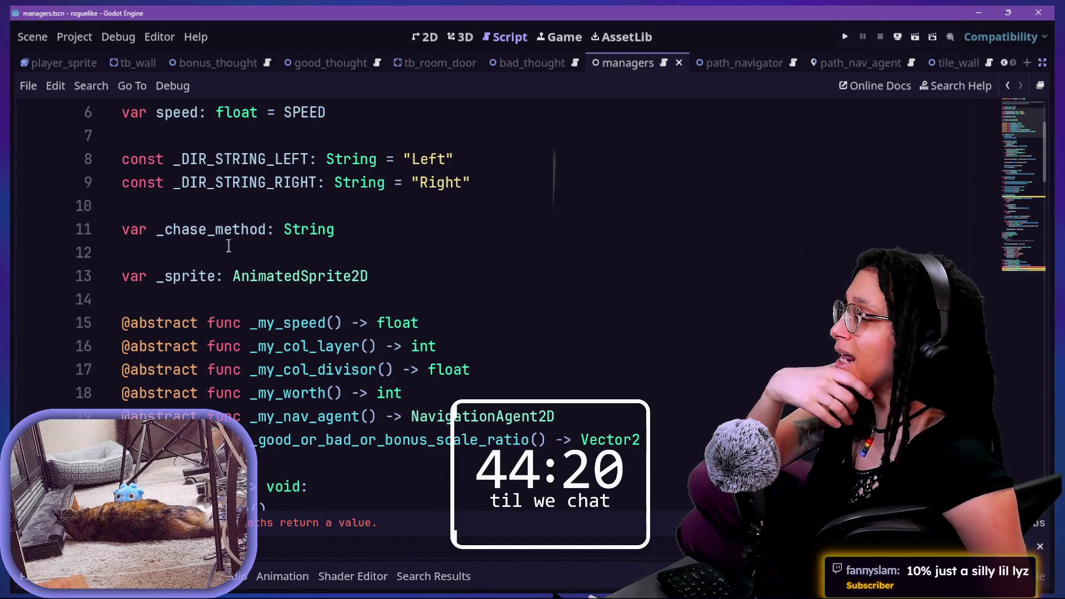
{"action": "left_click", "coordinate": [418, 214]}
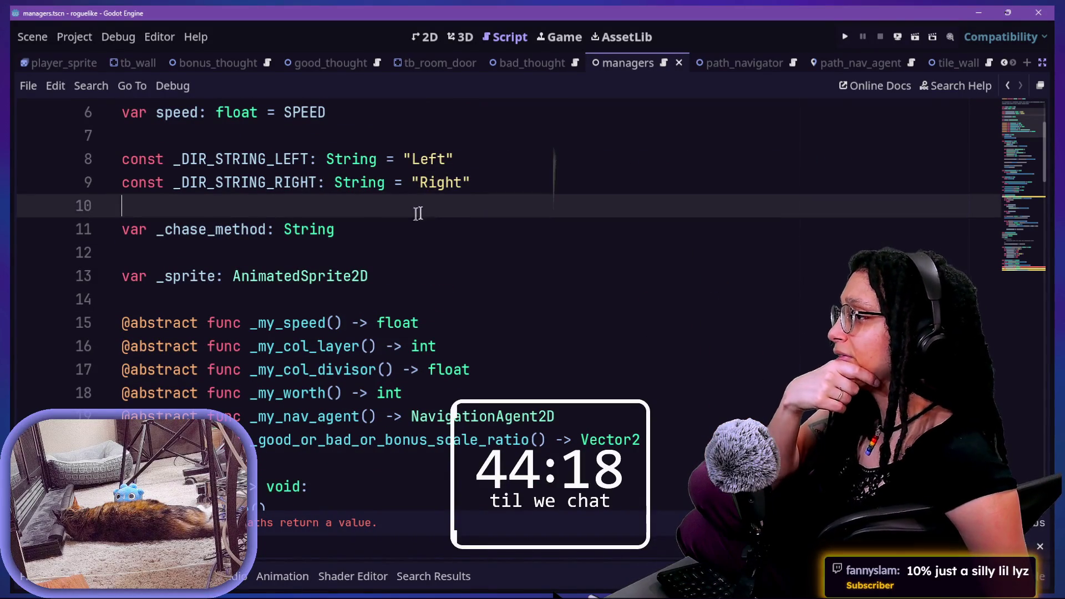
{"action": "double_click", "coordinate": [244, 229]}
{"action": "mouse_move", "coordinate": [356, 231]}
{"action": "left_mouse_down"}
{"action": "mouse_move", "coordinate": [181, 231]}
{"action": "mouse_move", "coordinate": [289, 229]}
{"action": "left_mouse_up"}
{"action": "left_click", "coordinate": [155, 229]}
{"action": "left_click", "coordinate": [342, 230]}
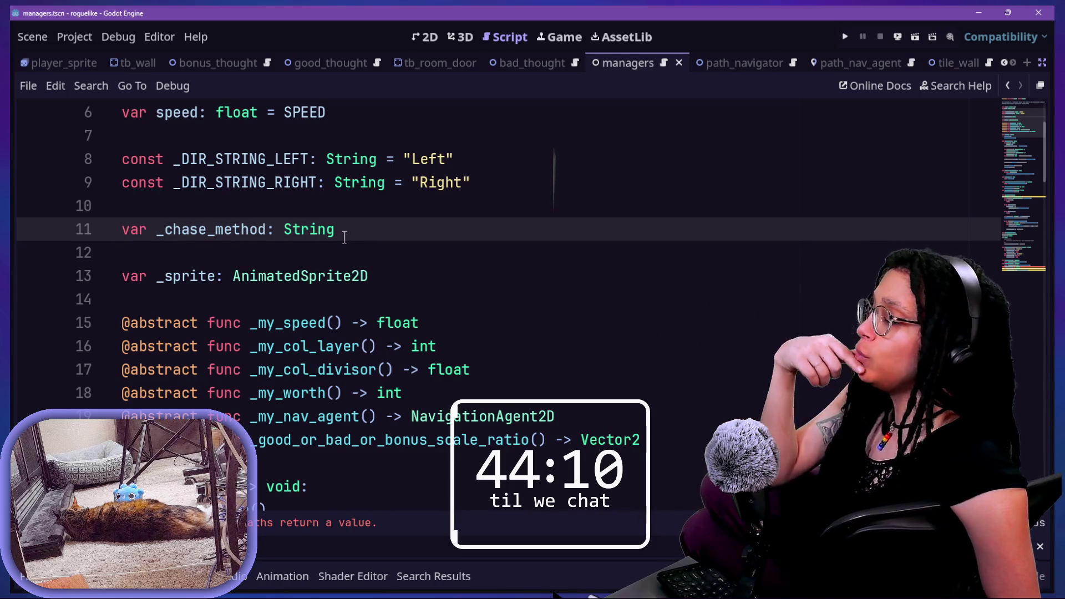
Step: Leave distraction-free mode to restore the scene tree and inspector docks, with the caret on line 17
{"action": "left_click", "coordinate": [1042, 64]}
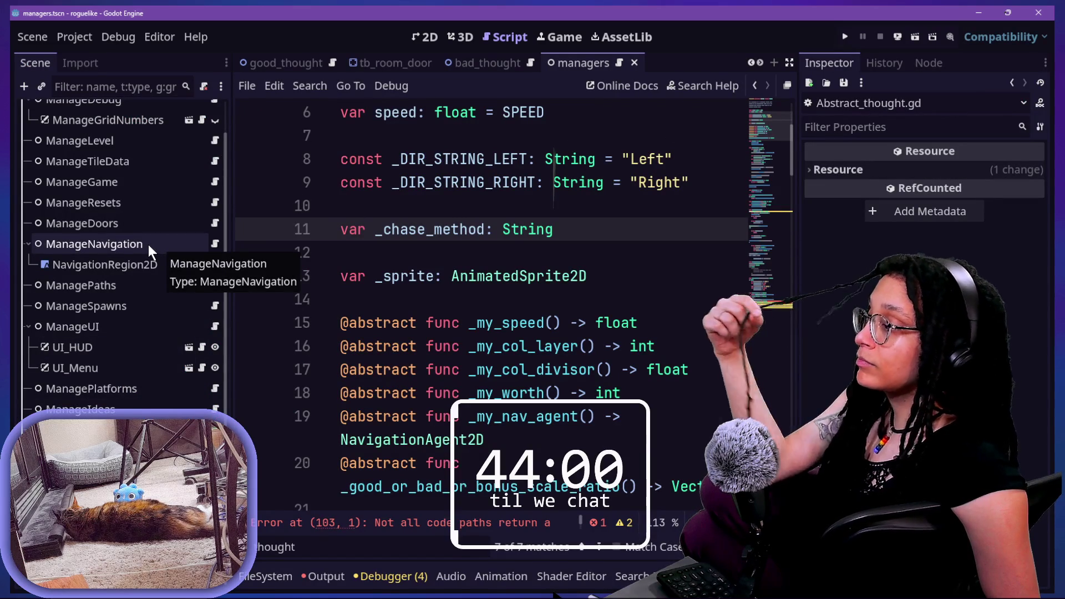
{"action": "left_click", "coordinate": [485, 370]}
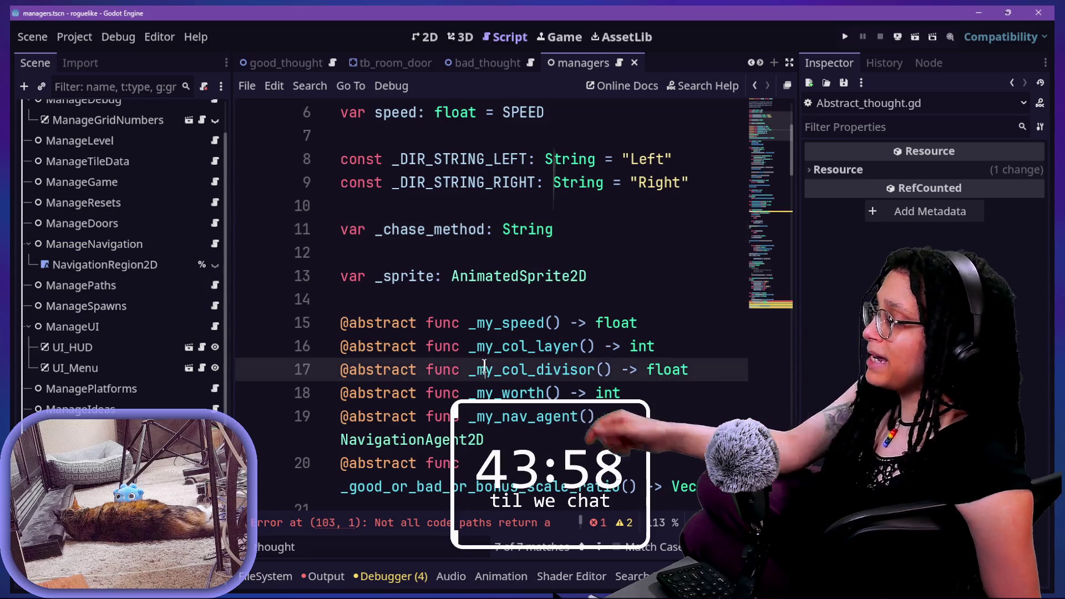
Step: Open manage_thoughts.gd through Quick Open Script by searching 'manage_thou'
{"action": "key", "text": "alt+shift+o"}
{"action": "type", "text": "manage_thou"}
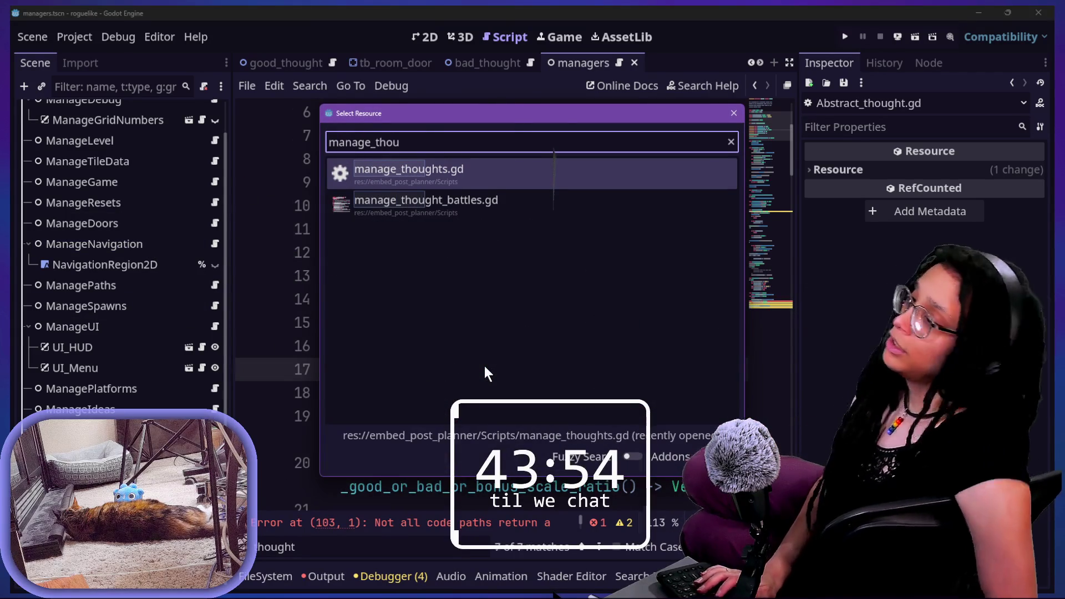
{"action": "key", "text": "Return"}
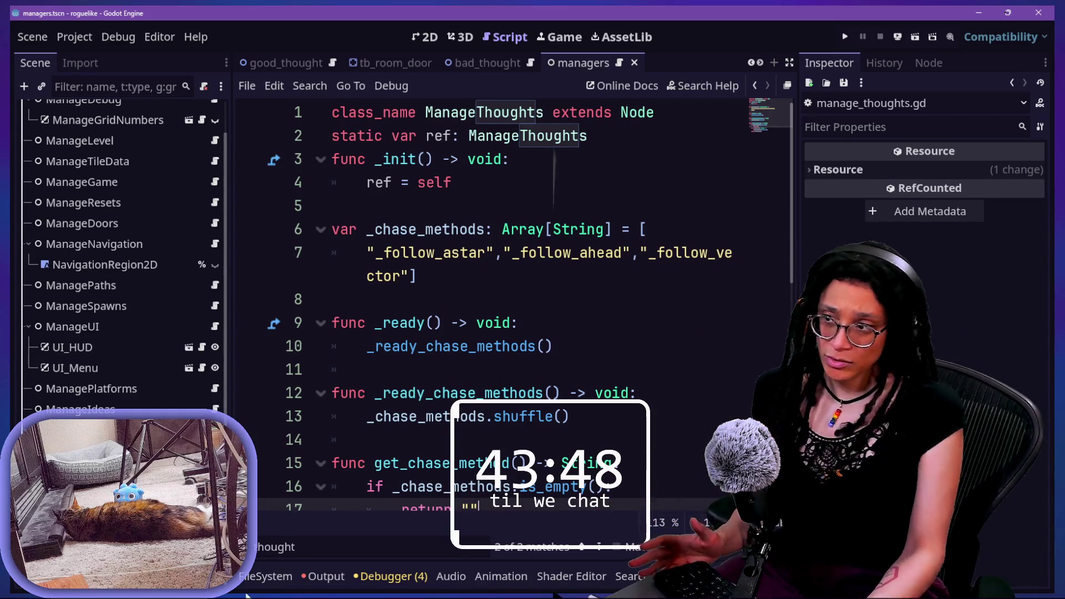
Step: Switch to distraction-free mode and put the caret after the _chase_methods list
{"action": "left_click", "coordinate": [398, 305]}
{"action": "key", "text": "ctrl+shift+F11"}
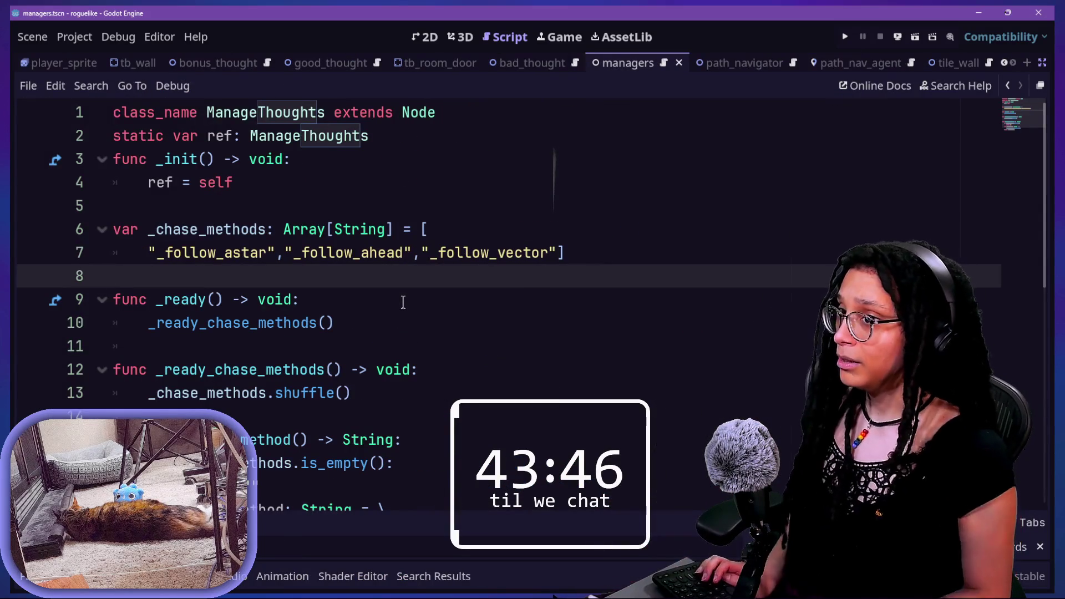
{"action": "left_click", "coordinate": [547, 199]}
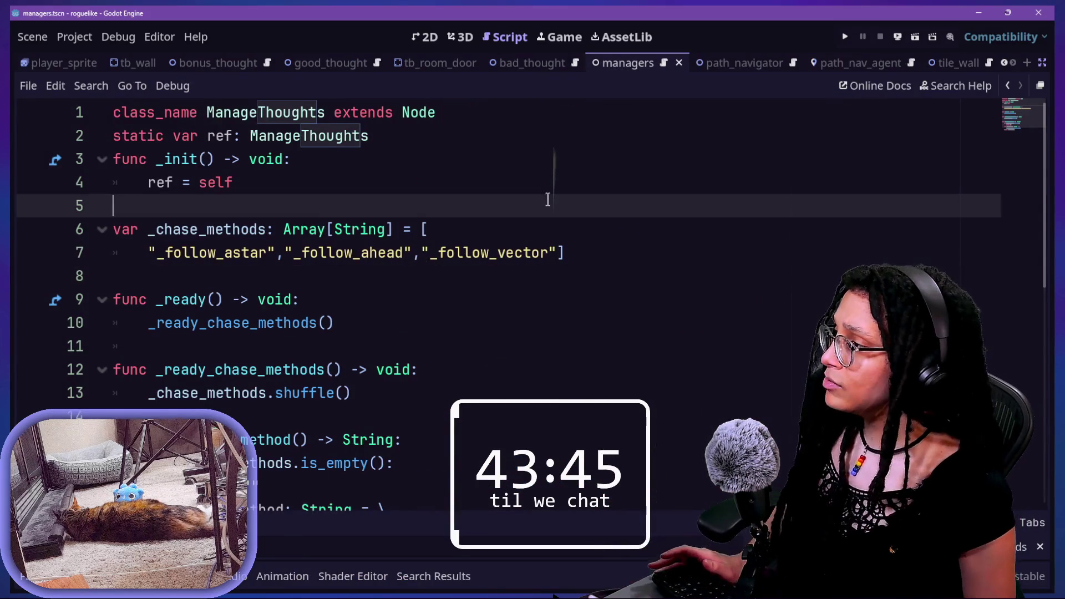
{"action": "left_click", "coordinate": [587, 256]}
Step: Add 'var who_is_astar: BadThought' on line 9 below _chase_methods, dropping the stray '= '
{"action": "key", "text": "Return"}
{"action": "key", "text": "Return"}
{"action": "key", "text": "BackSpace"}
{"action": "type", "text": "var who_is_a"}
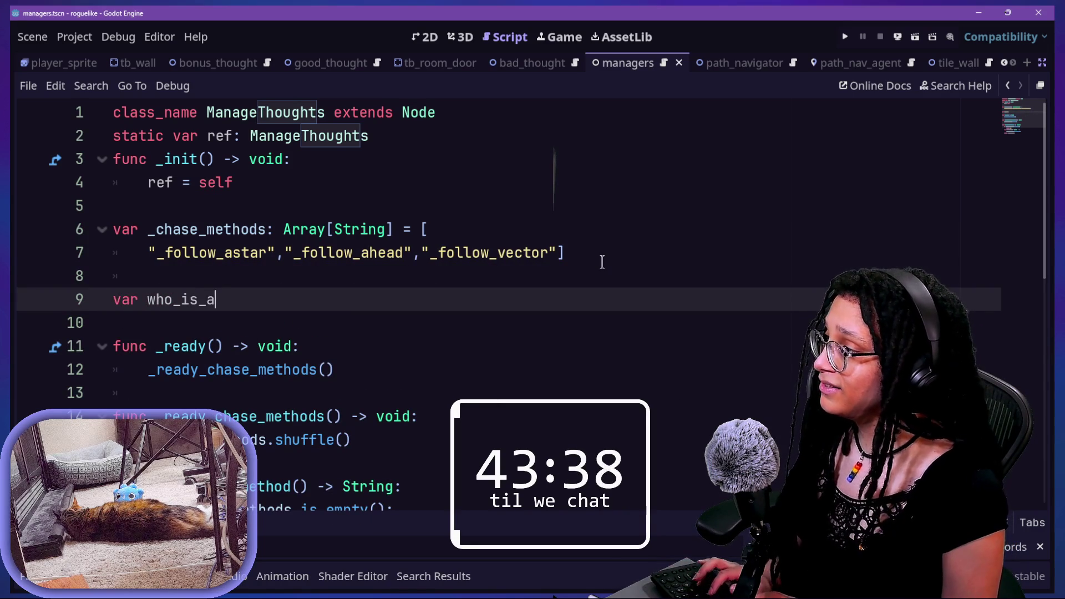
{"action": "type", "text": "star("}
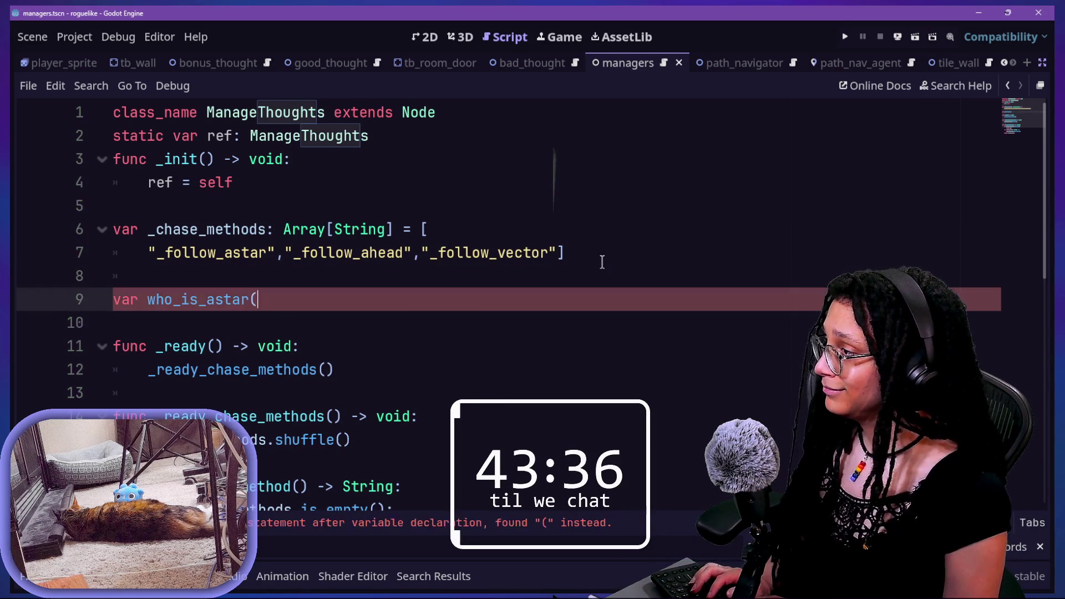
{"action": "type", "text": ": B"}
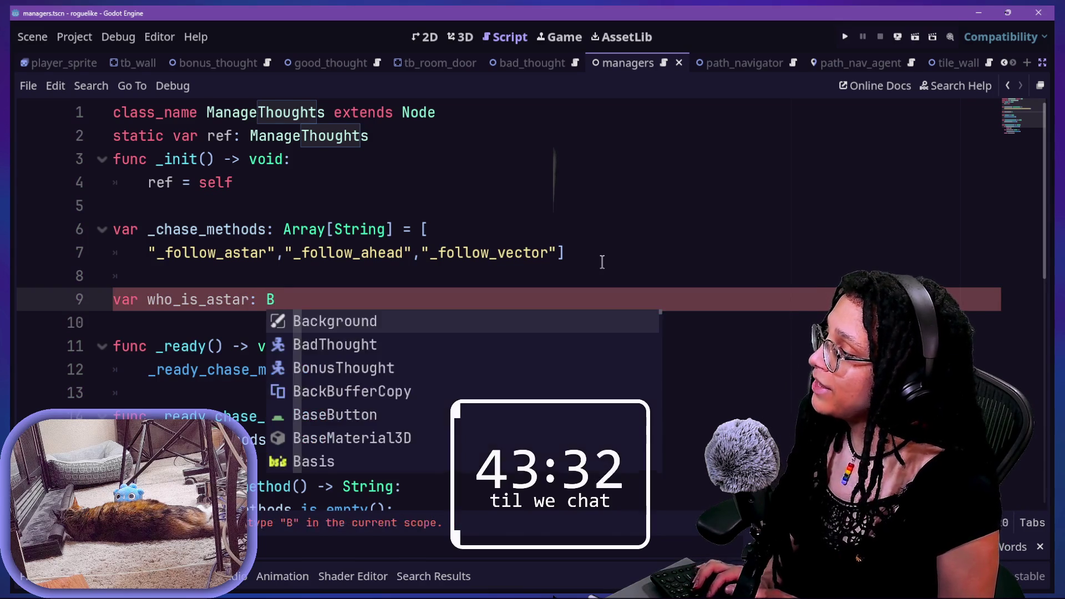
{"action": "key", "text": "Escape"}
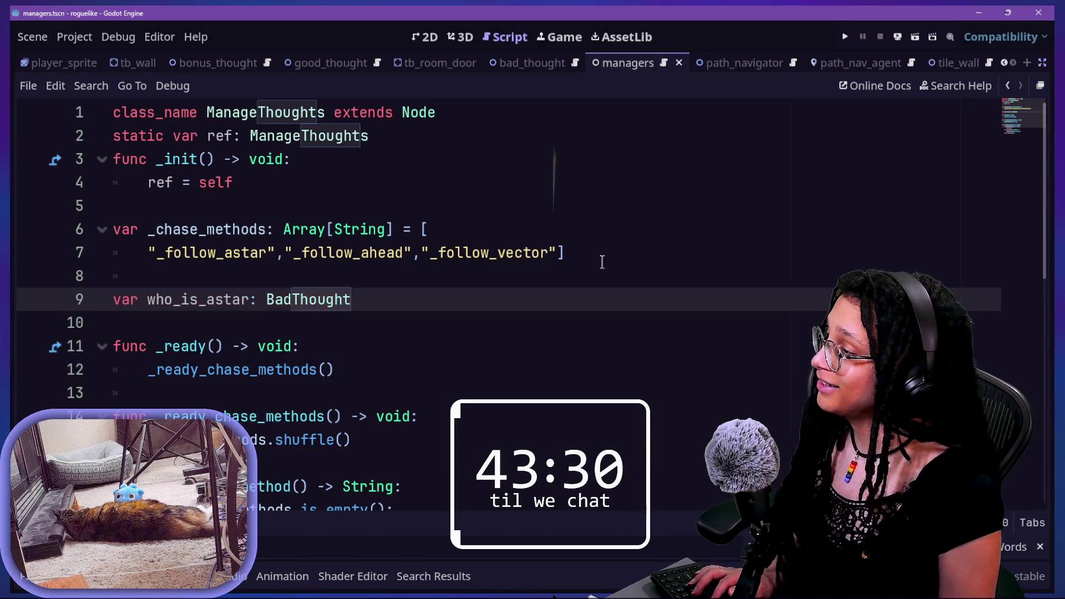
{"action": "type", "text": " ="}
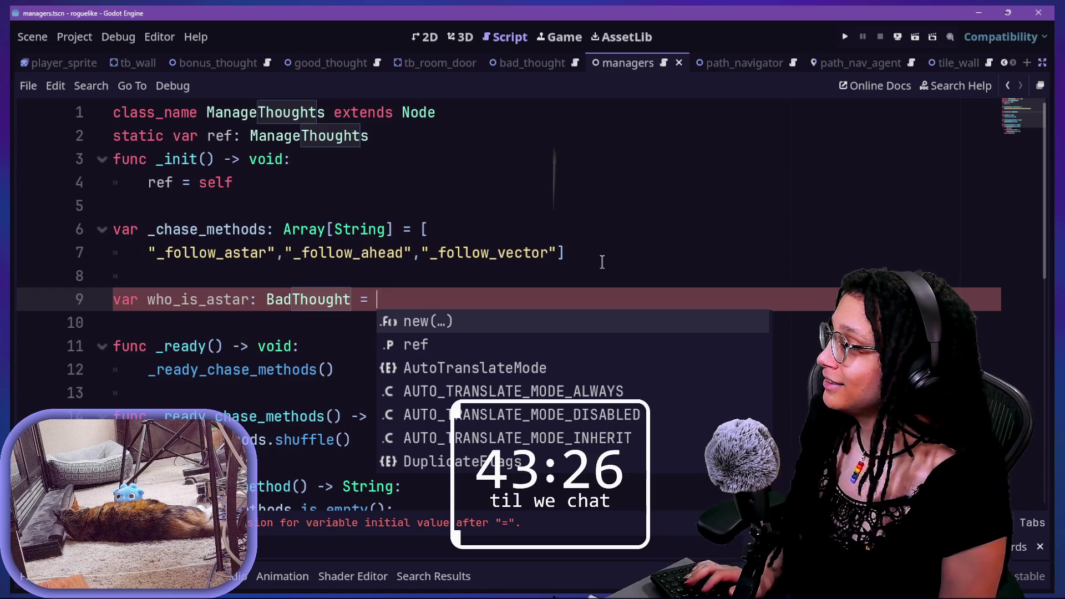
{"action": "key", "text": "BackSpace"}
{"action": "key", "text": "BackSpace"}
{"action": "left_click", "coordinate": [506, 203]}
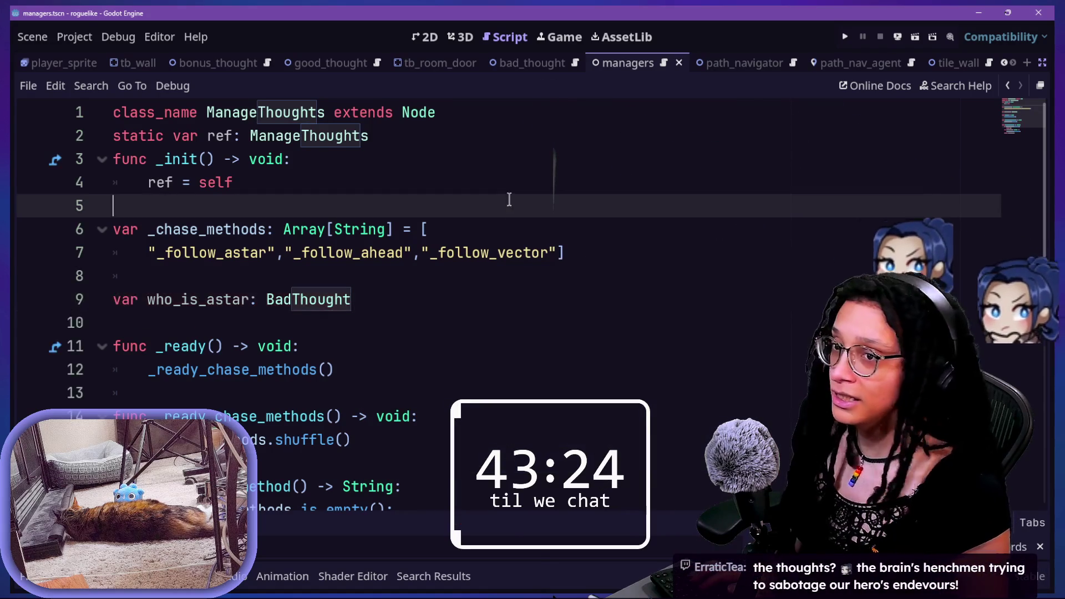
{"action": "scroll", "coordinate": [486, 254], "scroll_direction": "down", "scroll_amount": 2}
{"action": "left_click", "coordinate": [476, 233]}
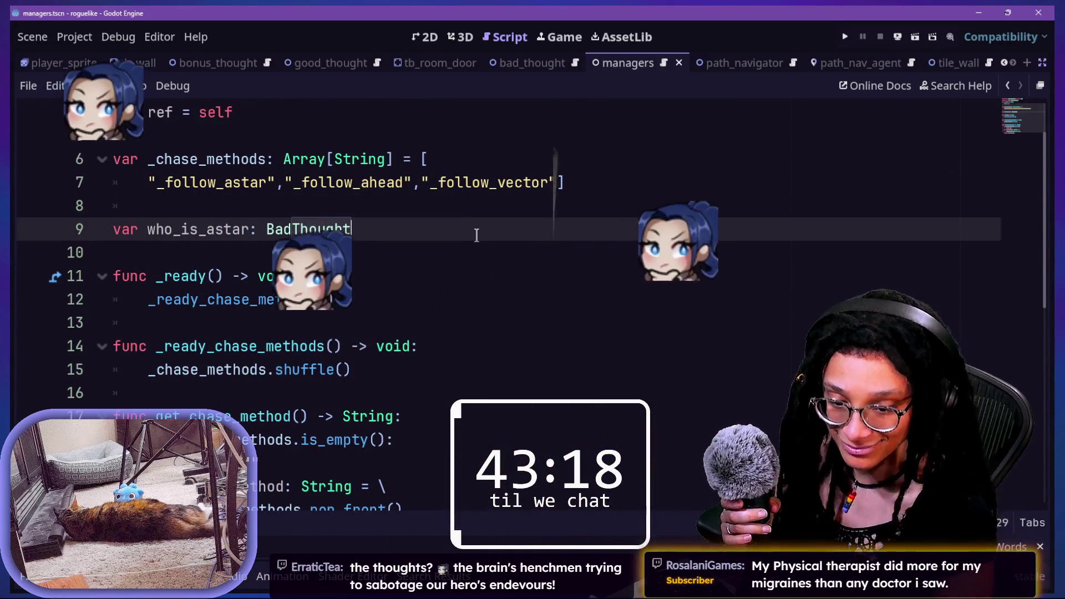
{"action": "left_click", "coordinate": [404, 273]}
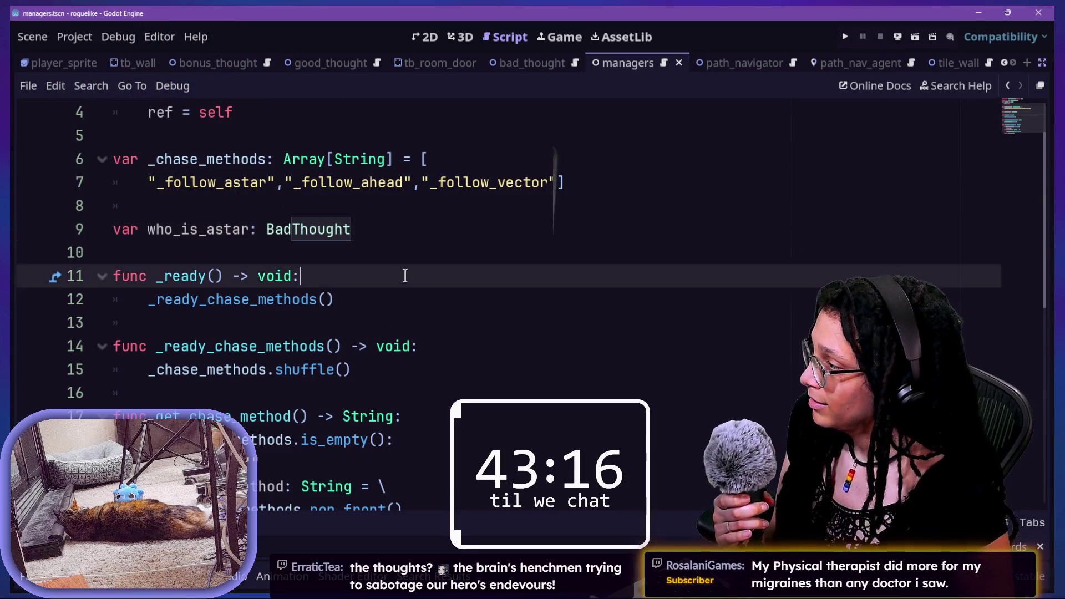
Step: Save the managers script and scene
{"action": "key", "text": "Up"}
{"action": "key", "text": "Down"}
{"action": "key", "text": "Down"}
{"action": "left_click", "coordinate": [349, 208]}
{"action": "key", "text": "ctrl+s"}
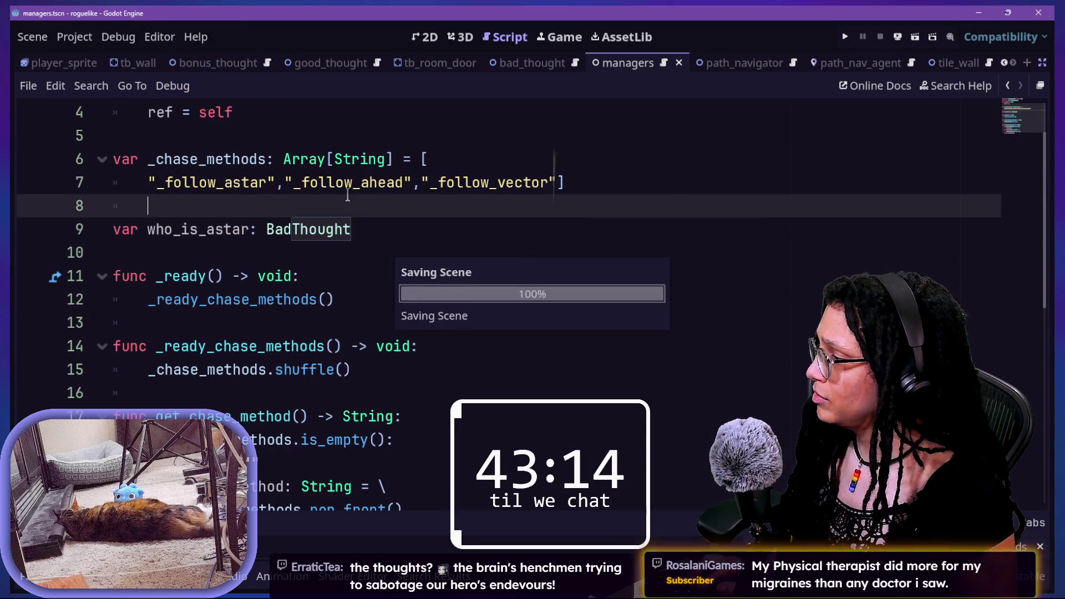
{"action": "scroll", "coordinate": [347, 194], "scroll_direction": "down", "scroll_amount": 1}
Step: At the end of the script, write the header func set_astar_thought(who: BadThought) -> void:
{"action": "left_click", "coordinate": [497, 299]}
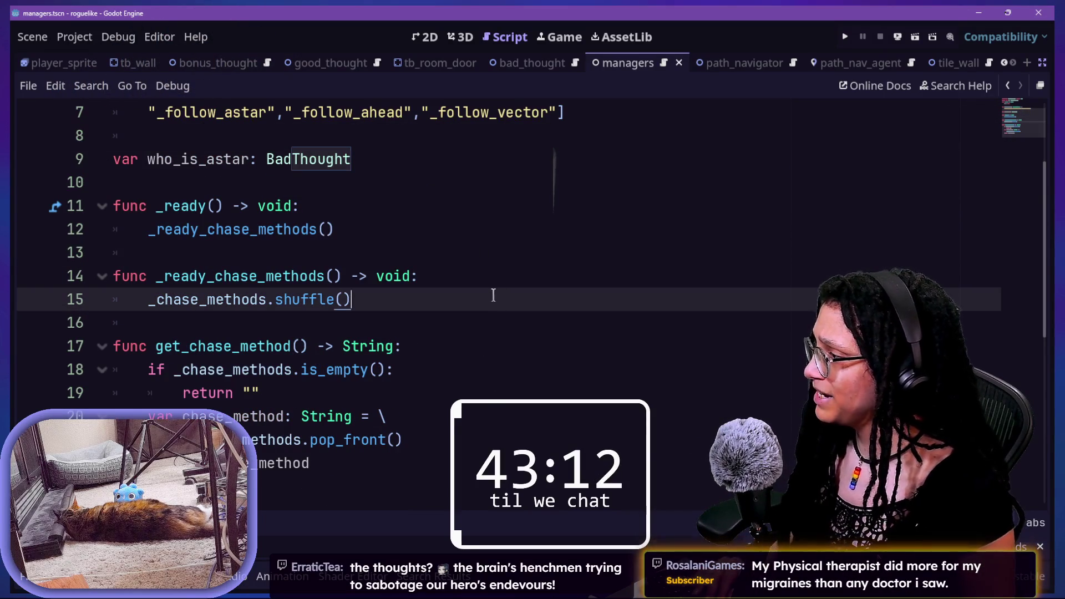
{"action": "left_click", "coordinate": [404, 474]}
{"action": "key", "text": "Down"}
{"action": "key", "text": "Down"}
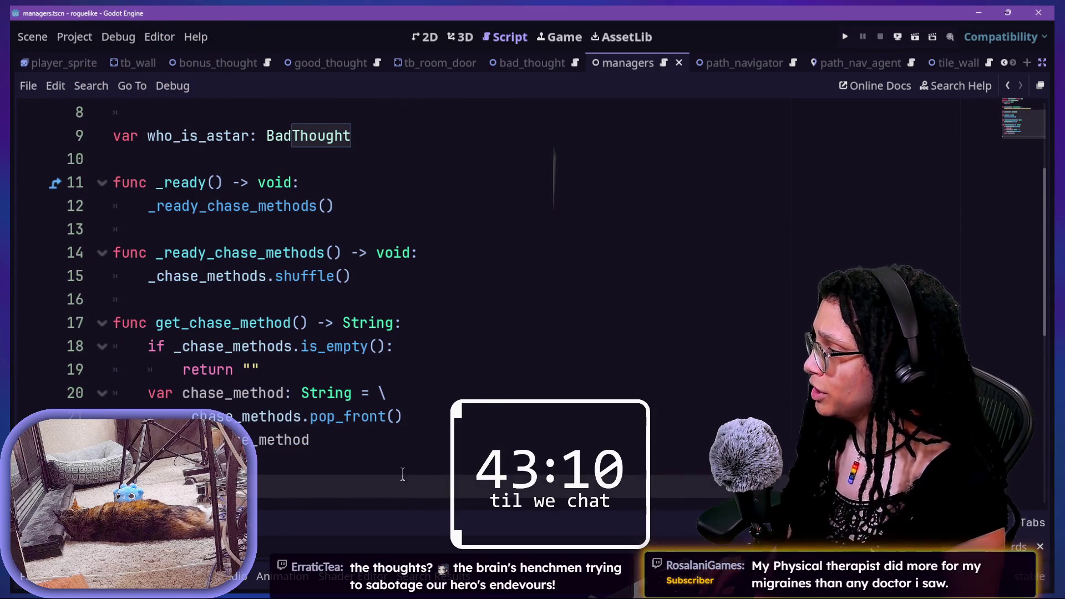
{"action": "type", "text": "f"}
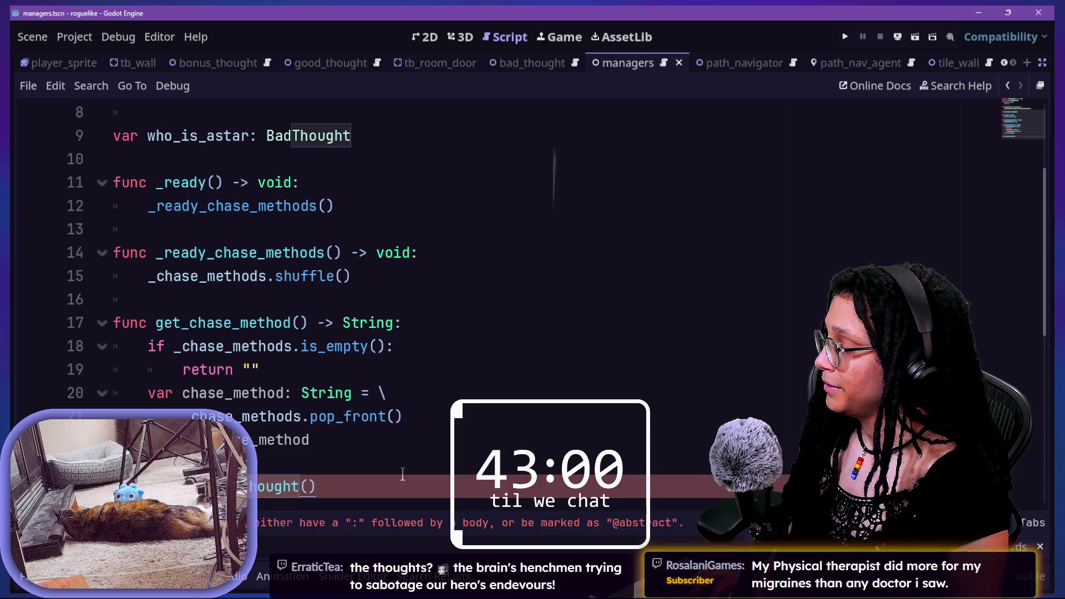
{"action": "key", "text": "BackSpace"}
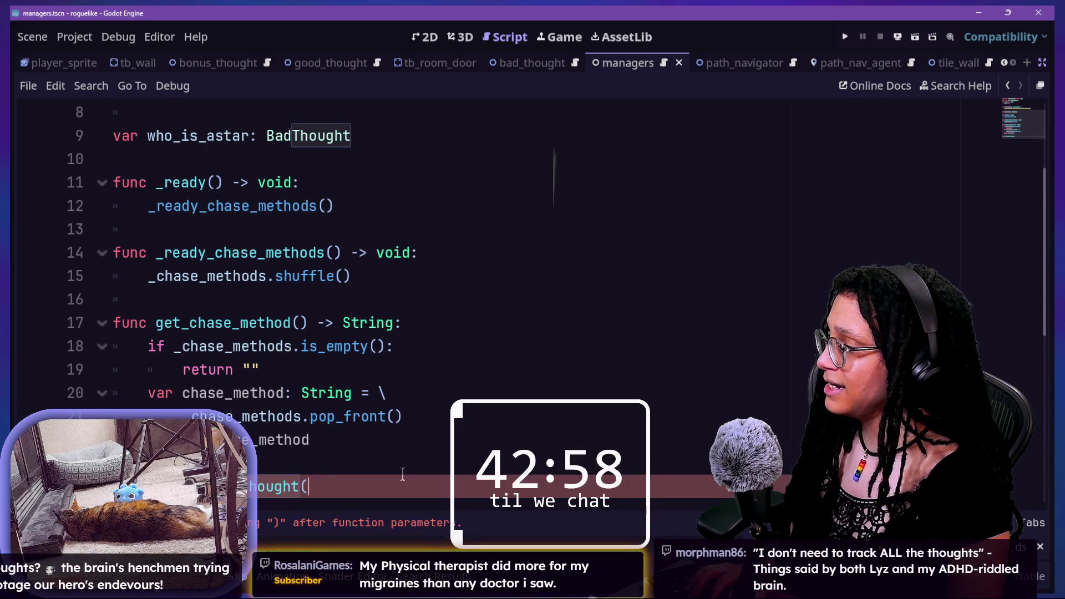
{"action": "type", "text": "who:BadTh"}
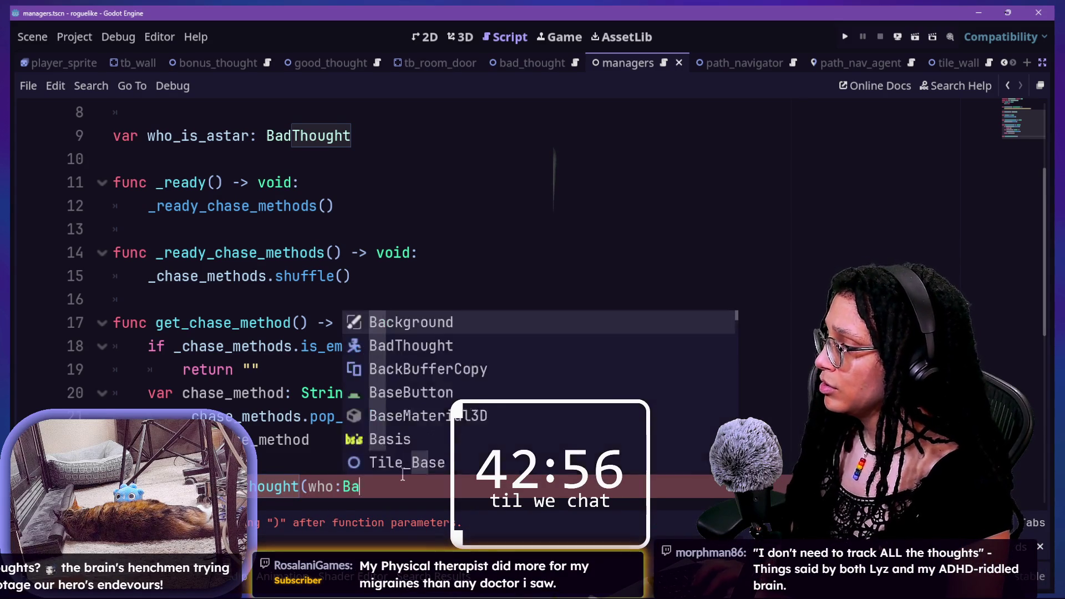
{"action": "key", "text": "Return"}
{"action": "type", "text": ") -> void:"}
{"action": "key", "text": "Return"}
Step: Rename who_is_astar to _who_is_astar on line 9 and begin the body with '_who_is_astar ='
{"action": "type", "text": "wh"}
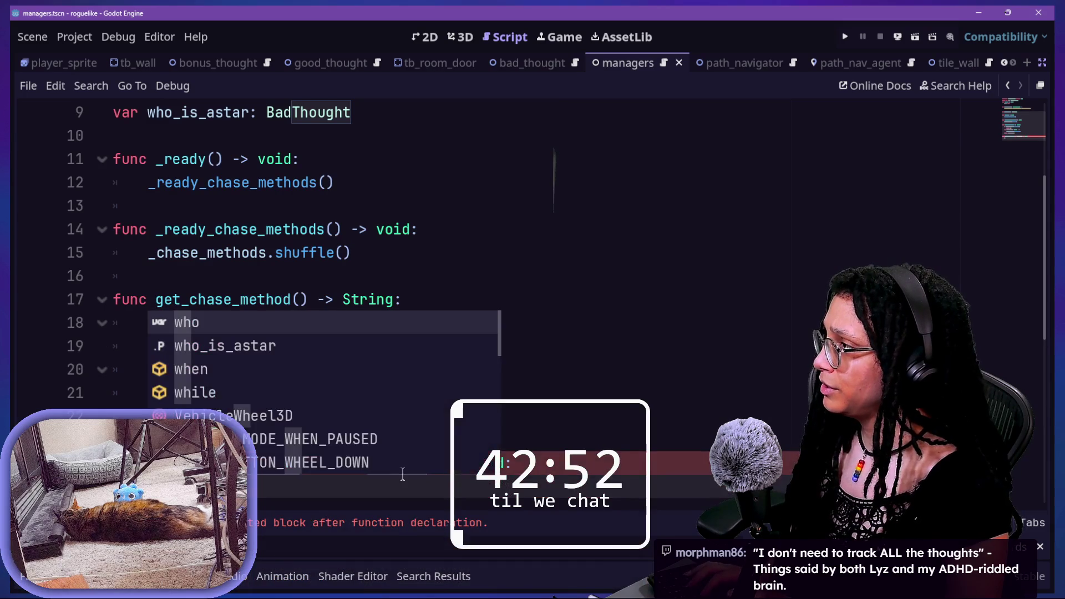
{"action": "left_click", "coordinate": [141, 112]}
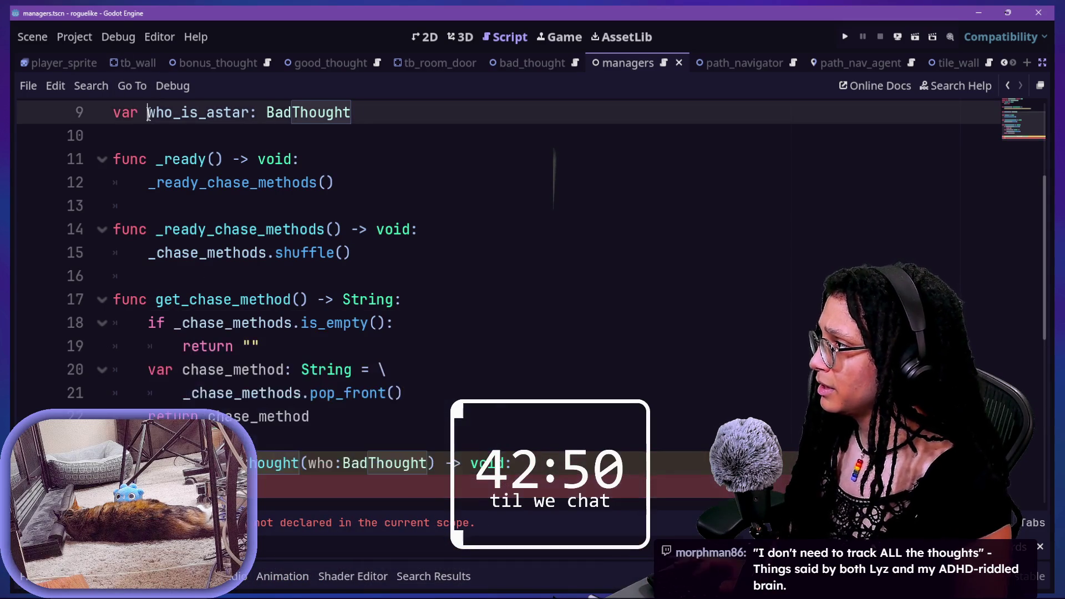
{"action": "type", "text": "_"}
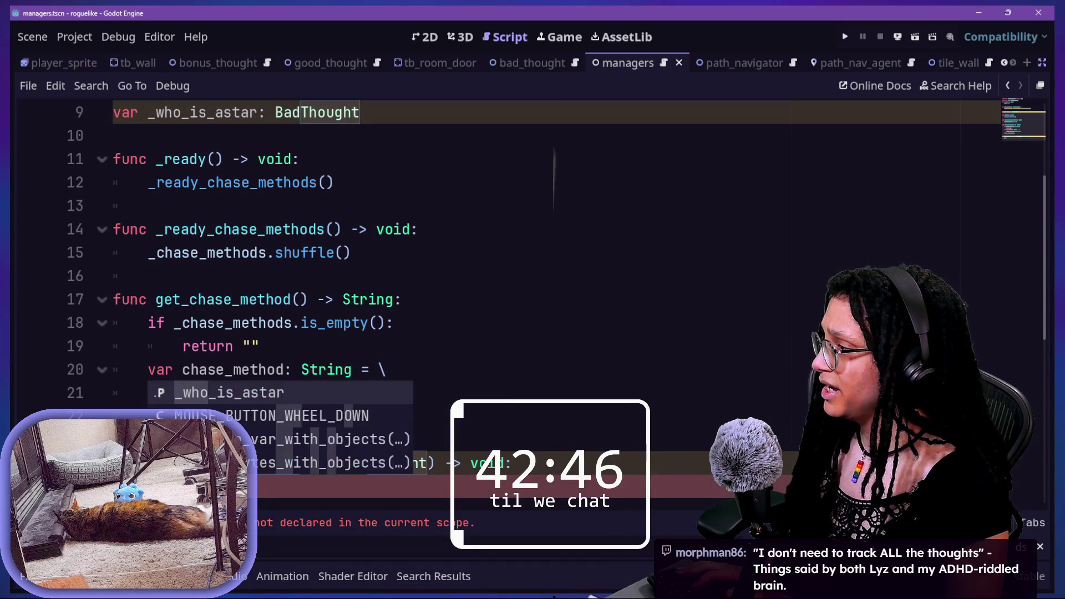
{"action": "left_click", "coordinate": [259, 485]}
{"action": "type", "text": "="}
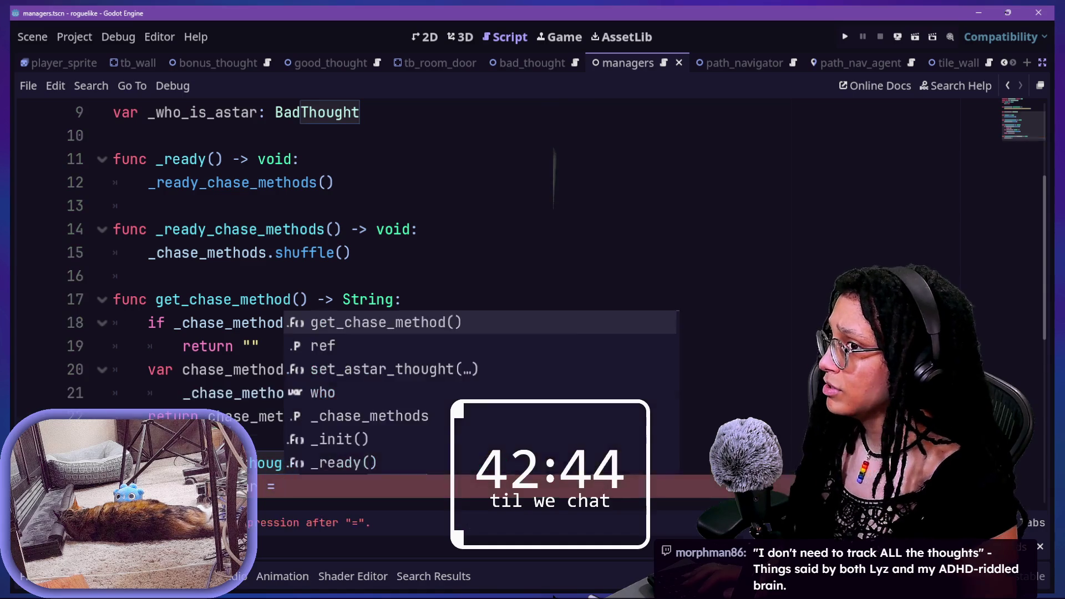
{"action": "scroll", "coordinate": [499, 277], "scroll_direction": "down", "scroll_amount": 4}
{"action": "scroll", "coordinate": [299, 396], "scroll_direction": "up", "scroll_amount": 2}
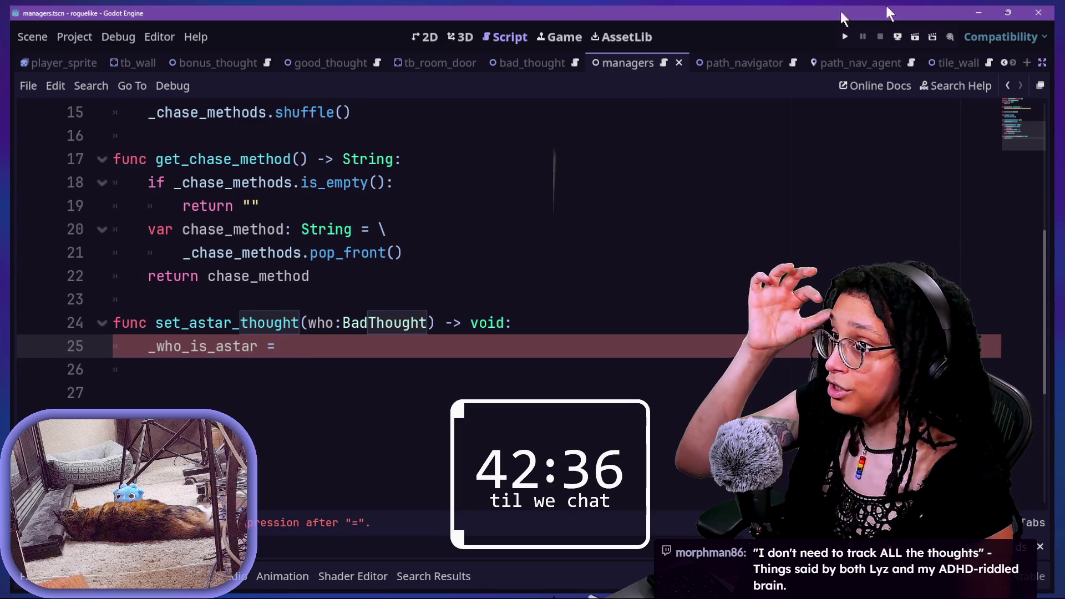
{"action": "left_click", "coordinate": [1008, 11]}
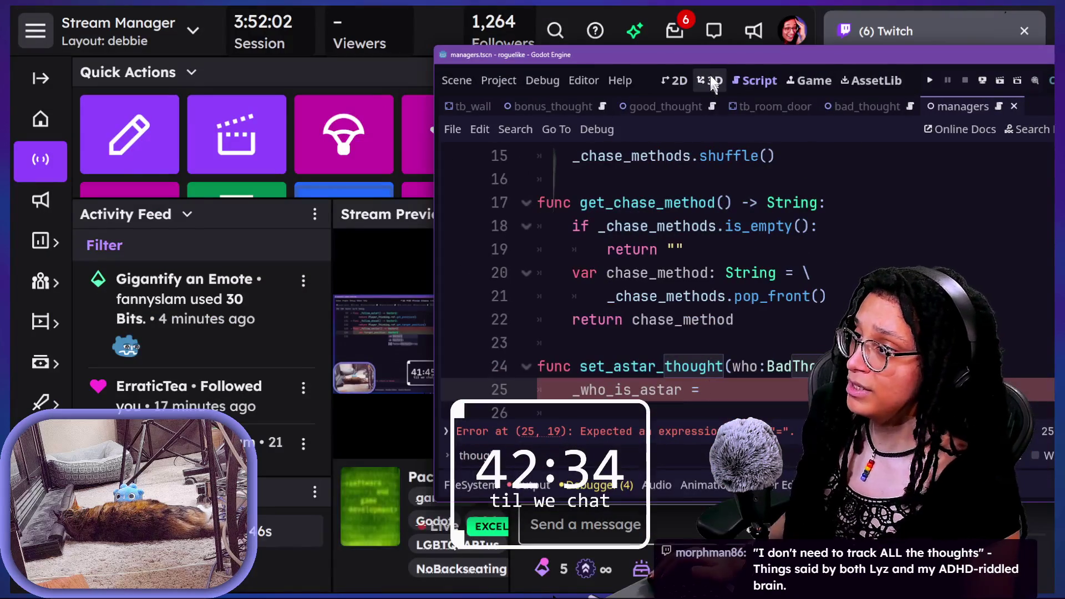
{"action": "mouse_move", "coordinate": [700, 58]}
{"action": "left_mouse_down"}
{"action": "mouse_move", "coordinate": [366, 19]}
{"action": "mouse_move", "coordinate": [338, 6]}
{"action": "mouse_move", "coordinate": [259, 39]}
{"action": "mouse_move", "coordinate": [290, 19]}
{"action": "mouse_move", "coordinate": [276, 21]}
{"action": "left_mouse_up"}
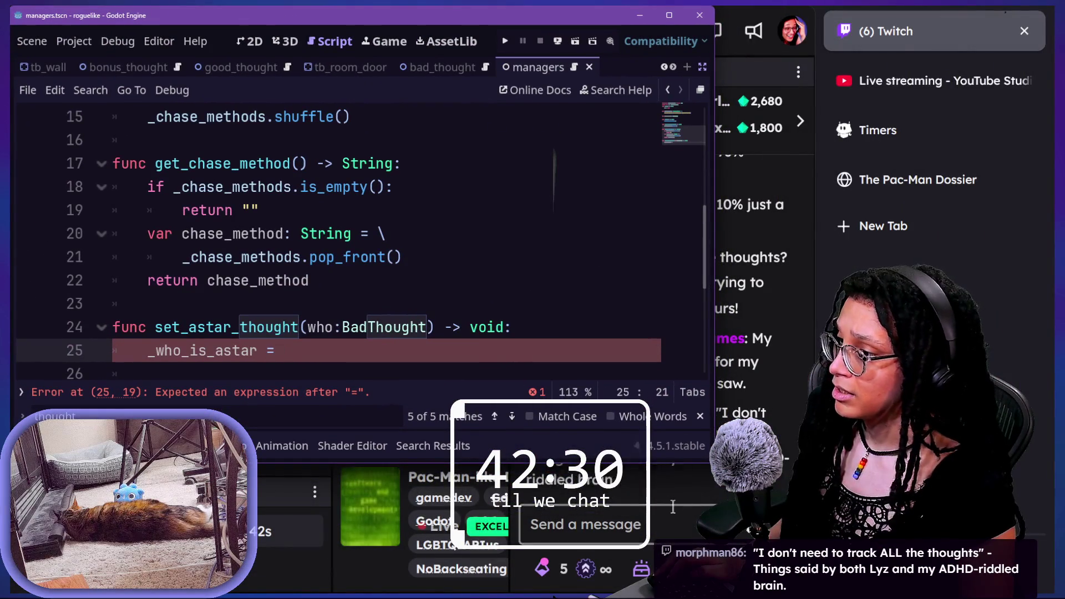
{"action": "key", "text": "super+Up"}
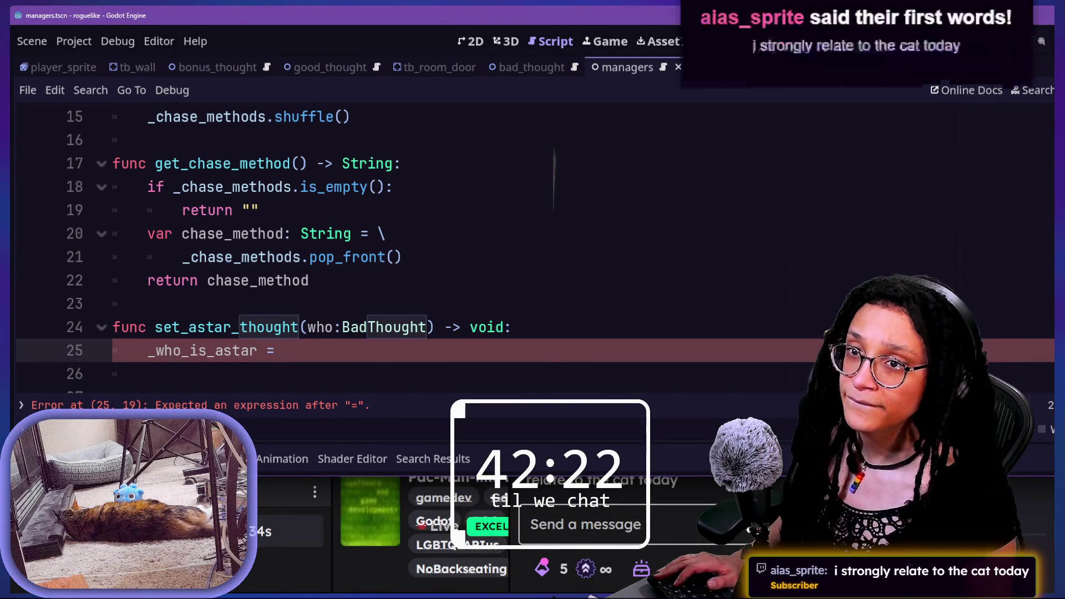
{"action": "key", "text": "alt+Tab"}
{"action": "left_click", "coordinate": [952, 8]}
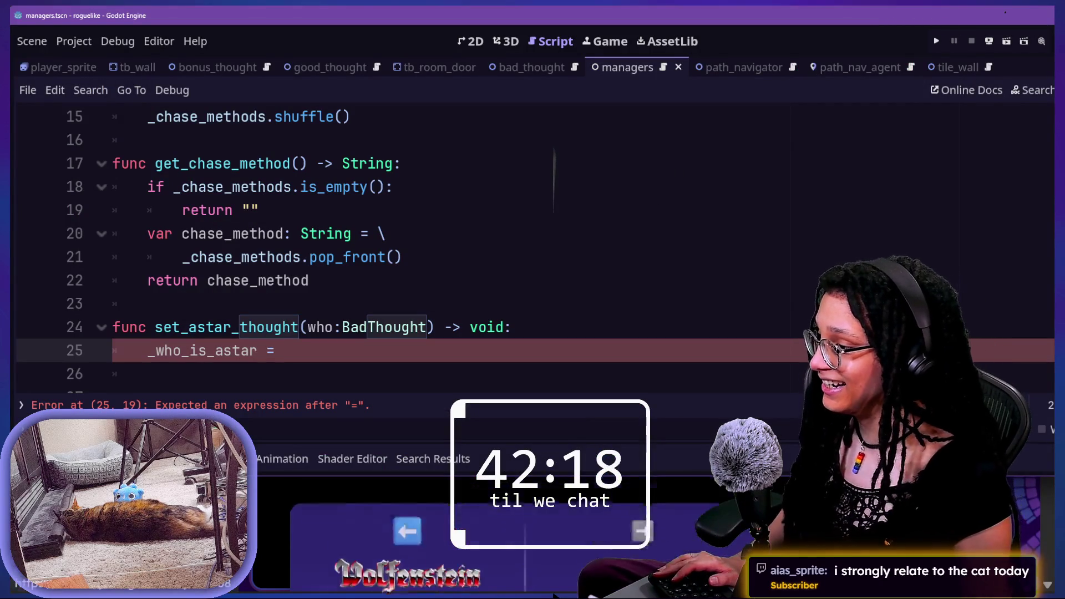
Step: Minimize the game jam page, Pac-Man Dossier page and extra Godot windows, show the desktop, then return to the roguelike editor
{"action": "key", "text": "alt+Tab"}
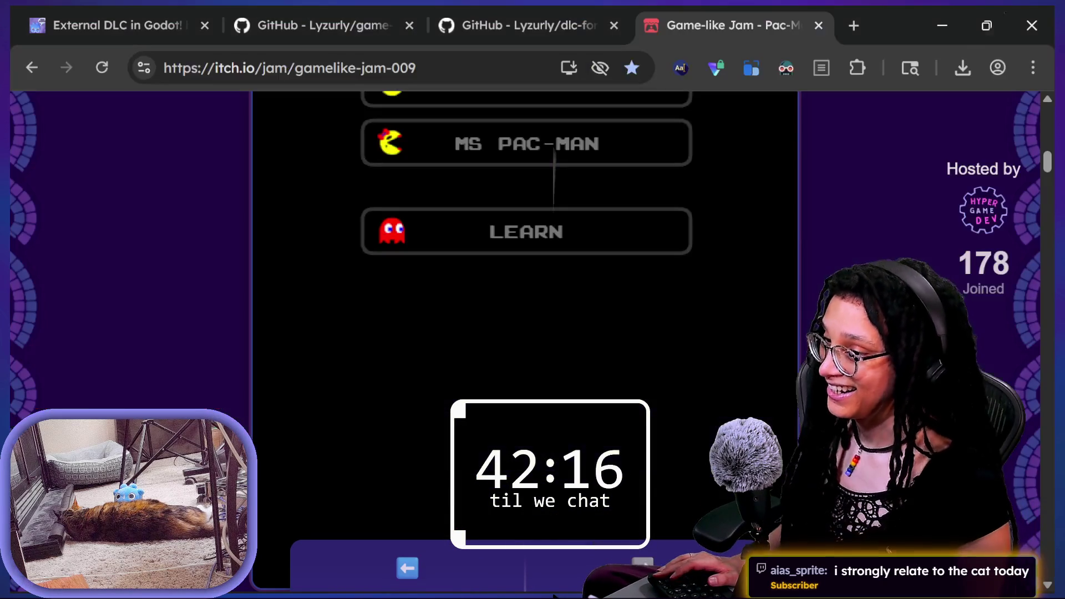
{"action": "left_click", "coordinate": [941, 25]}
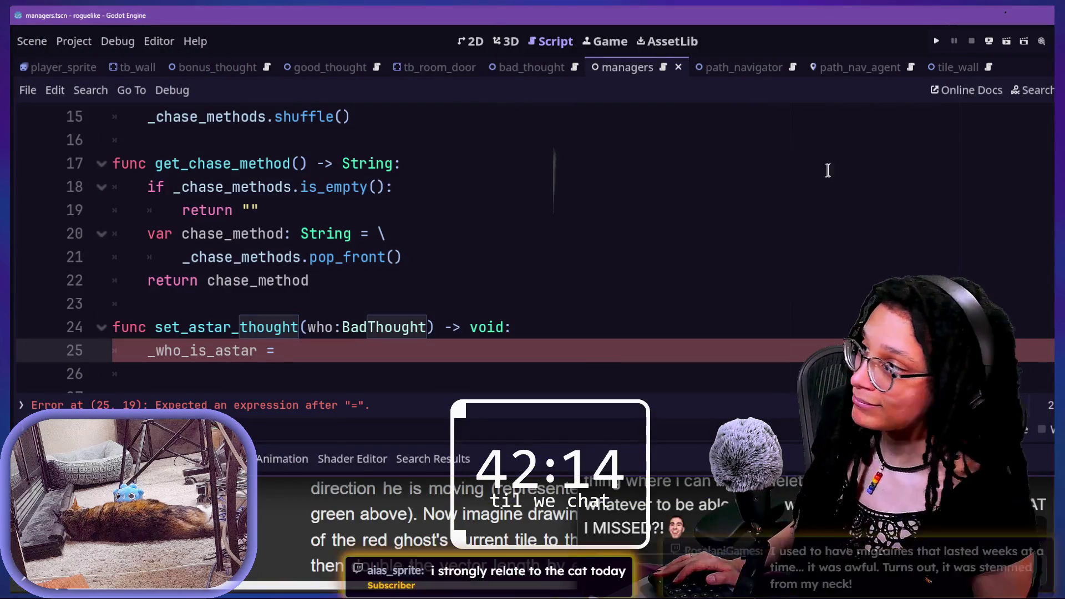
{"action": "key", "text": "alt+Tab"}
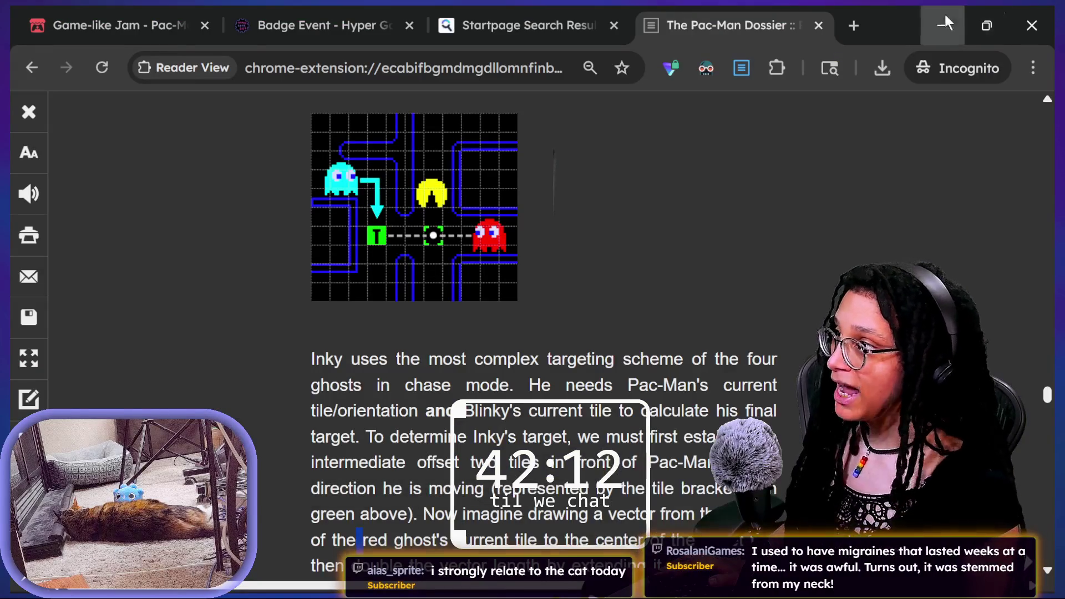
{"action": "left_click", "coordinate": [943, 11]}
{"action": "left_click", "coordinate": [1001, 17]}
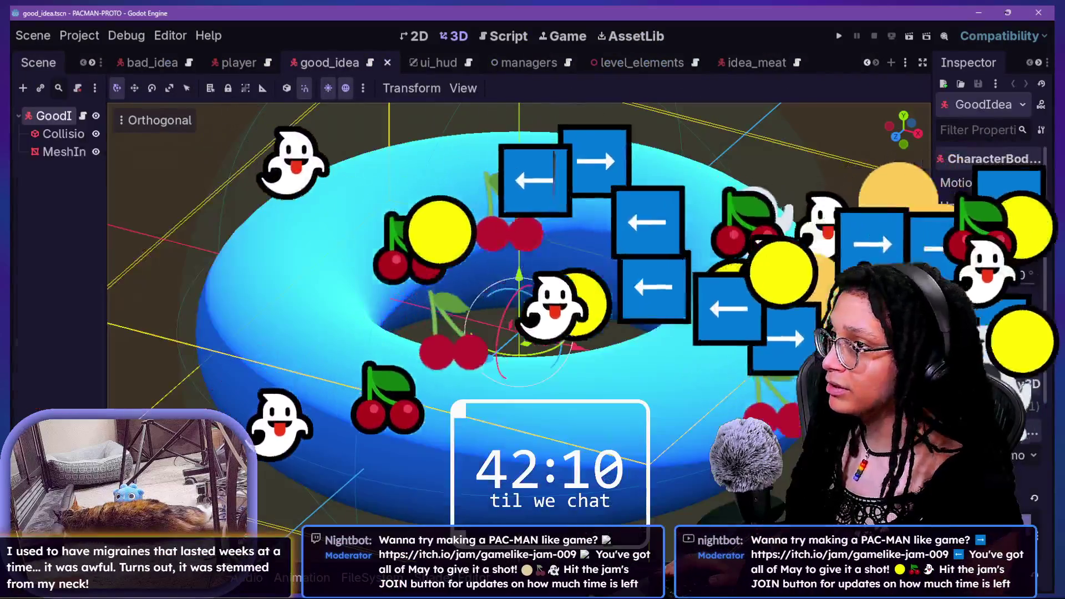
{"action": "left_click", "coordinate": [978, 12]}
{"action": "left_click", "coordinate": [902, 14]}
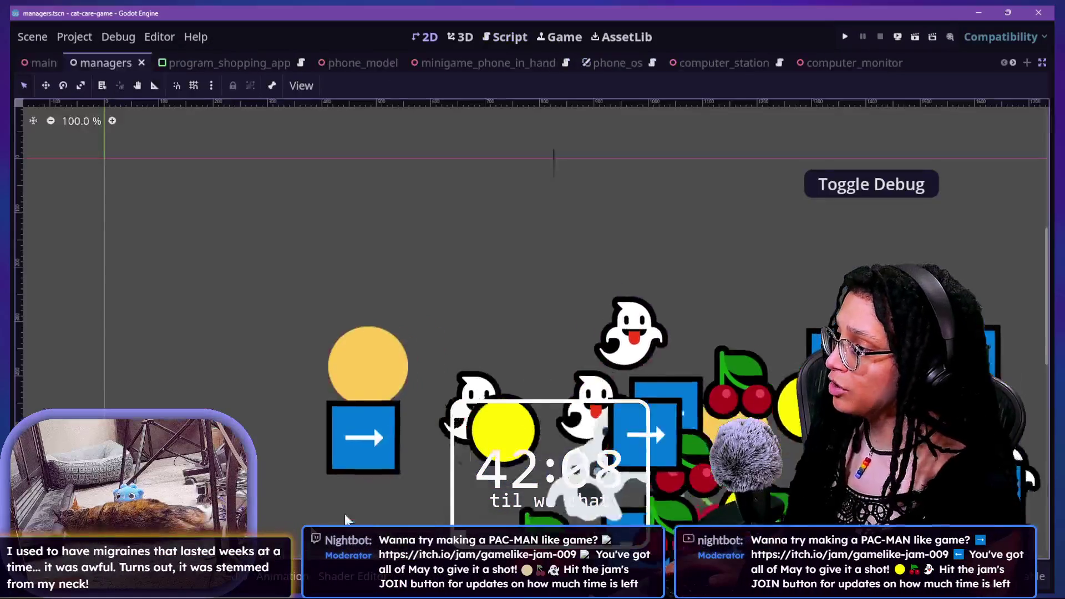
{"action": "left_click", "coordinate": [978, 12]}
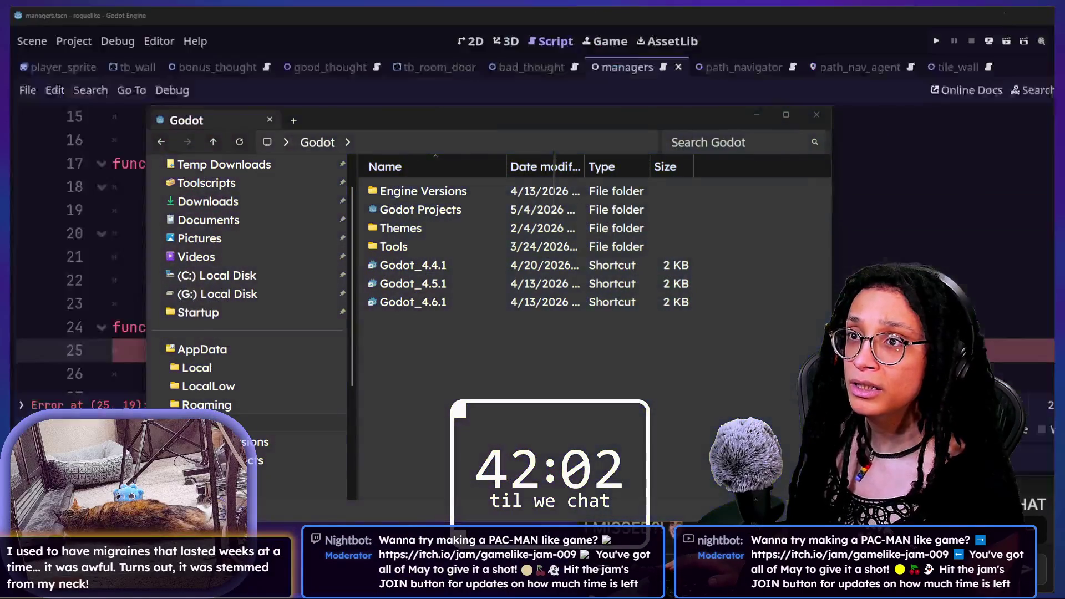
{"action": "key", "text": "super+d"}
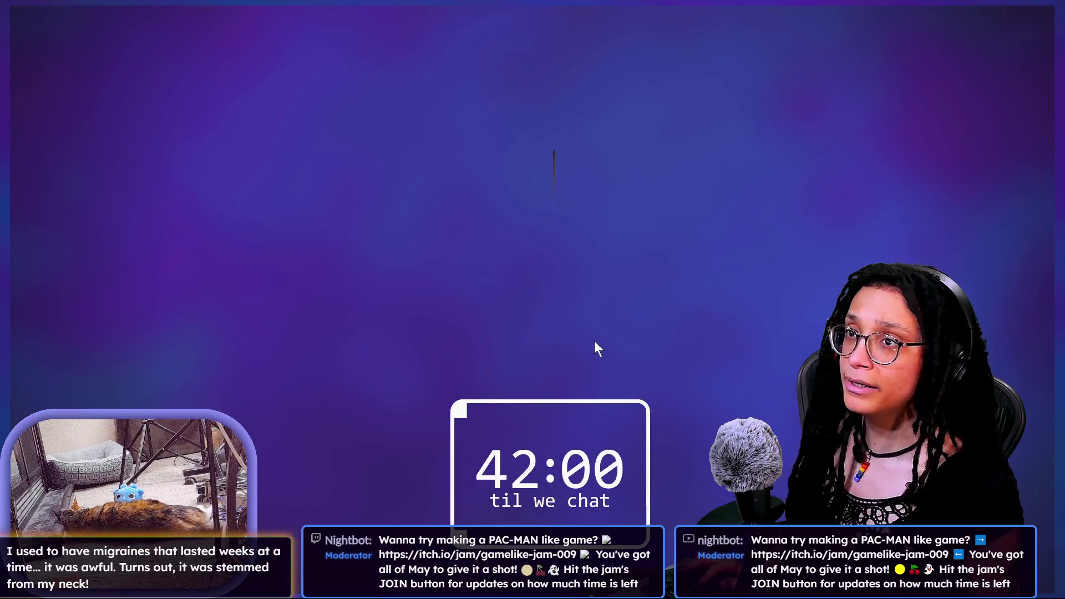
{"action": "key", "text": "alt+Tab"}
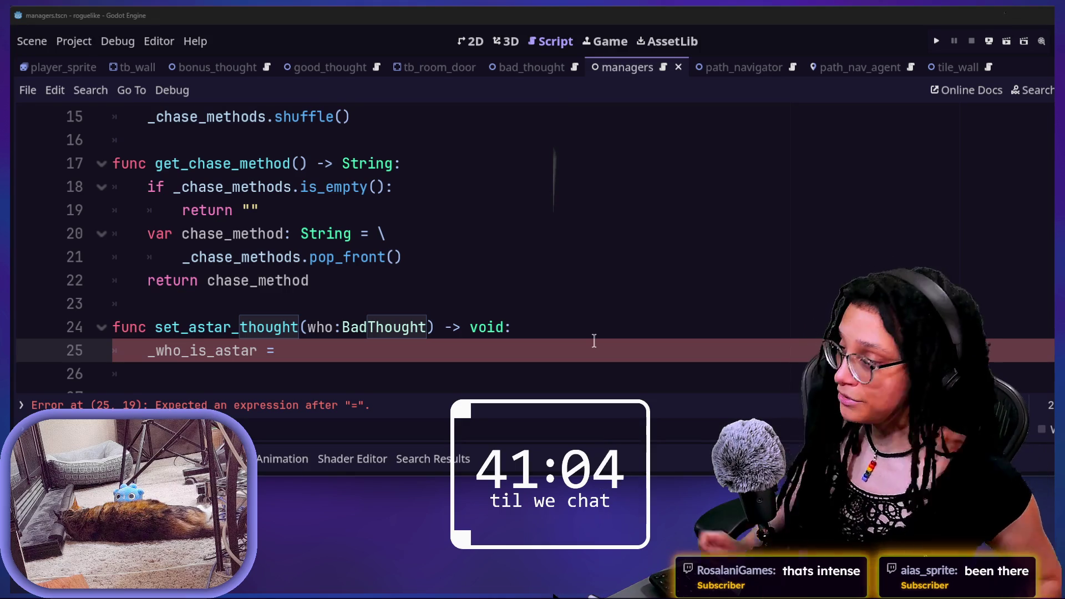
Step: Maximize the Godot window and enlarge the Output panel to read the error log
{"action": "left_click", "coordinate": [574, 321]}
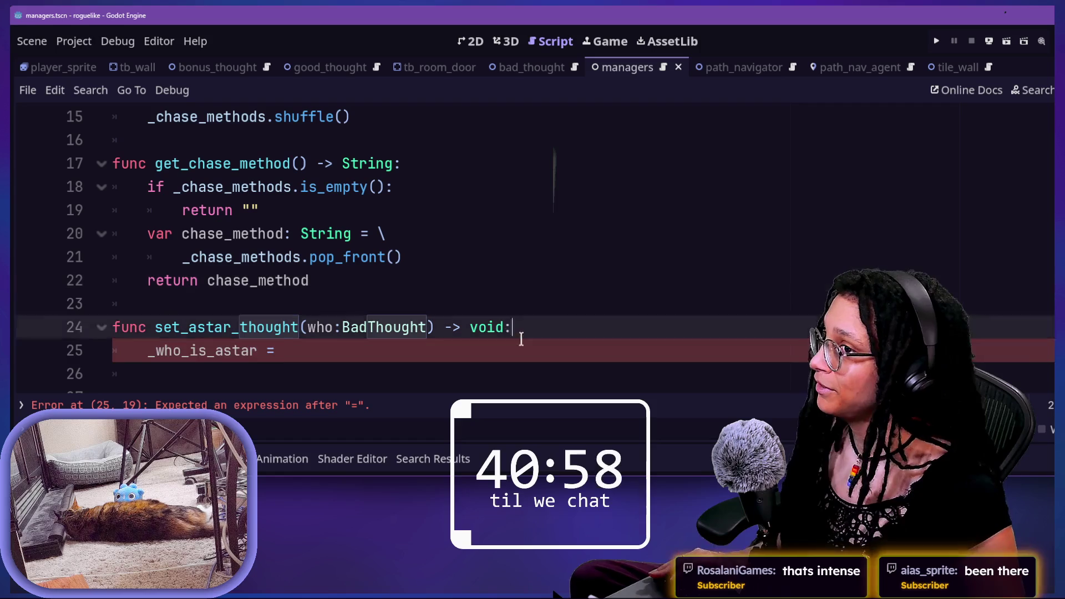
{"action": "key", "text": "shift+Down"}
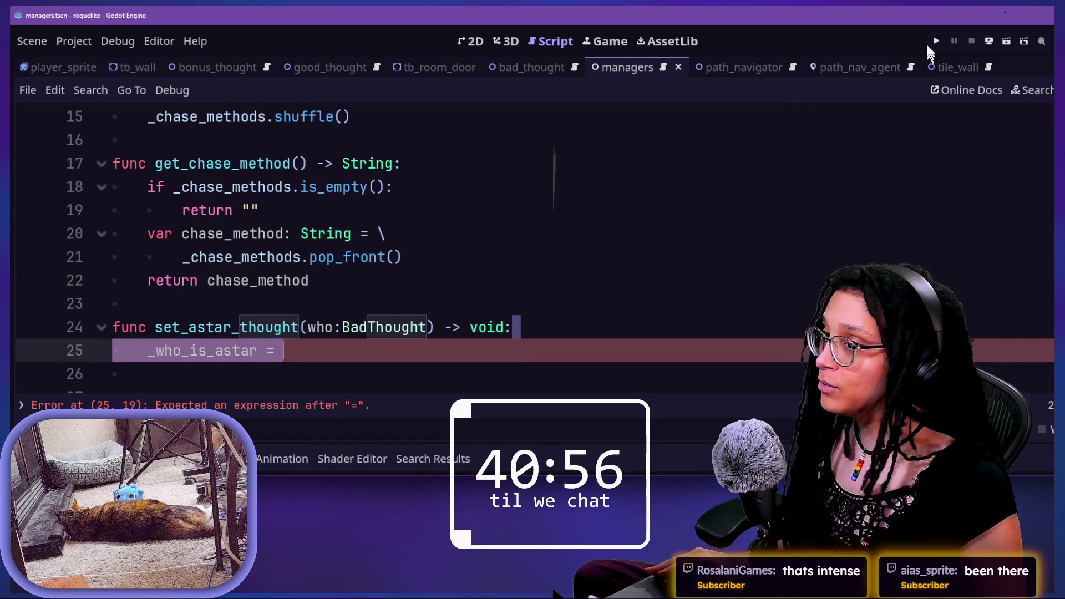
{"action": "double_click", "coordinate": [803, 12]}
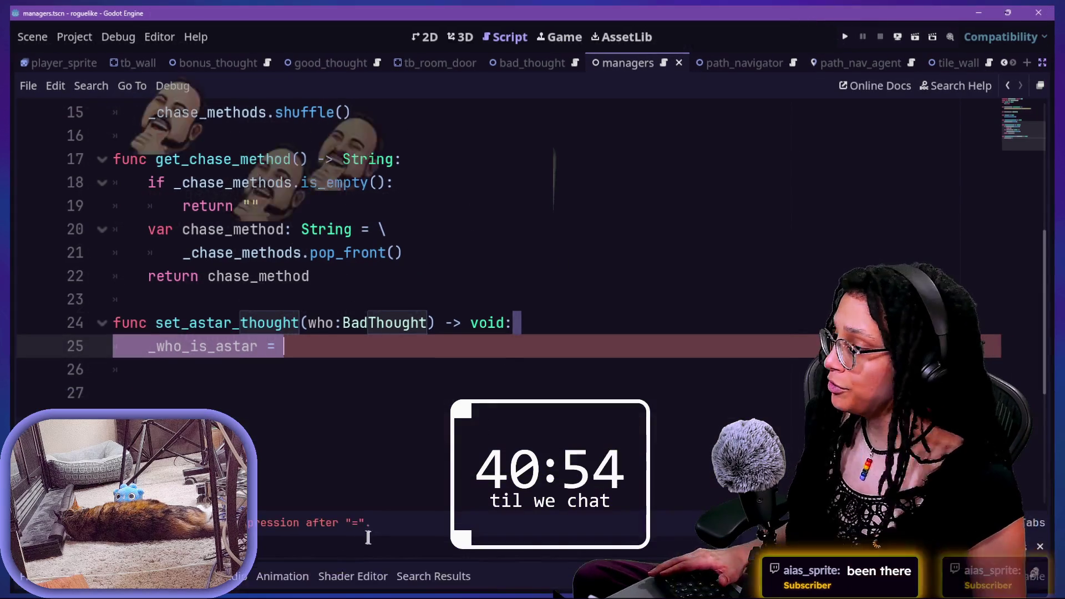
{"action": "left_click_drag", "start_coordinate": [367, 537], "coordinate": [307, 398]}
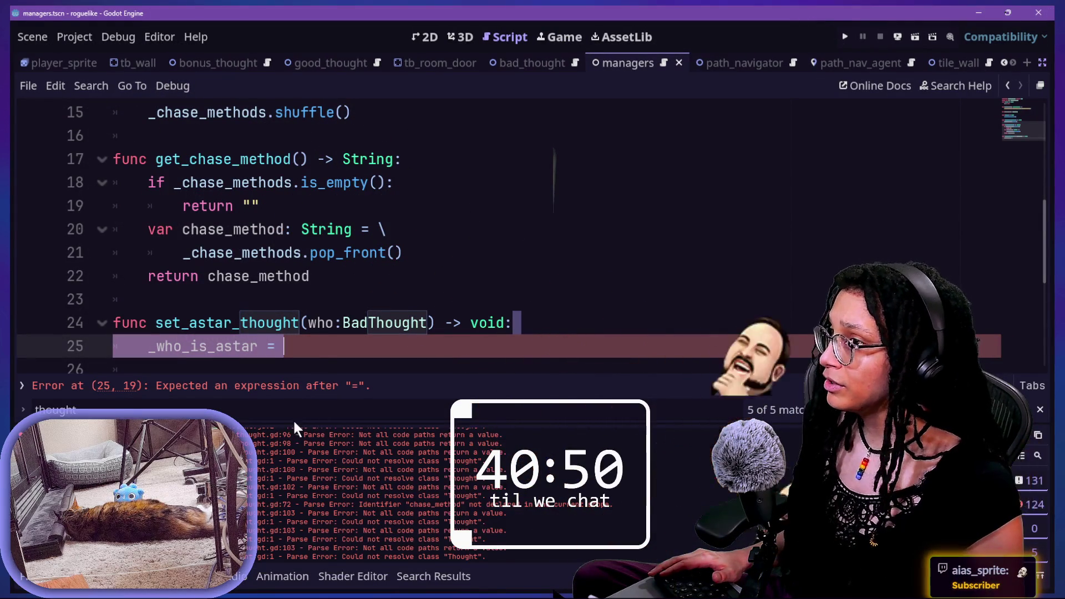
{"action": "left_click", "coordinate": [294, 417]}
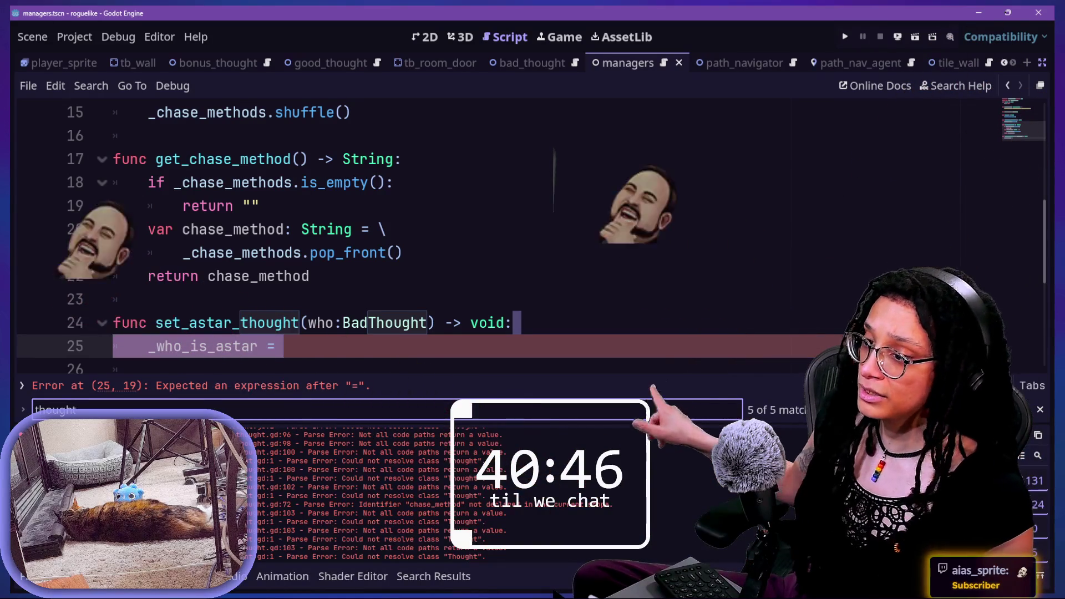
Step: Complete line 25 as '_who_is_astar = who' and start a new line below
{"action": "left_click", "coordinate": [735, 249]}
{"action": "key", "text": "Down"}
{"action": "key", "text": "Down"}
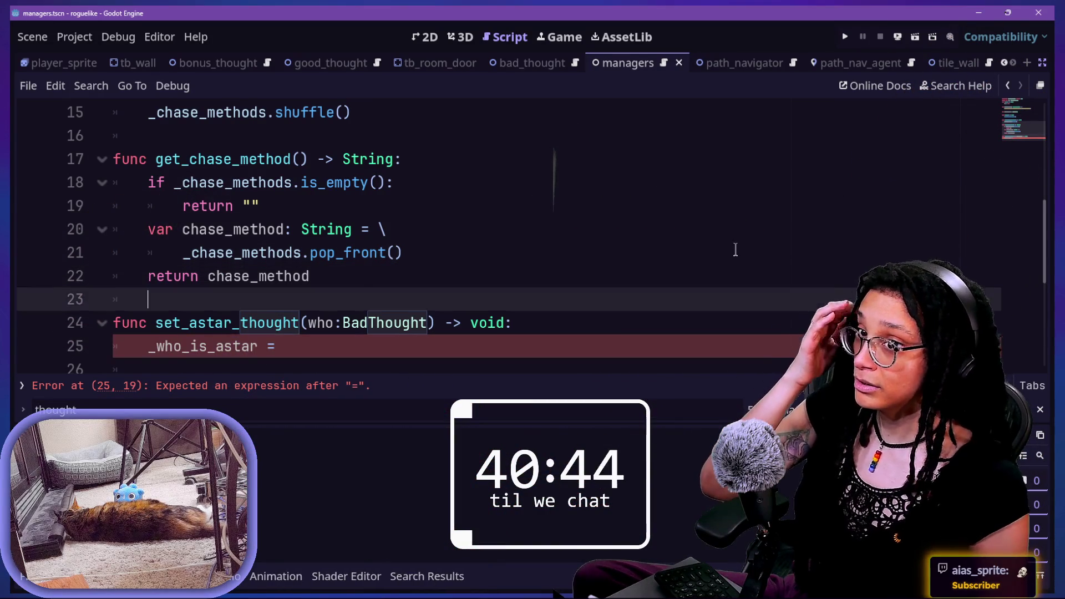
{"action": "key", "text": "Down"}
{"action": "key", "text": "Down"}
{"action": "key", "text": "Down"}
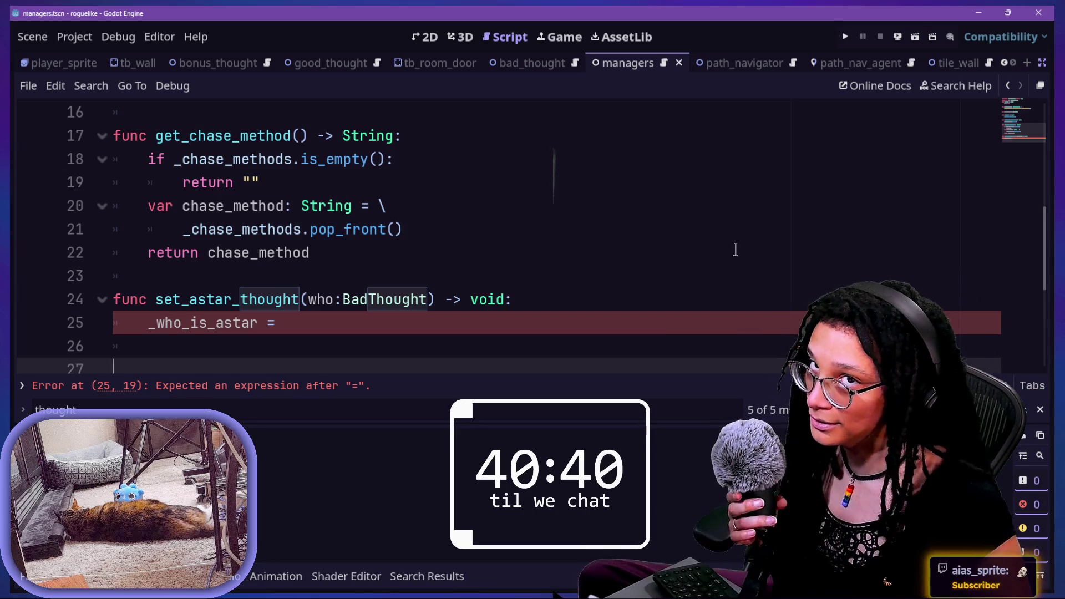
{"action": "left_click", "coordinate": [510, 319]}
{"action": "type", "text": "who"}
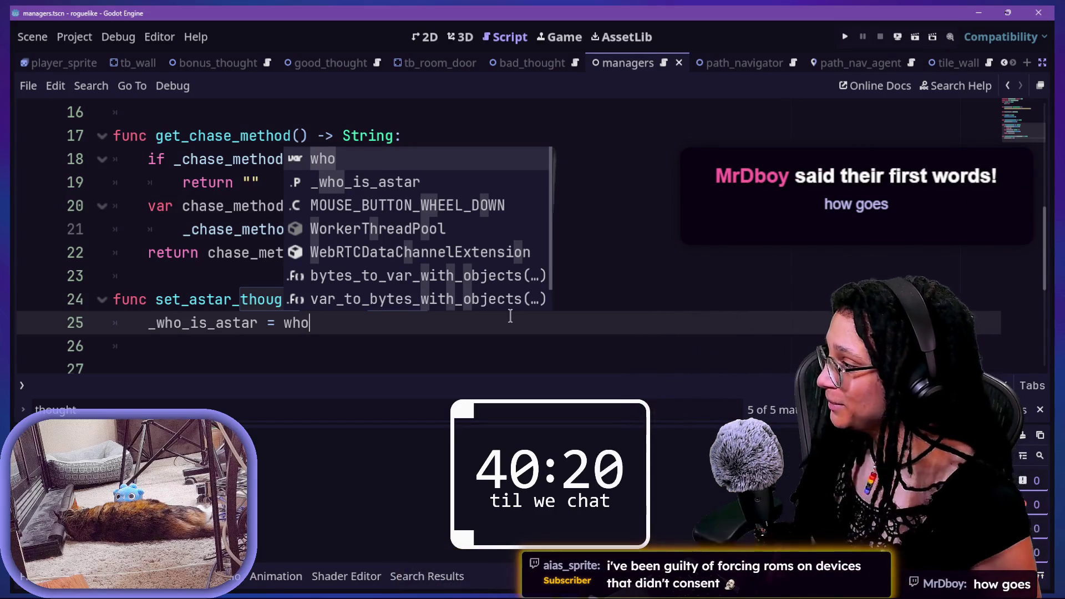
{"action": "key", "text": "Escape"}
{"action": "key", "text": "Return"}
{"action": "key", "text": "Return"}
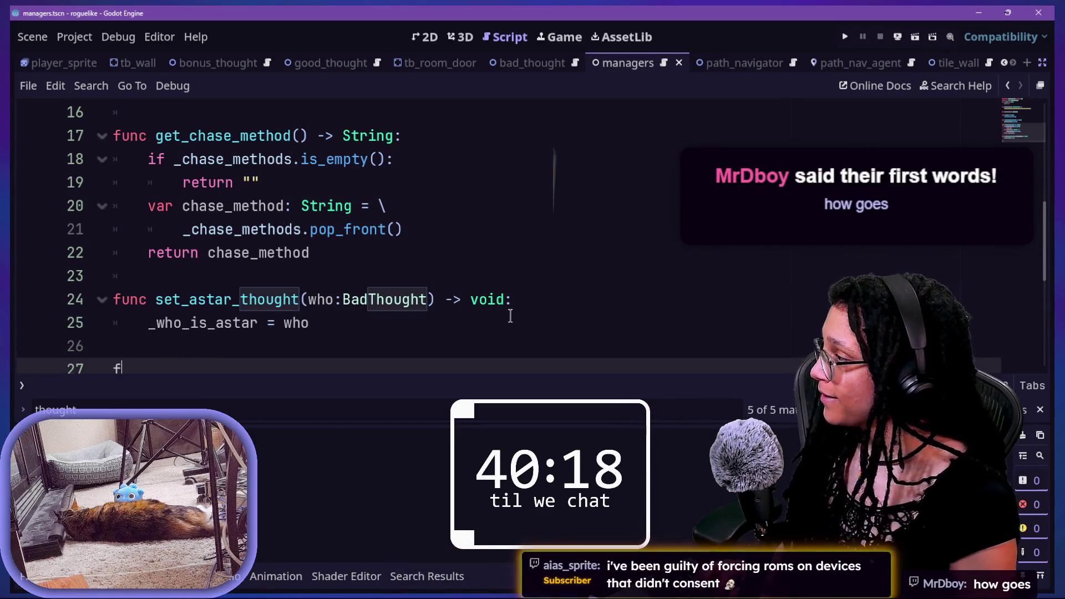
Step: Write the get_astar_thought() -> BadThought header on line 27, then switch to Obsidian
{"action": "type", "text": "func"}
{"action": "scroll", "coordinate": [510, 316], "scroll_direction": "down", "scroll_amount": 1}
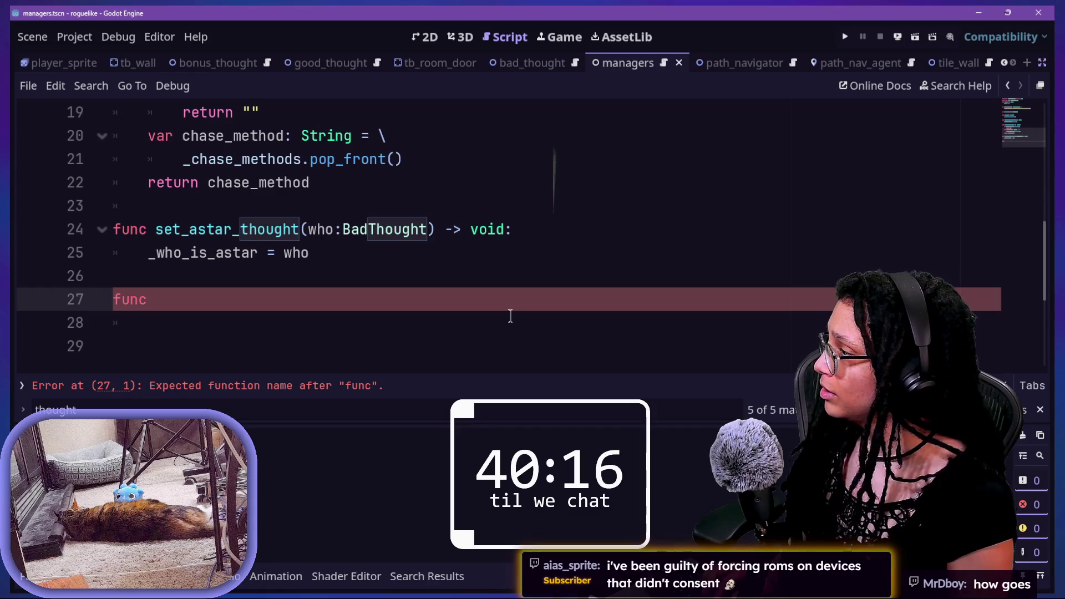
{"action": "type", "text": " get_ast"}
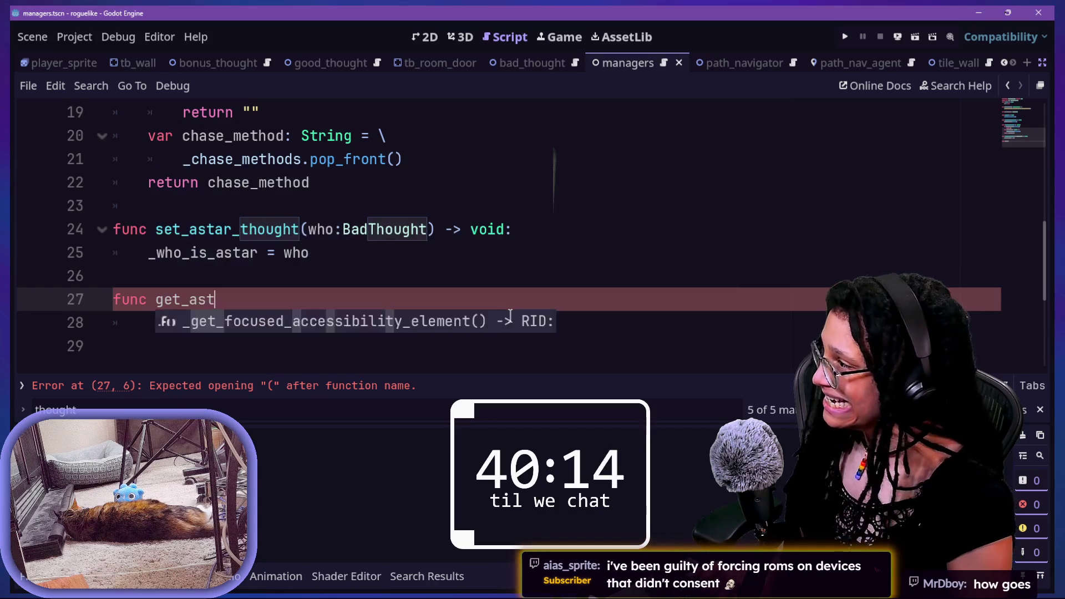
{"action": "type", "text": "ar_thought"}
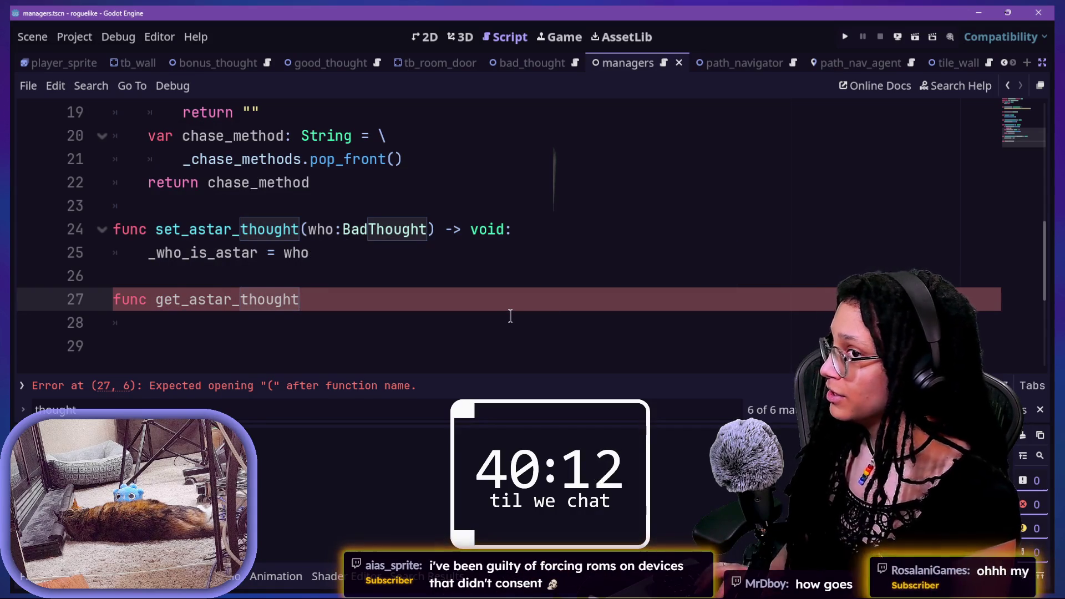
{"action": "type", "text": "(who"}
{"action": "key", "text": "BackSpace"}
{"action": "key", "text": "BackSpace"}
{"action": "key", "text": "BackSpace"}
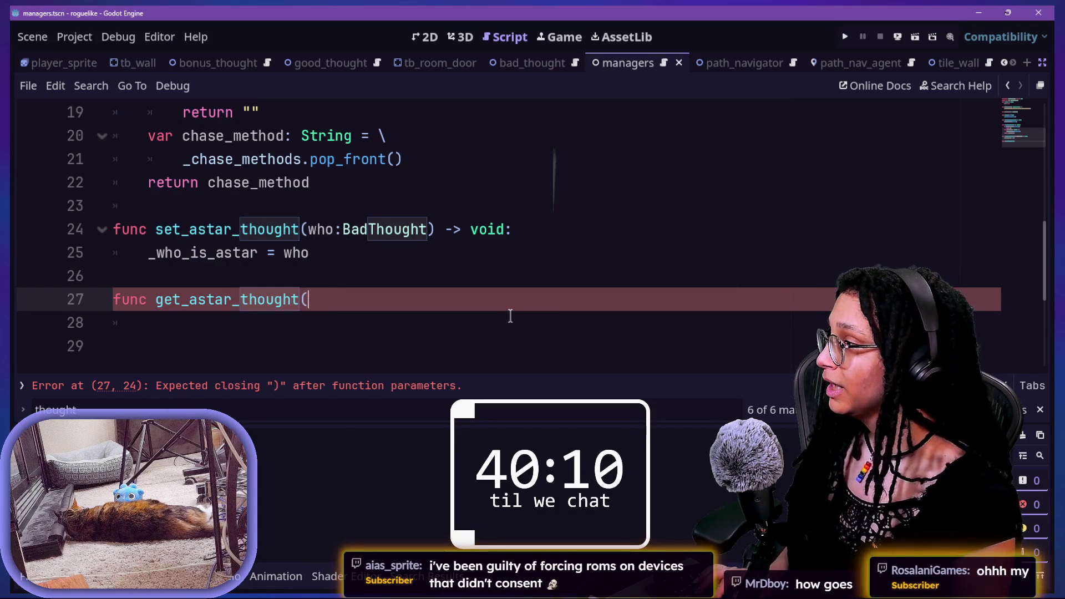
{"action": "type", "text": ") -> Bad"}
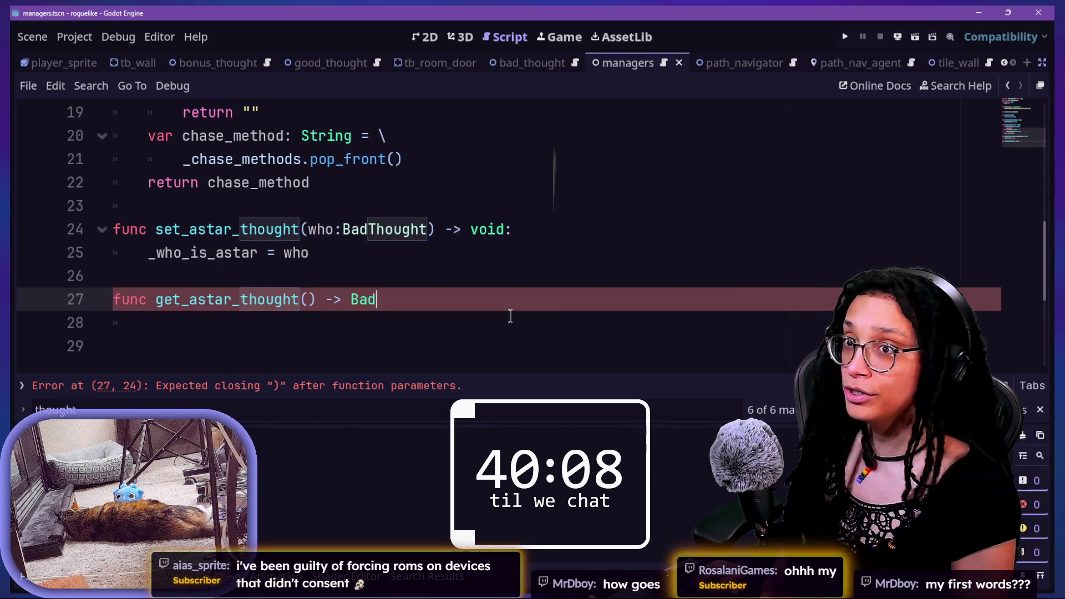
{"action": "type", "text": "Thought"}
{"action": "key", "text": "Return"}
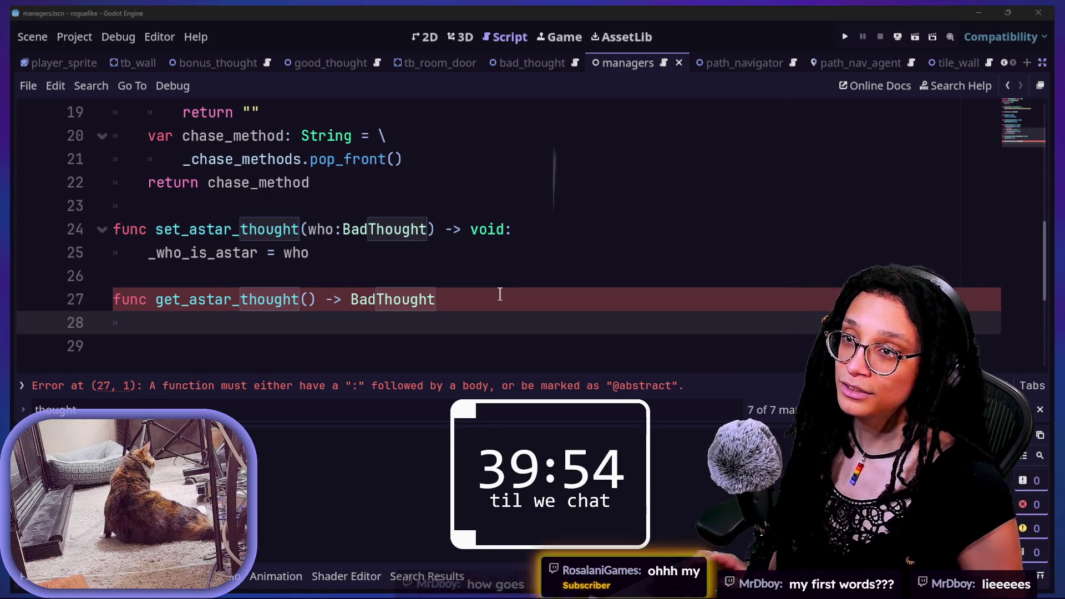
{"action": "key", "text": "alt+Tab"}
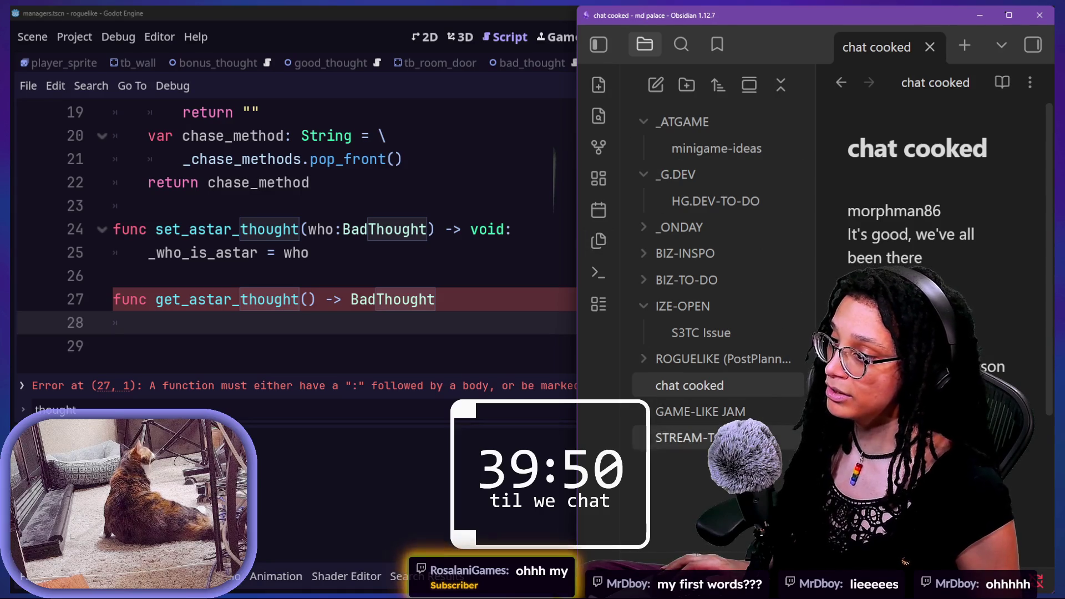
Step: In STREAM-TO-DOs, add a top bullet about 'First Words' saying 'First Words Today', keeping Timer SFX separate
{"action": "left_click", "coordinate": [748, 438]}
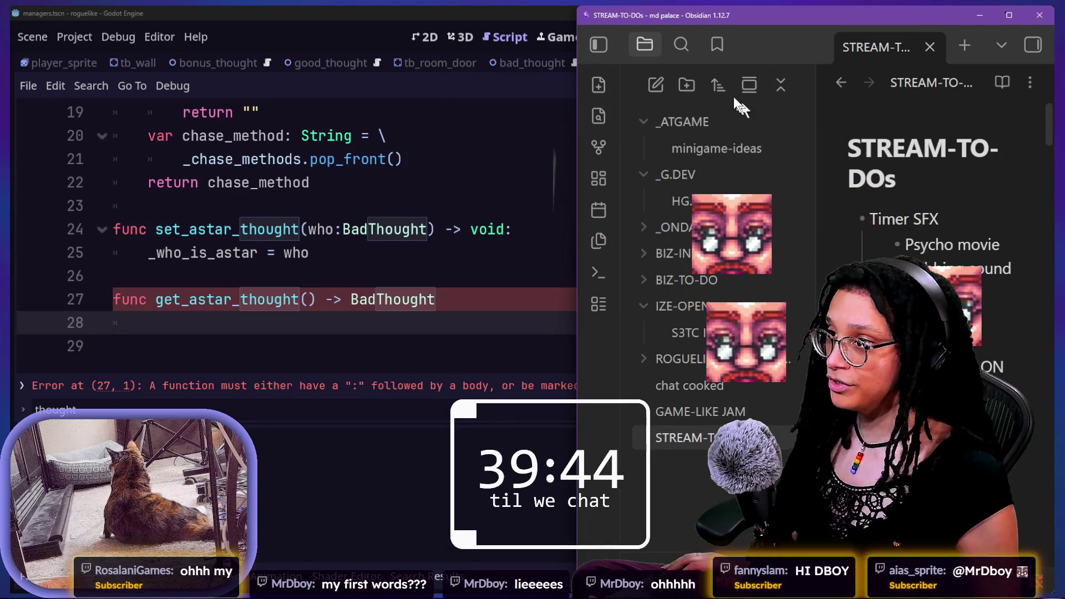
{"action": "left_click", "coordinate": [599, 45]}
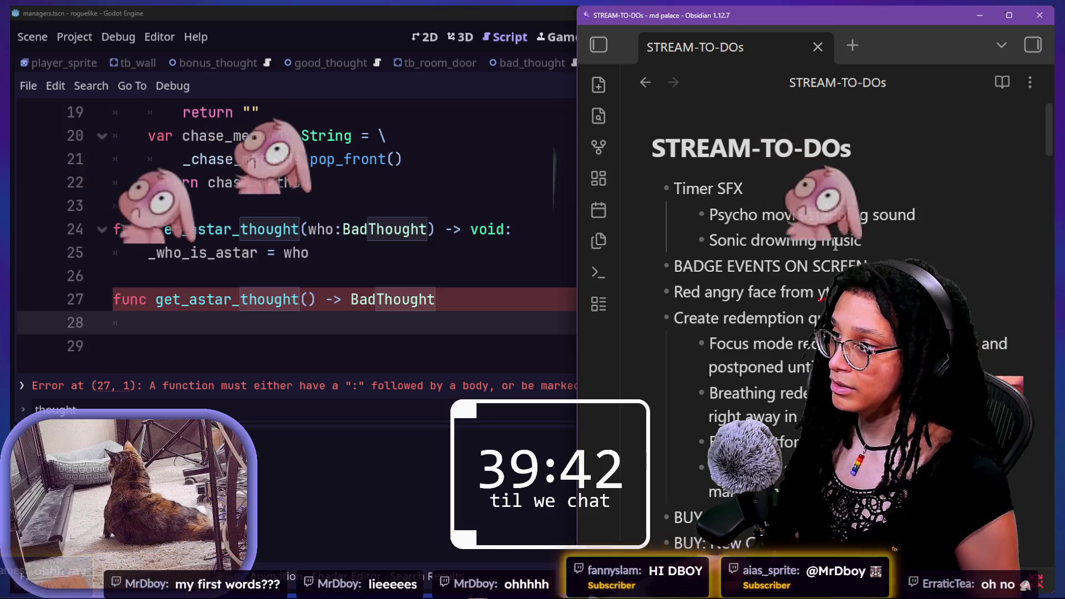
{"action": "key", "text": "Return"}
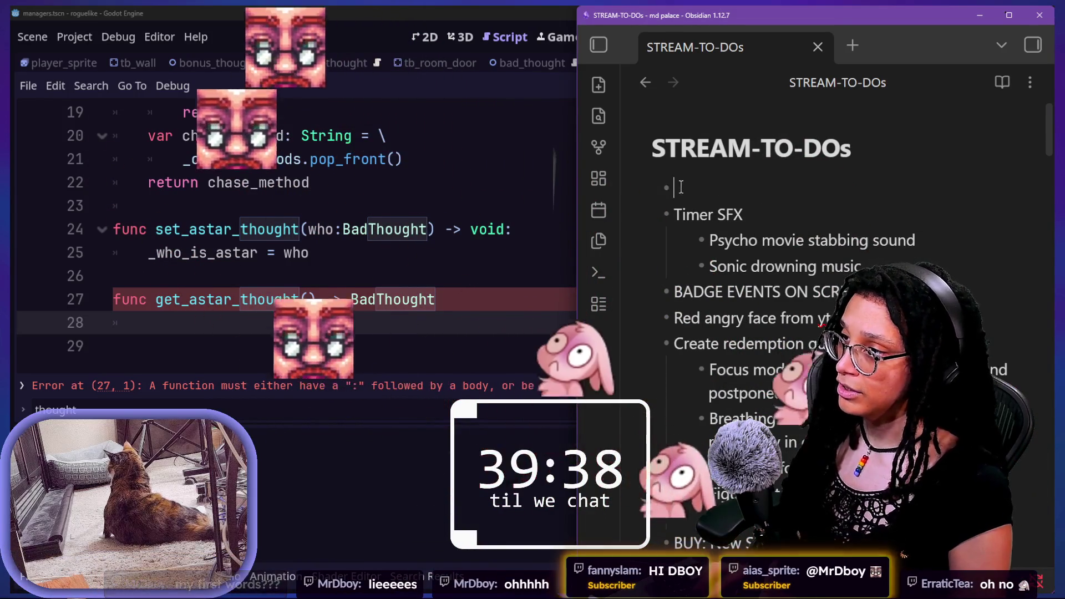
{"action": "type", "text": "Re"}
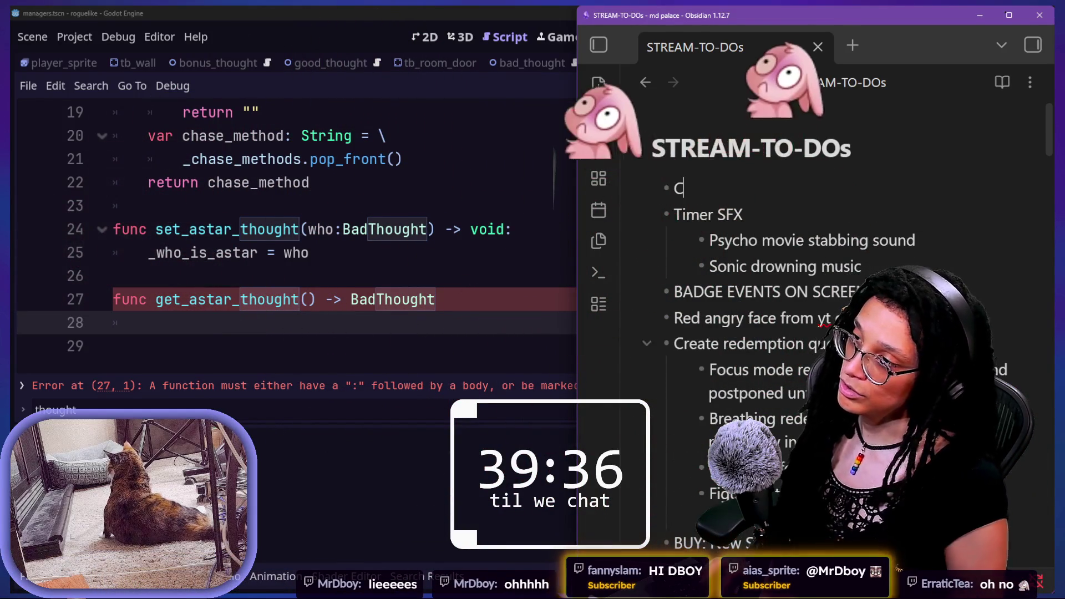
{"action": "key", "text": "BackSpace"}
{"action": "type", "text": "Have \"Firs"}
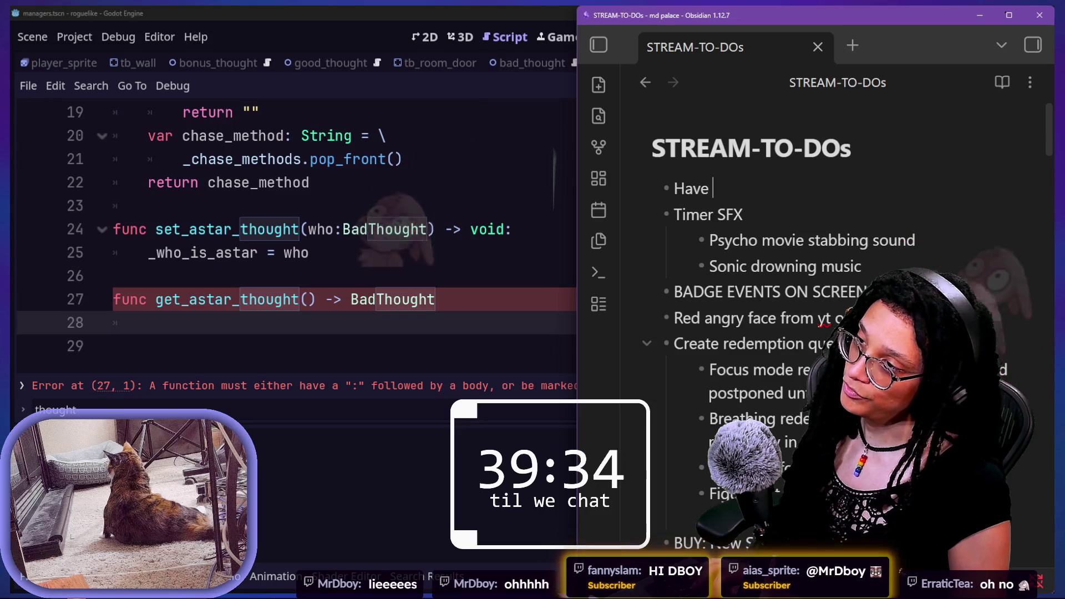
{"action": "key", "text": "BackSpace"}
{"action": "key", "text": "BackSpace"}
{"action": "key", "text": "BackSpace"}
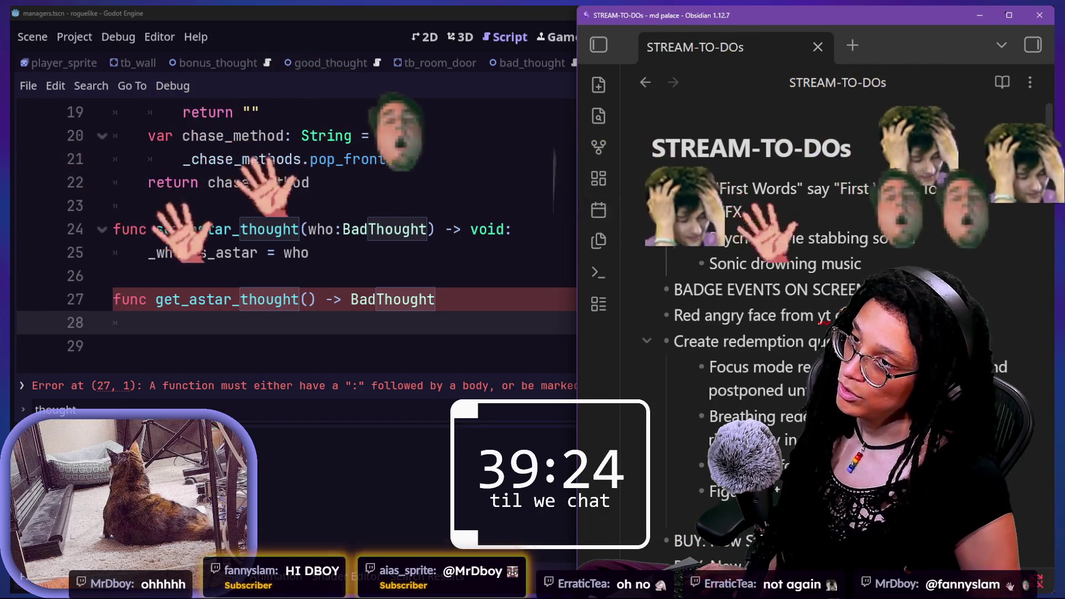
{"action": "type", "text": "or smth so mr"}
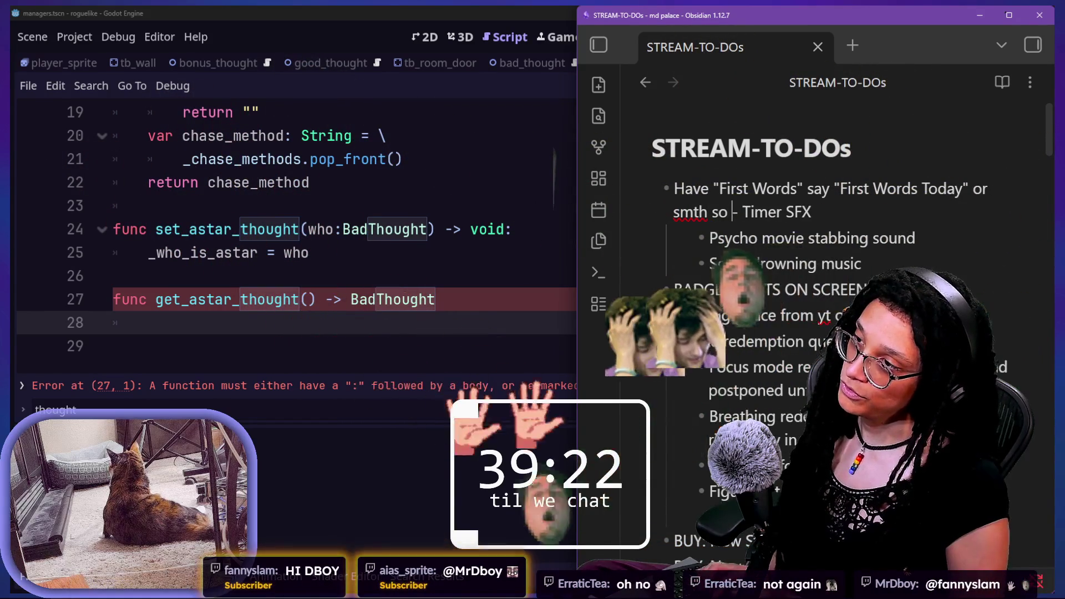
{"action": "type", "text": "dboy is "}
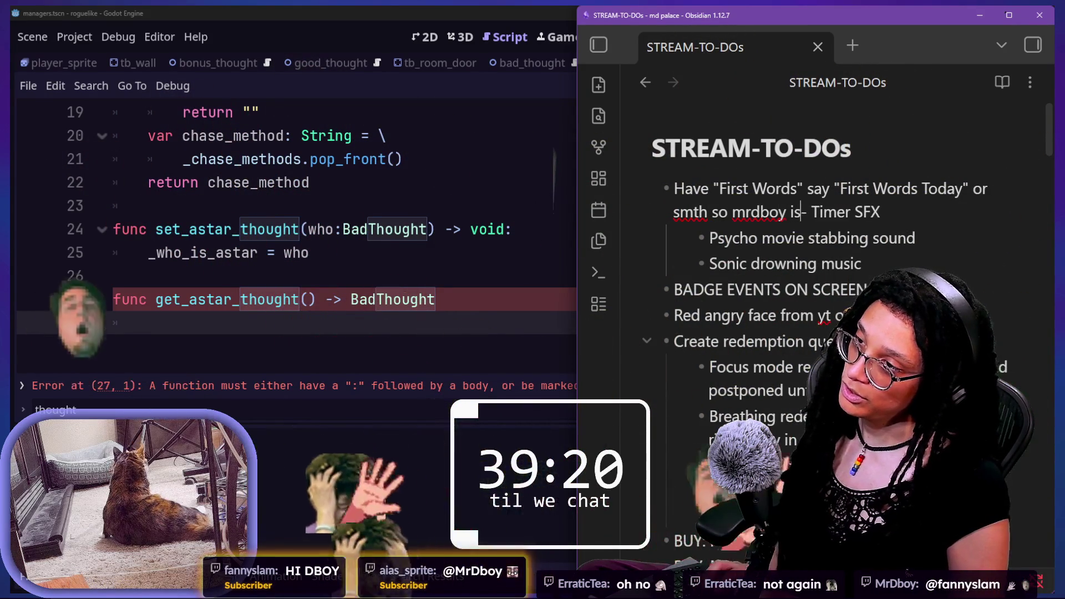
{"action": "type", "text": "on"}
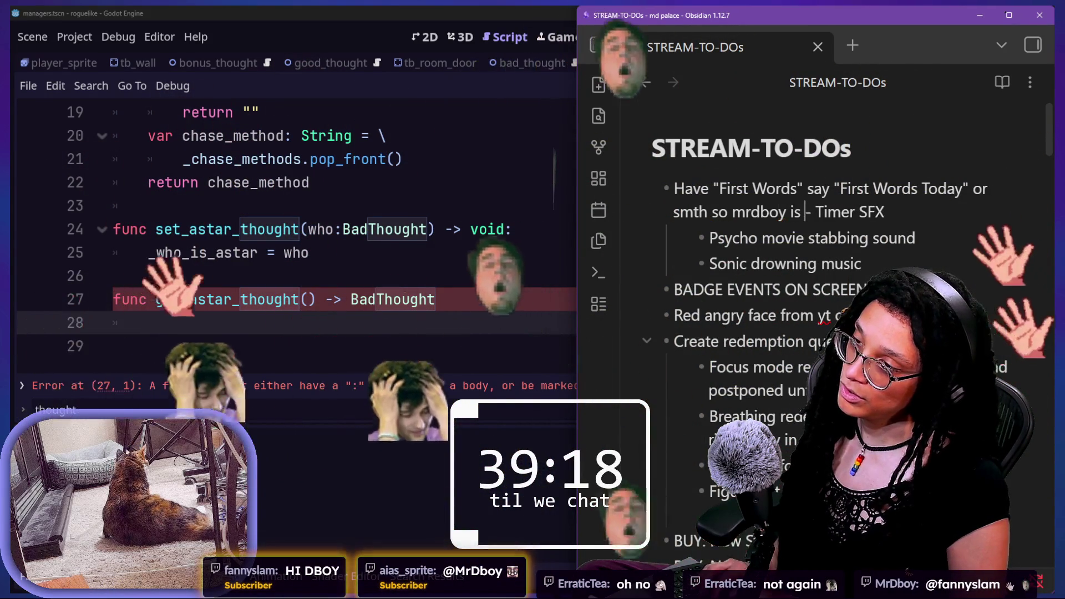
{"action": "key", "text": "Return"}
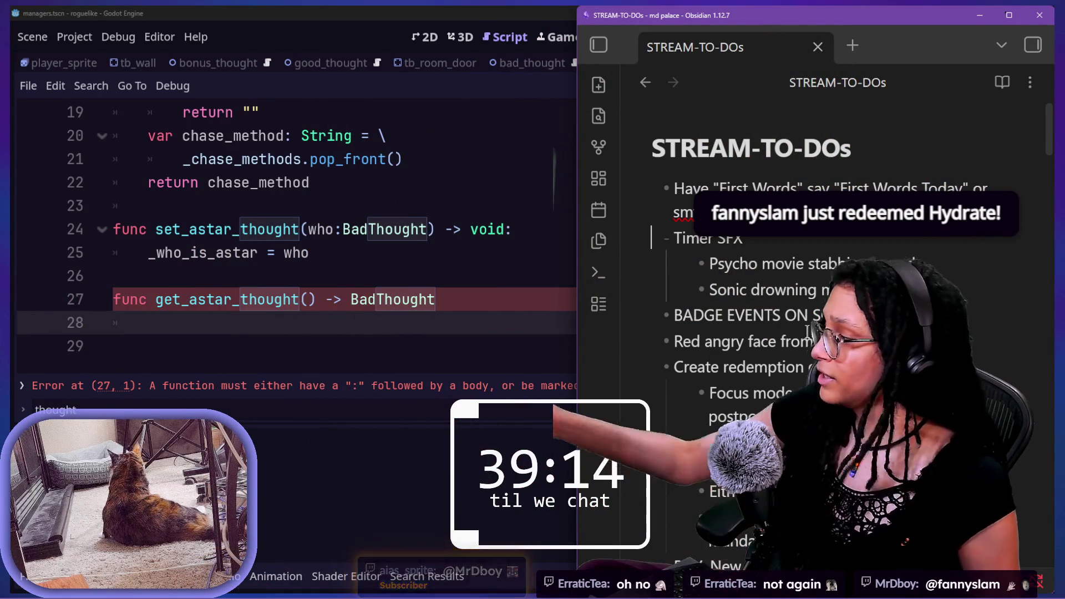
{"action": "left_click", "coordinate": [402, 317]}
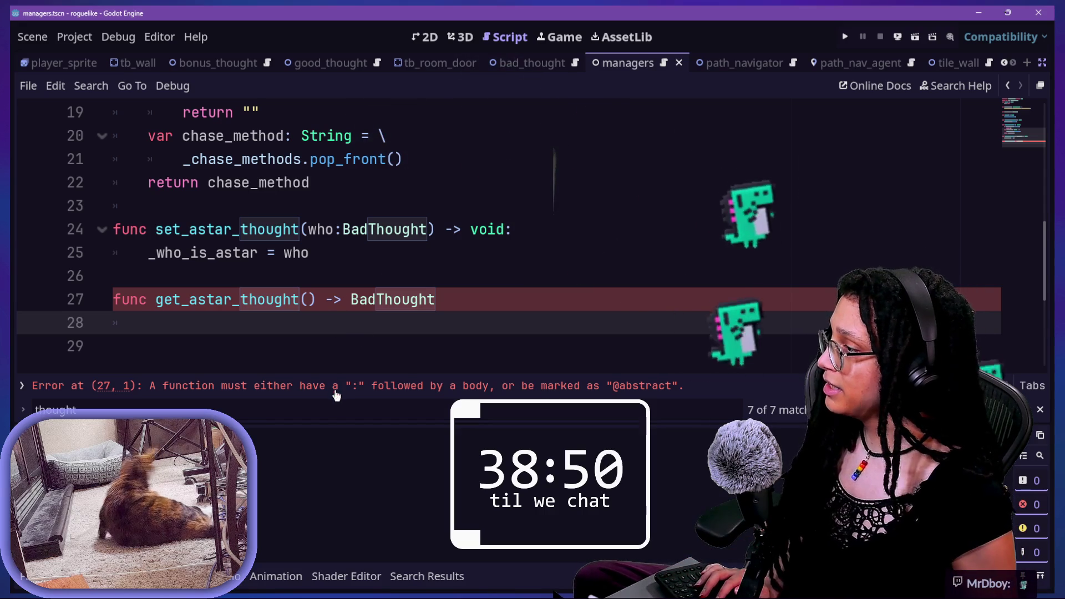
Step: Write 'return _who_is_astar' on line 28 and add the missing colon after BadThought on line 27
{"action": "scroll", "coordinate": [341, 361], "scroll_direction": "down", "scroll_amount": 1}
{"action": "left_click", "coordinate": [273, 266]}
{"action": "left_click", "coordinate": [300, 251]}
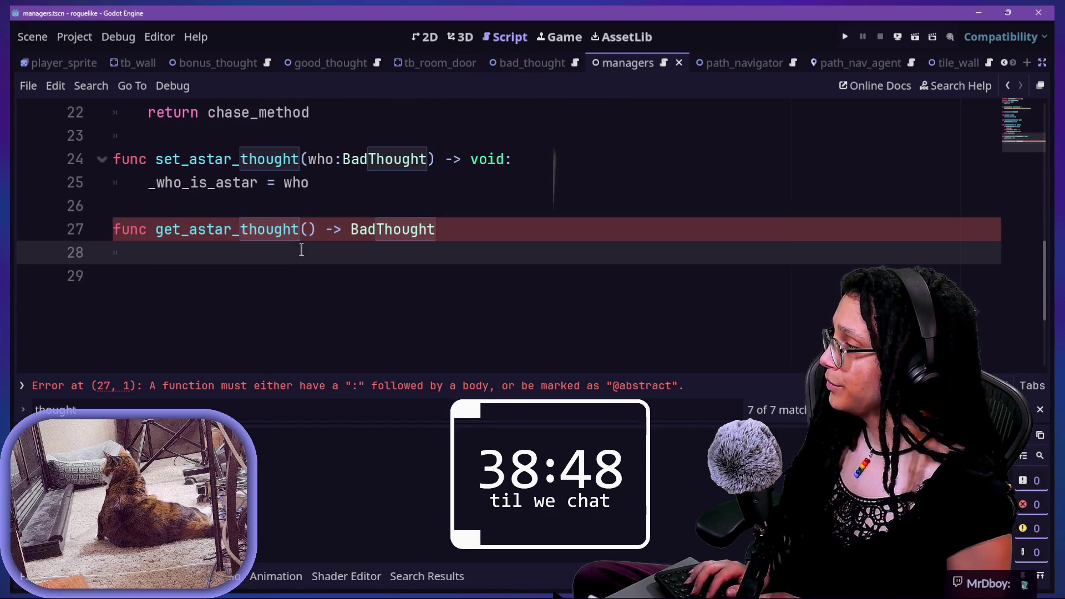
{"action": "type", "text": "return w"}
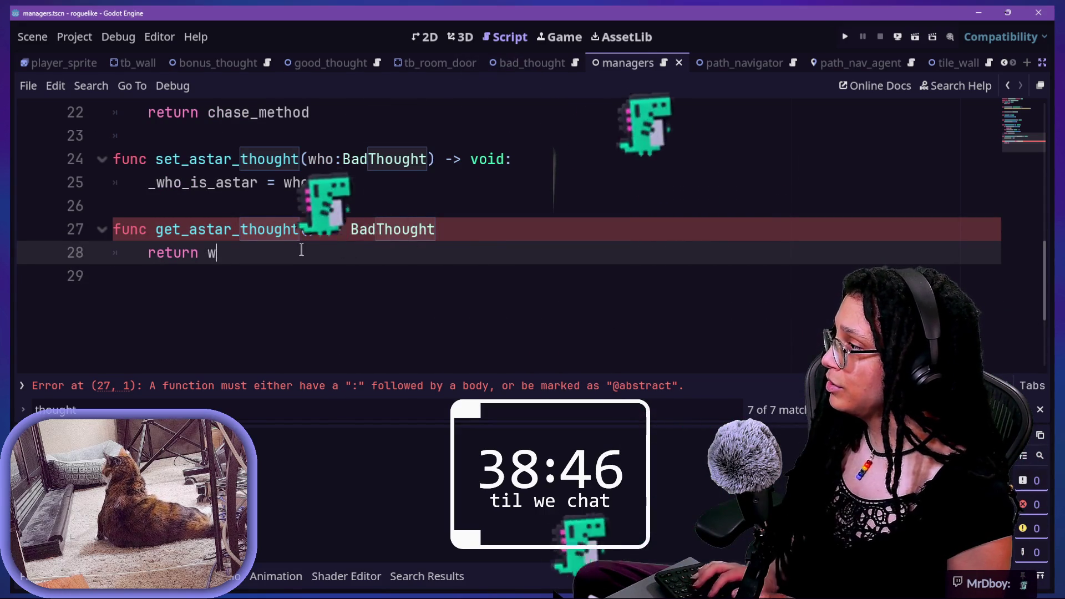
{"action": "key", "text": "BackSpace"}
{"action": "type", "text": "_who_is_astar"}
{"action": "left_click", "coordinate": [350, 229]}
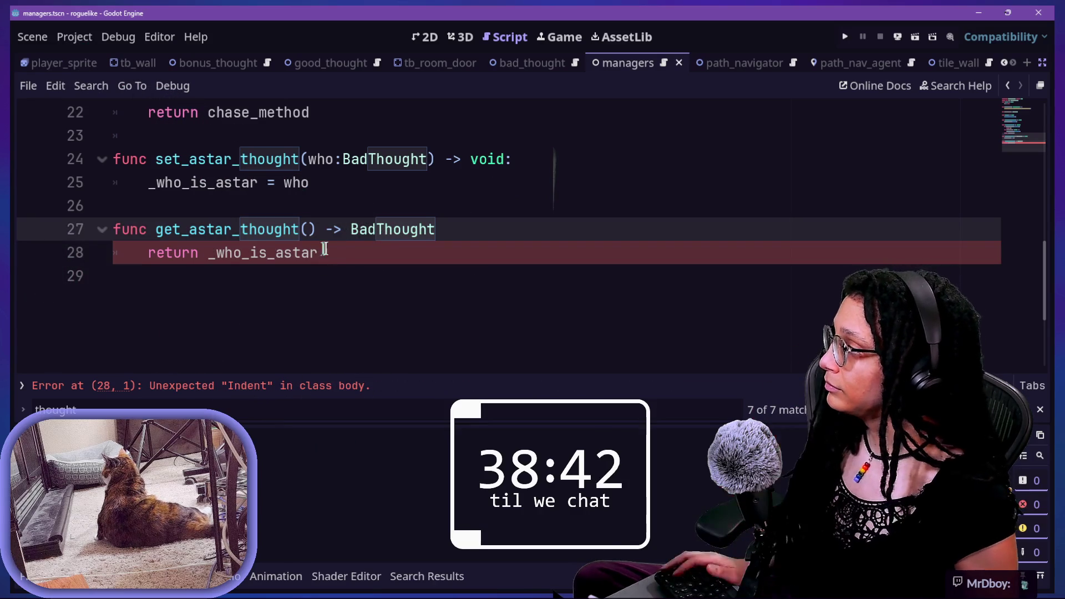
{"action": "left_click", "coordinate": [354, 252]}
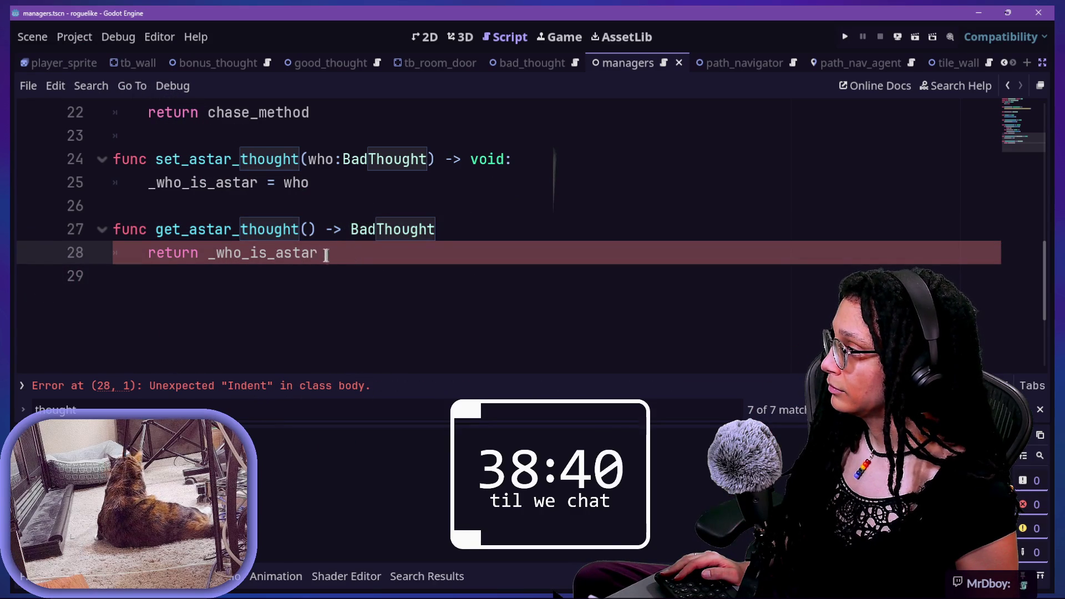
{"action": "left_click", "coordinate": [429, 236]}
{"action": "type", "text": ":"}
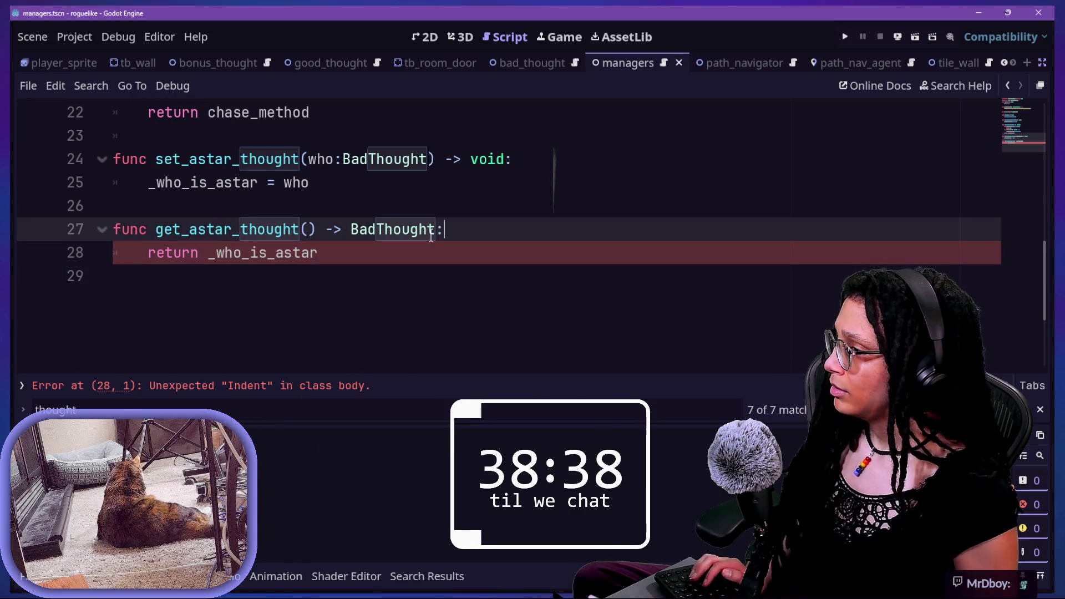
{"action": "scroll", "coordinate": [258, 285], "scroll_direction": "up", "scroll_amount": 1}
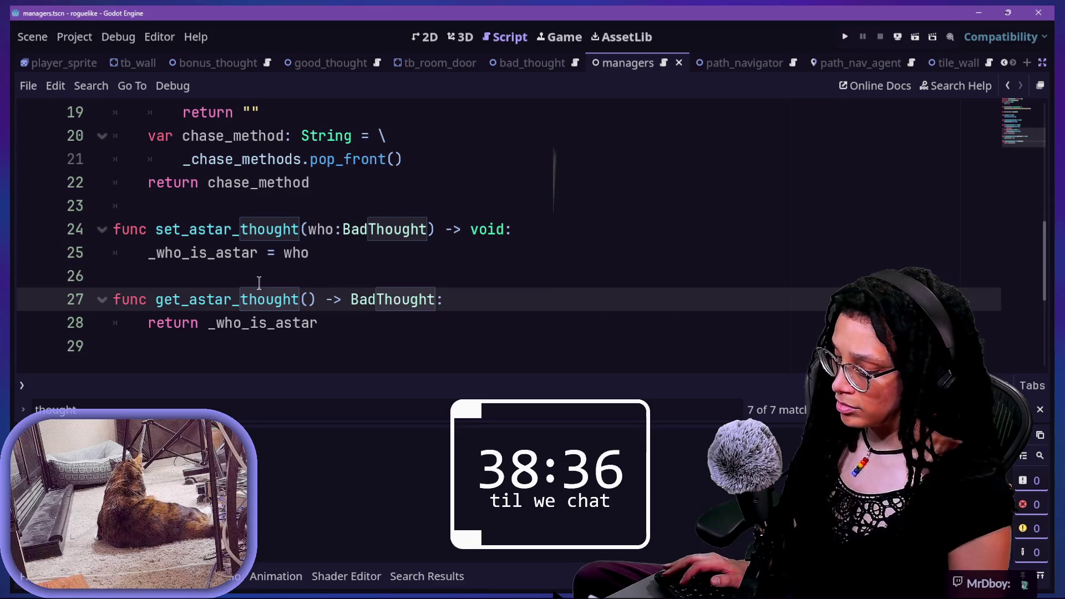
{"action": "left_click", "coordinate": [456, 233]}
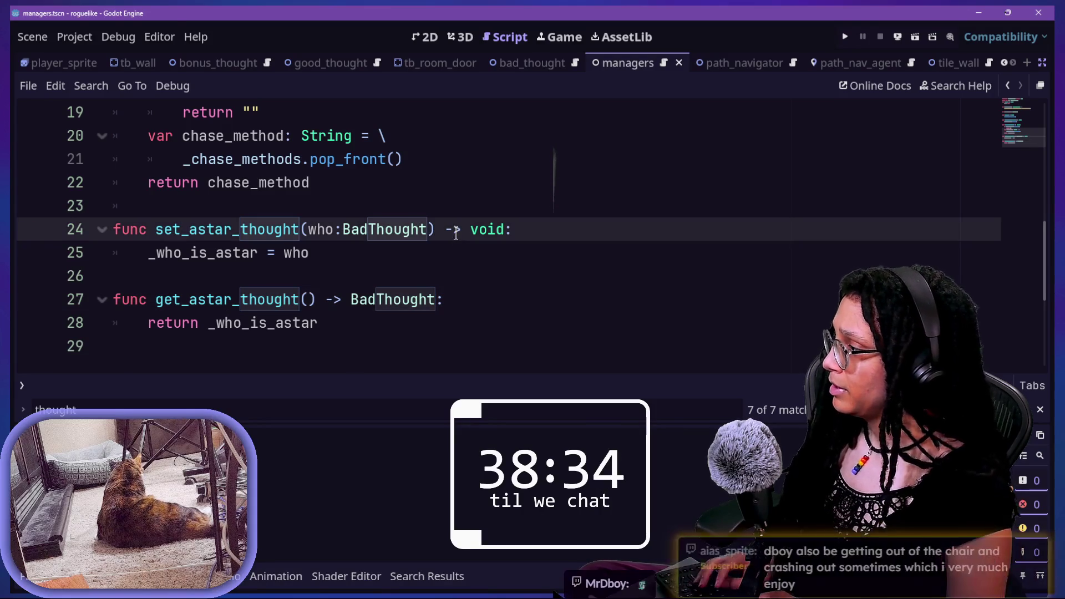
Step: Open the quick search for project files
{"action": "key", "text": "alt+space"}
{"action": "key", "text": "Escape"}
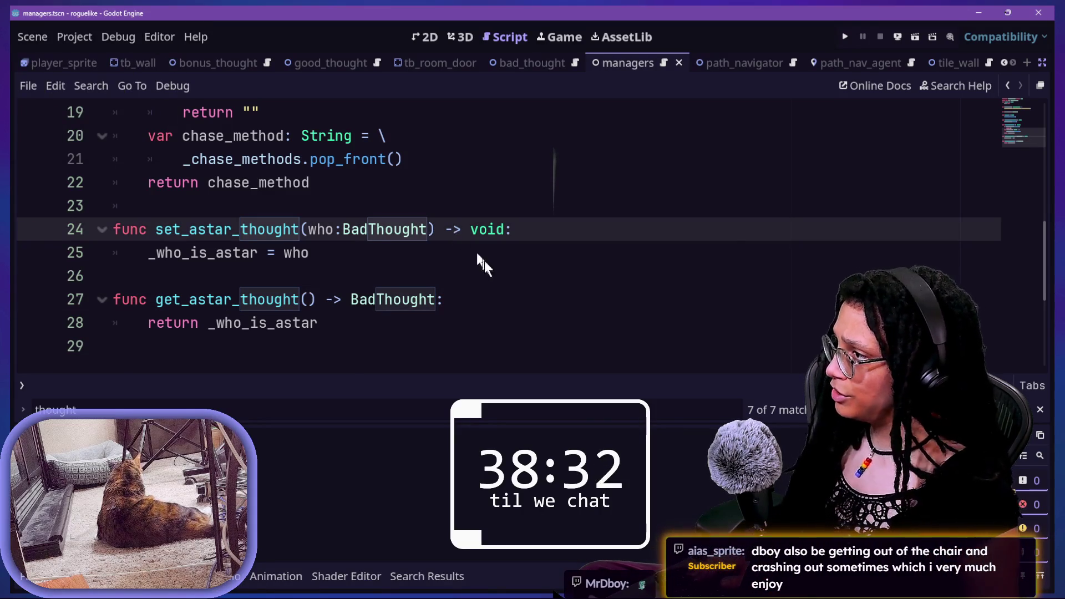
{"action": "left_click", "coordinate": [490, 268]}
{"action": "key", "text": "shift+alt+o"}
Step: Search 'abstract' and open Abstract_thought.gd, scrolling to locate _follow_astar
{"action": "type", "text": "abstract"}
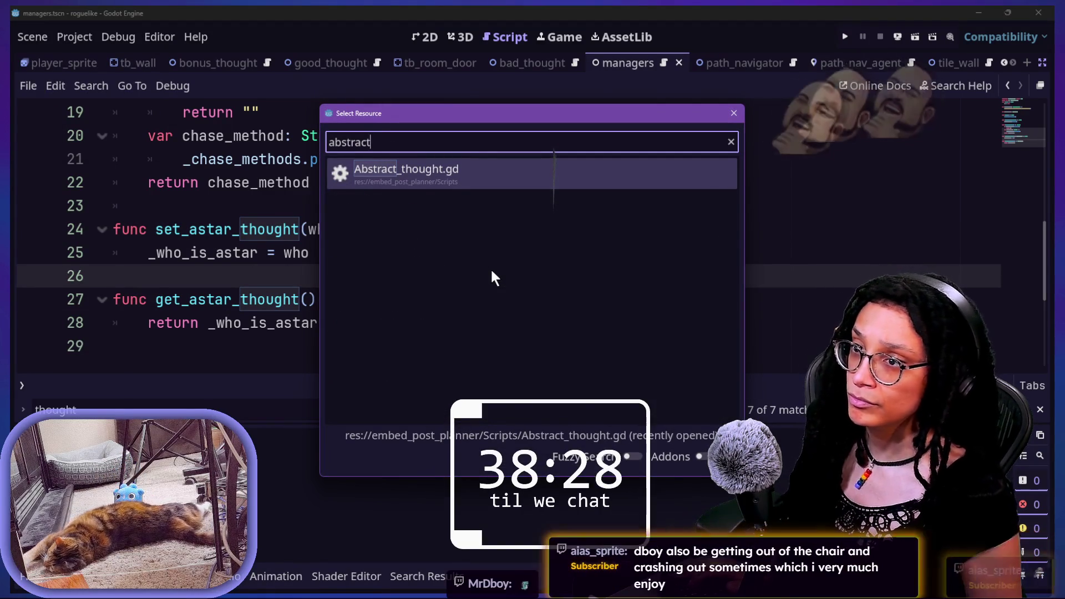
{"action": "left_click", "coordinate": [459, 180]}
{"action": "scroll", "coordinate": [510, 230], "scroll_direction": "down", "scroll_amount": 2}
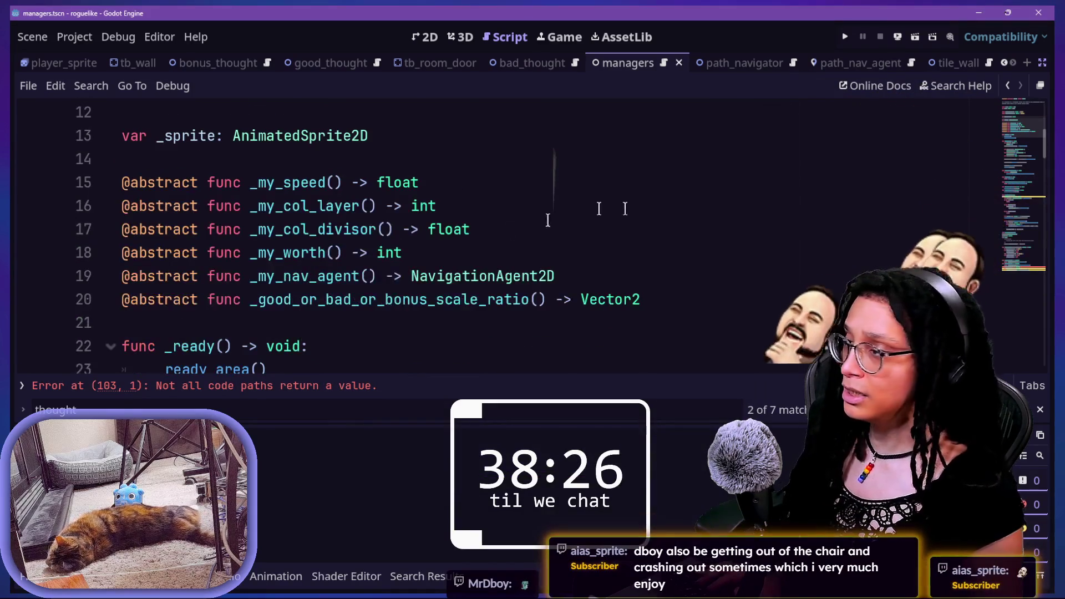
{"action": "scroll", "coordinate": [540, 281], "scroll_direction": "down", "scroll_amount": 2}
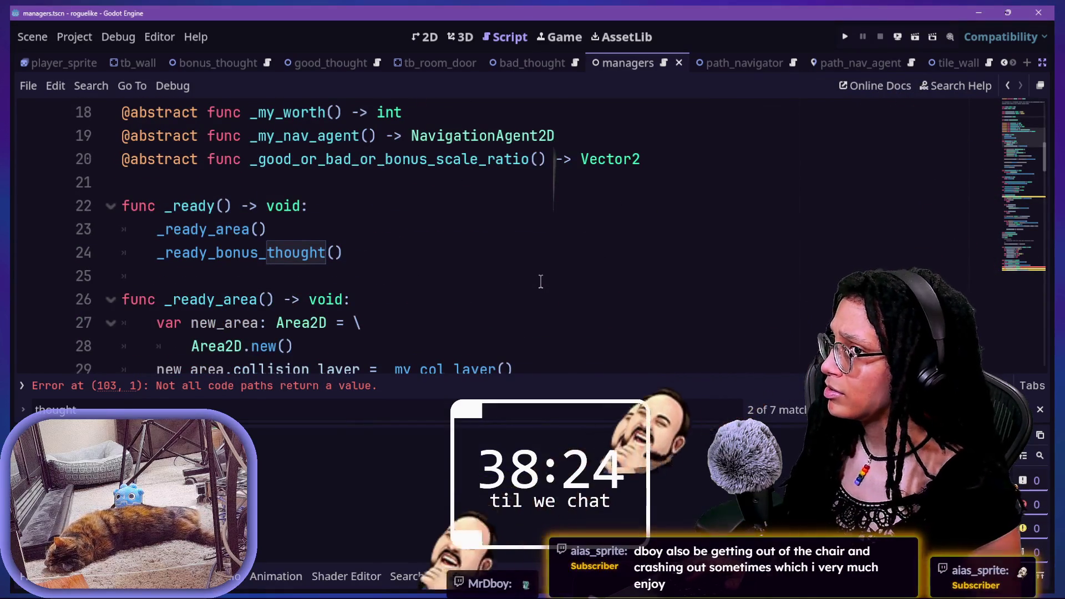
{"action": "scroll", "coordinate": [541, 281], "scroll_direction": "up", "scroll_amount": 6}
{"action": "scroll", "coordinate": [540, 281], "scroll_direction": "down", "scroll_amount": 20}
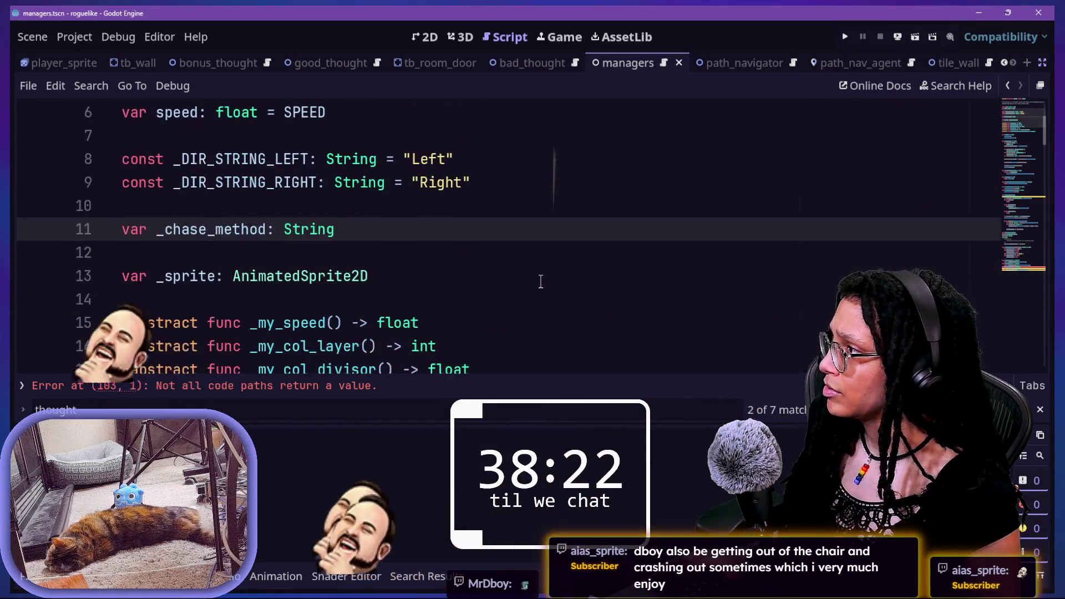
{"action": "scroll", "coordinate": [541, 281], "scroll_direction": "down", "scroll_amount": 10}
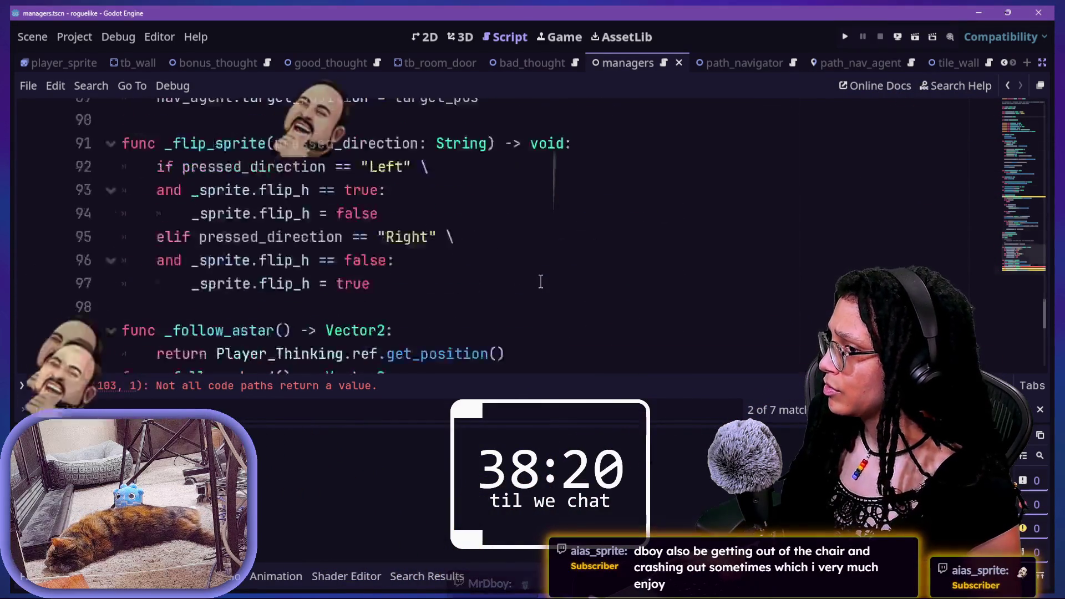
{"action": "scroll", "coordinate": [541, 281], "scroll_direction": "up", "scroll_amount": 1}
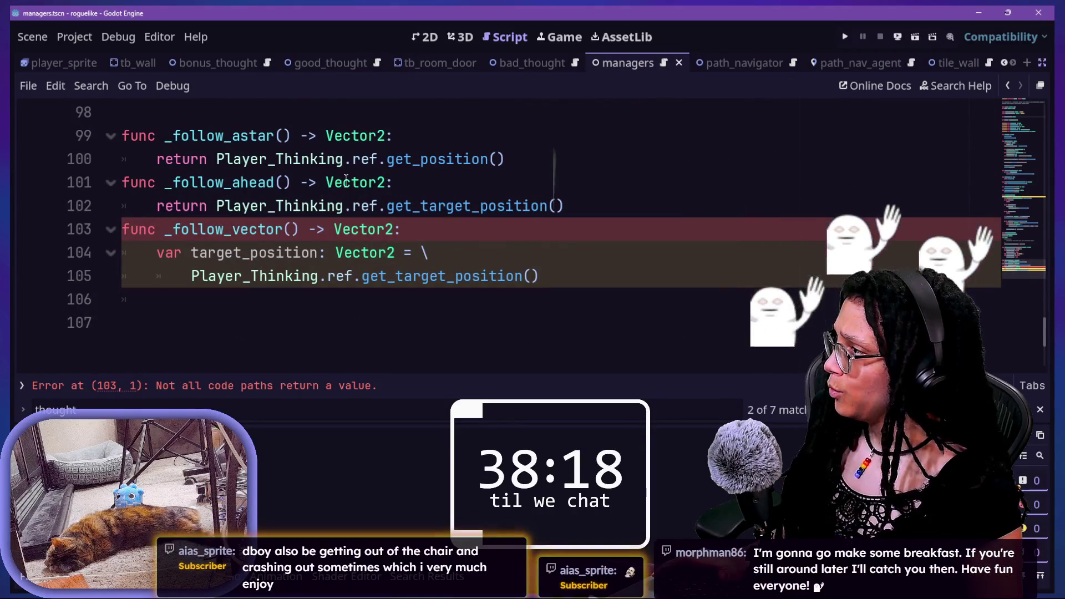
{"action": "scroll", "coordinate": [166, 205], "scroll_direction": "up", "scroll_amount": 1}
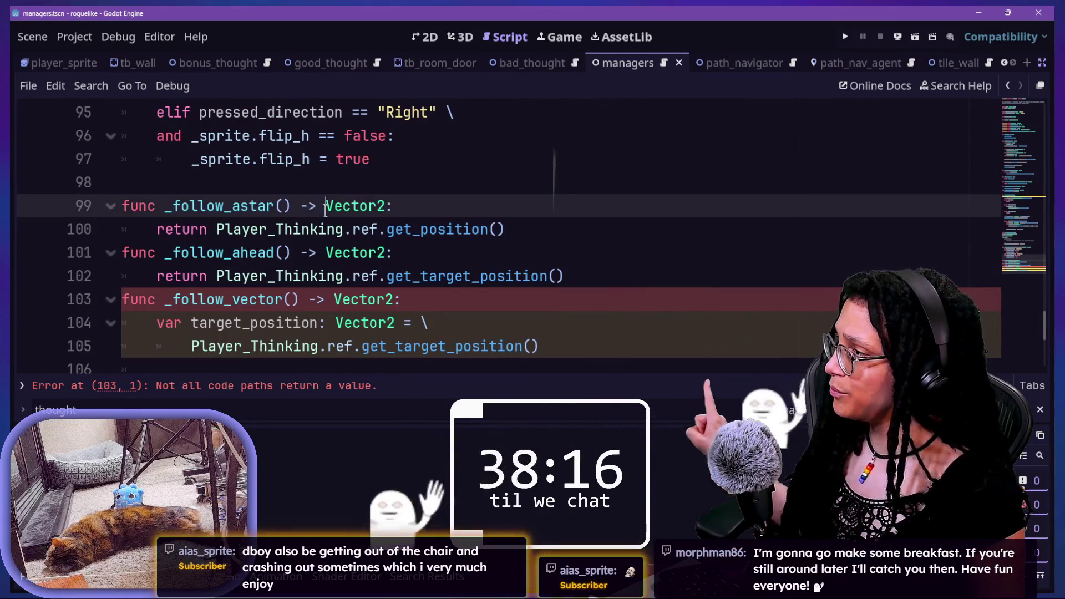
Step: Add ManageThoughts.ref.set_astar_thought(self) as the first line of _follow_astar
{"action": "left_click", "coordinate": [565, 212]}
{"action": "key", "text": "Return"}
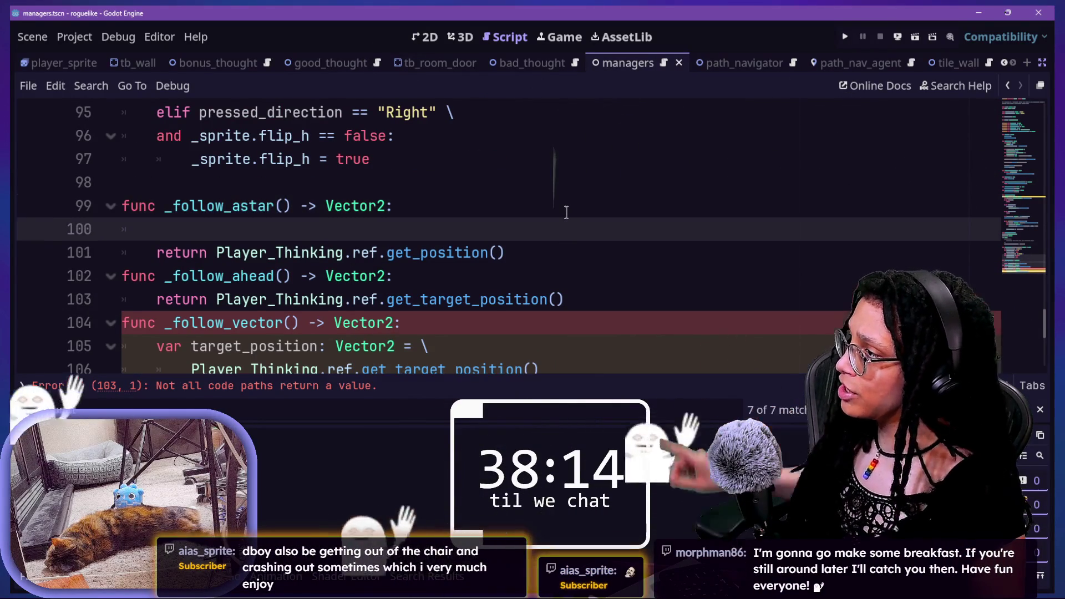
{"action": "type", "text": "Manage"}
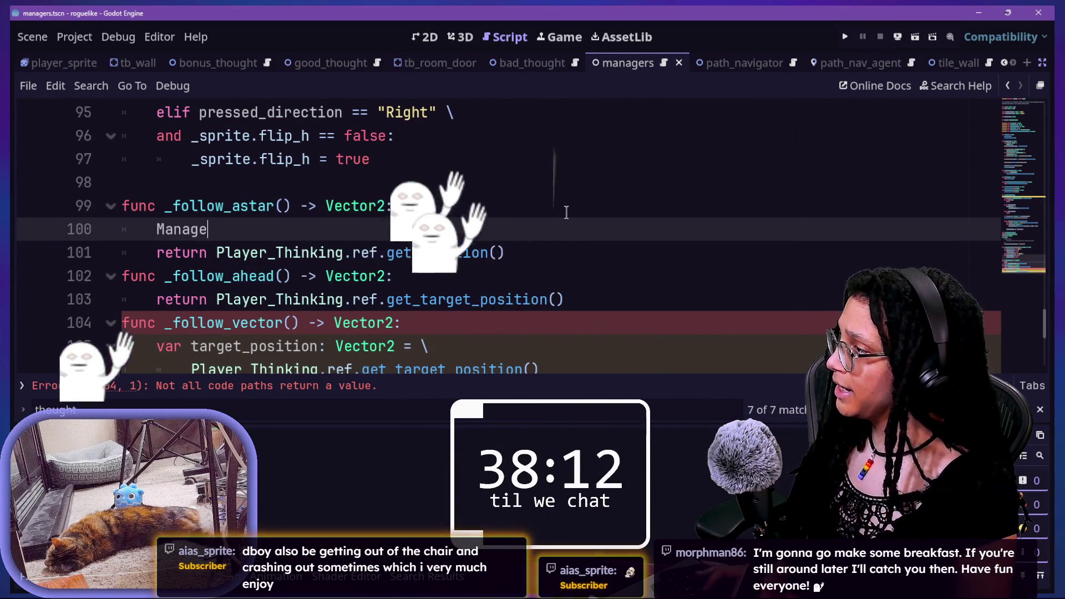
{"action": "type", "text": "Thoughts"}
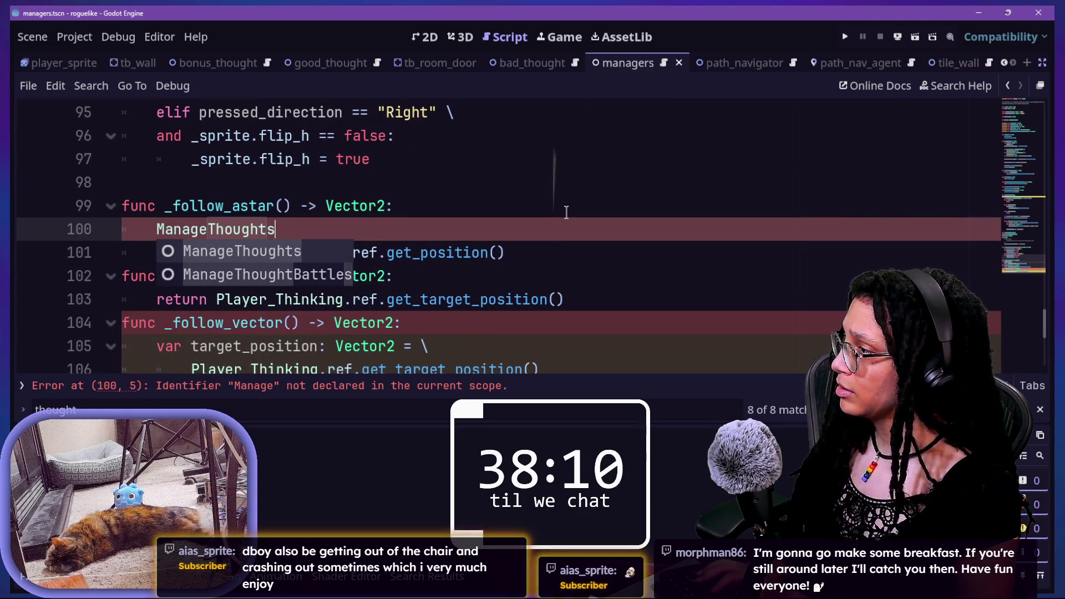
{"action": "type", "text": ".ref."}
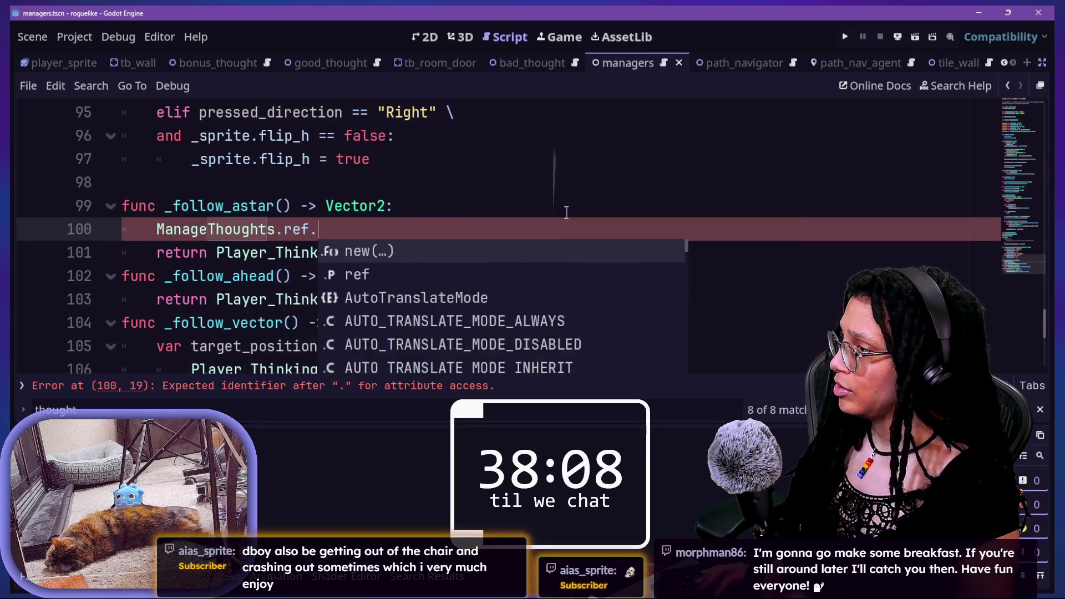
{"action": "type", "text": "-"}
{"action": "type", "text": "e"}
{"action": "key", "text": "Return"}
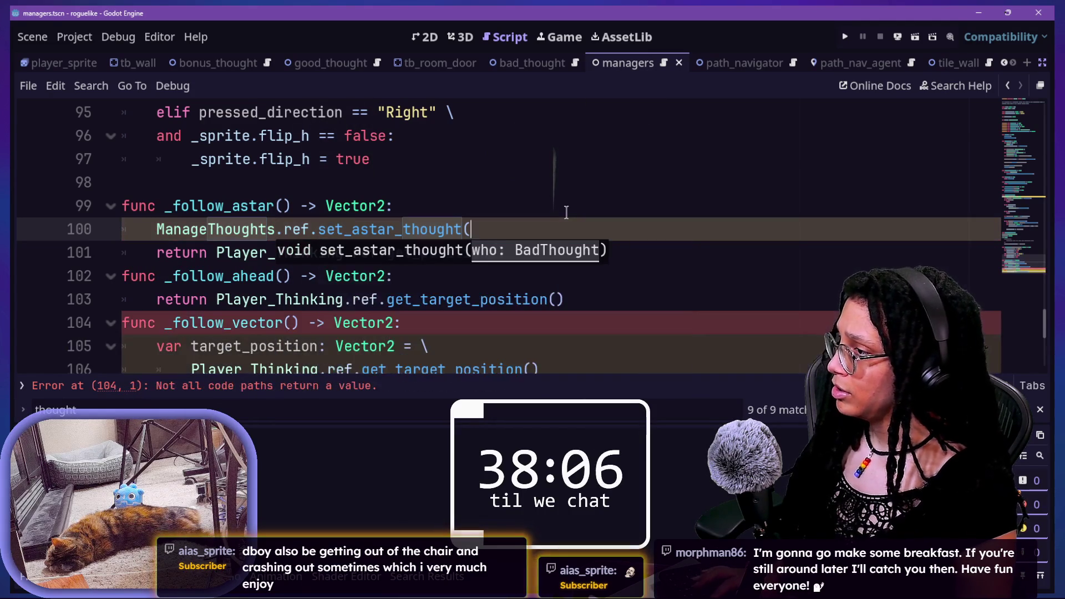
{"action": "type", "text": "se"}
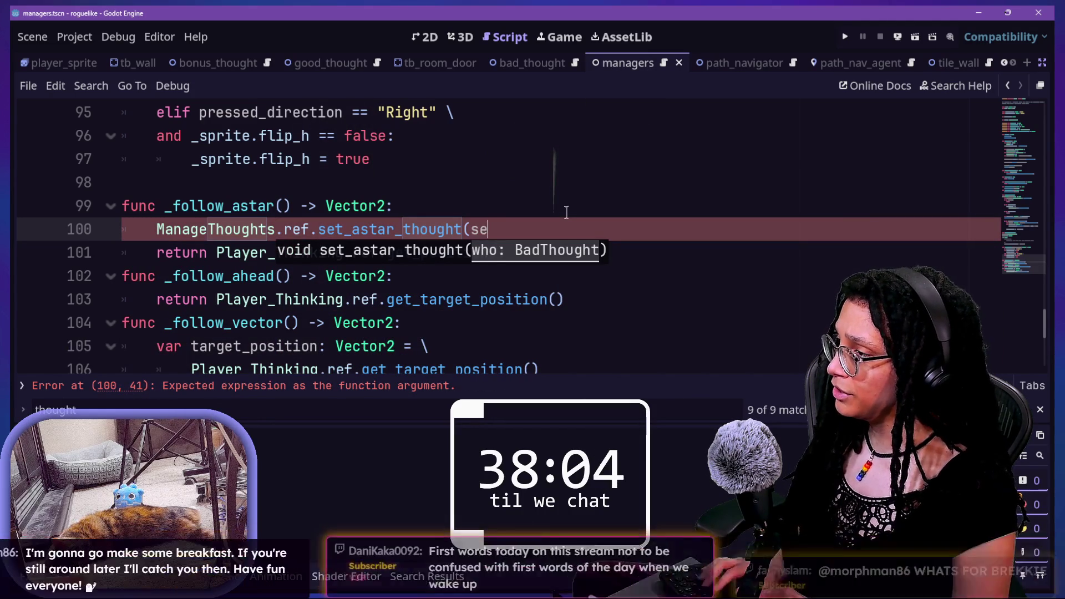
{"action": "type", "text": "lf)"}
{"action": "left_click", "coordinate": [392, 214]}
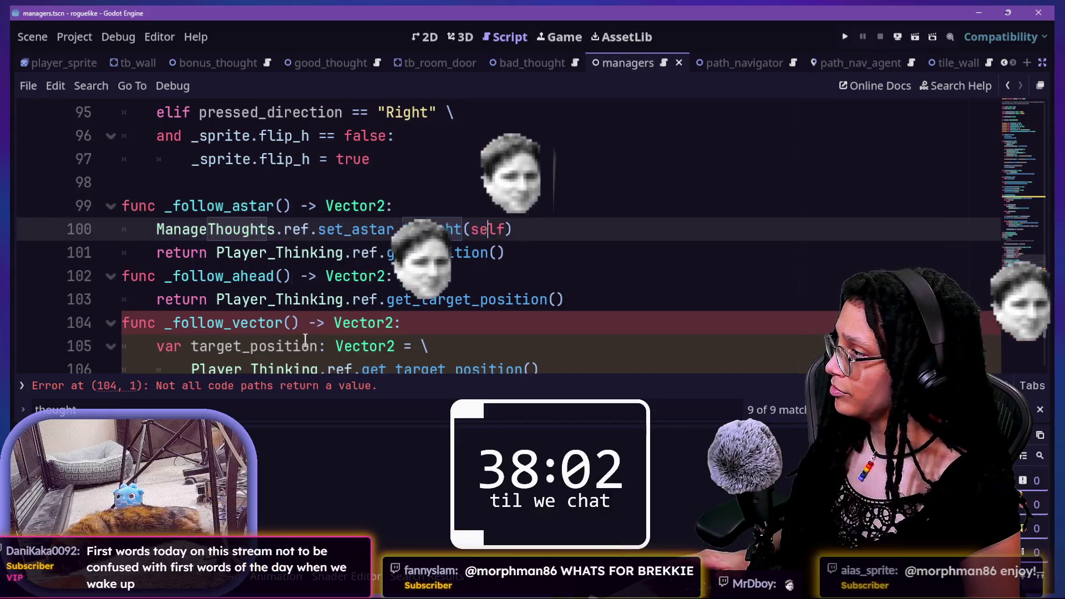
{"action": "scroll", "coordinate": [305, 340], "scroll_direction": "down", "scroll_amount": 1}
{"action": "left_click", "coordinate": [682, 258]}
{"action": "left_click", "coordinate": [708, 297]}
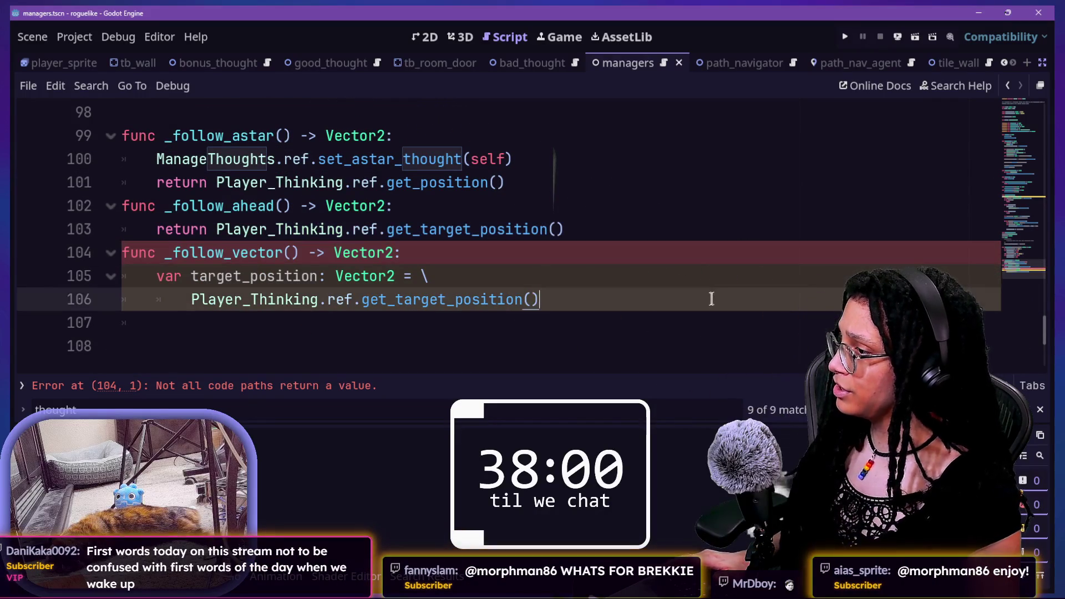
Step: In _follow_vector, declare astar_thought: BadThought = ManageThoughts.ref.get_astar_thought()
{"action": "key", "text": "Return"}
{"action": "type", "text": "var "}
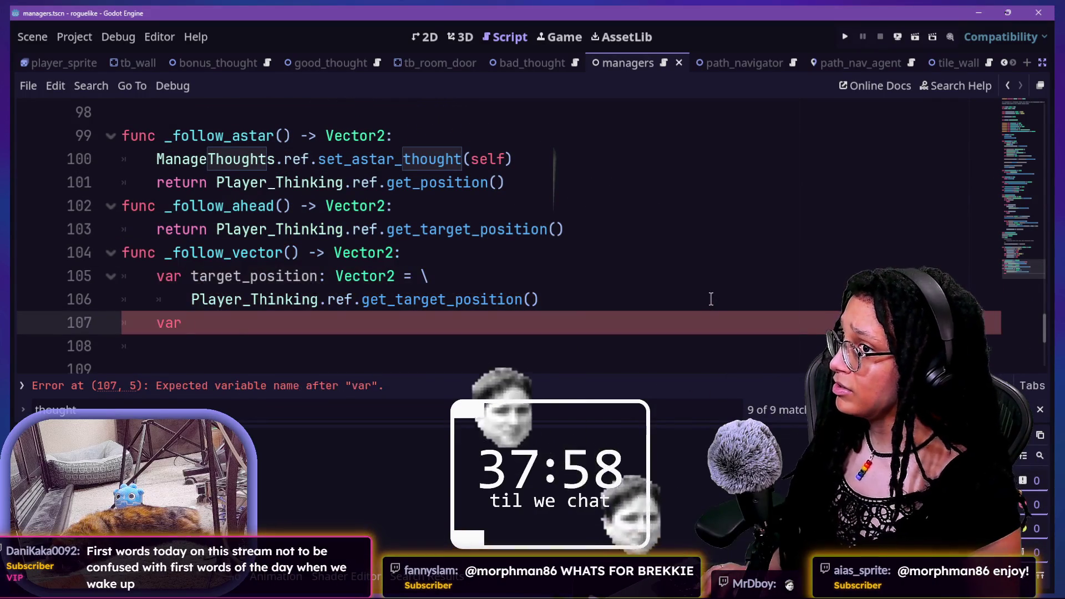
{"action": "type", "text": "a"}
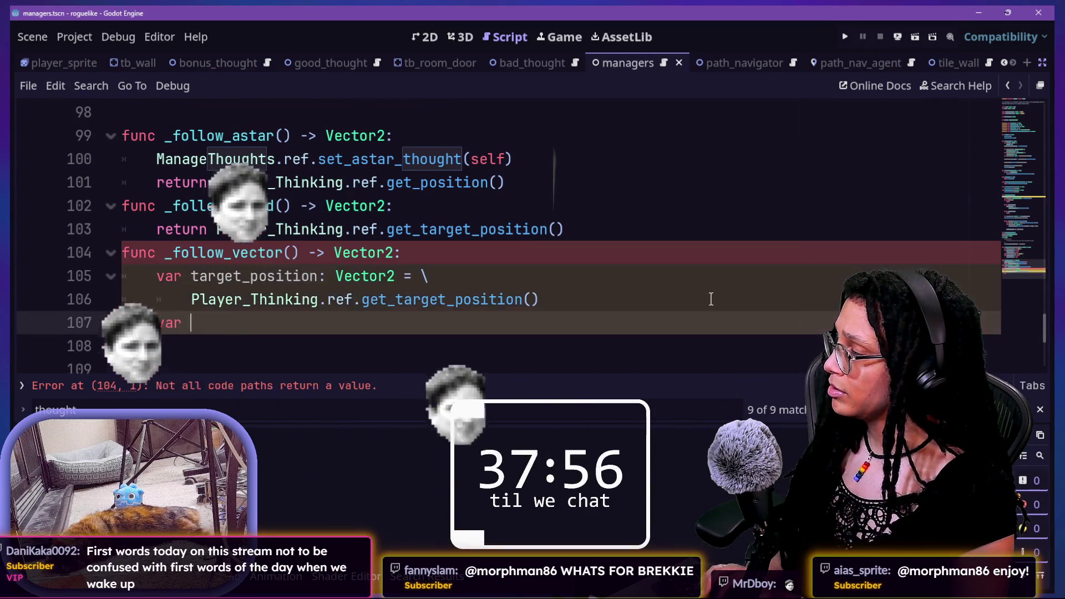
{"action": "type", "text": "star_thought: Bad"}
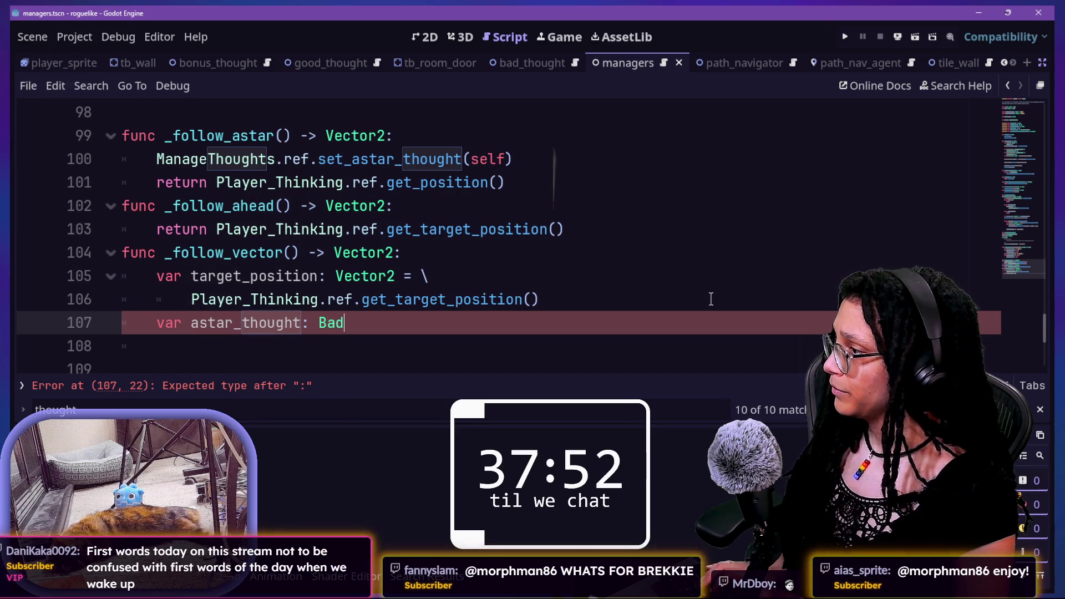
{"action": "key", "text": "BackSpace"}
{"action": "key", "text": "BackSpace"}
{"action": "type", "text": "ho"}
{"action": "key", "text": "Return"}
{"action": "type", "text": "= "}
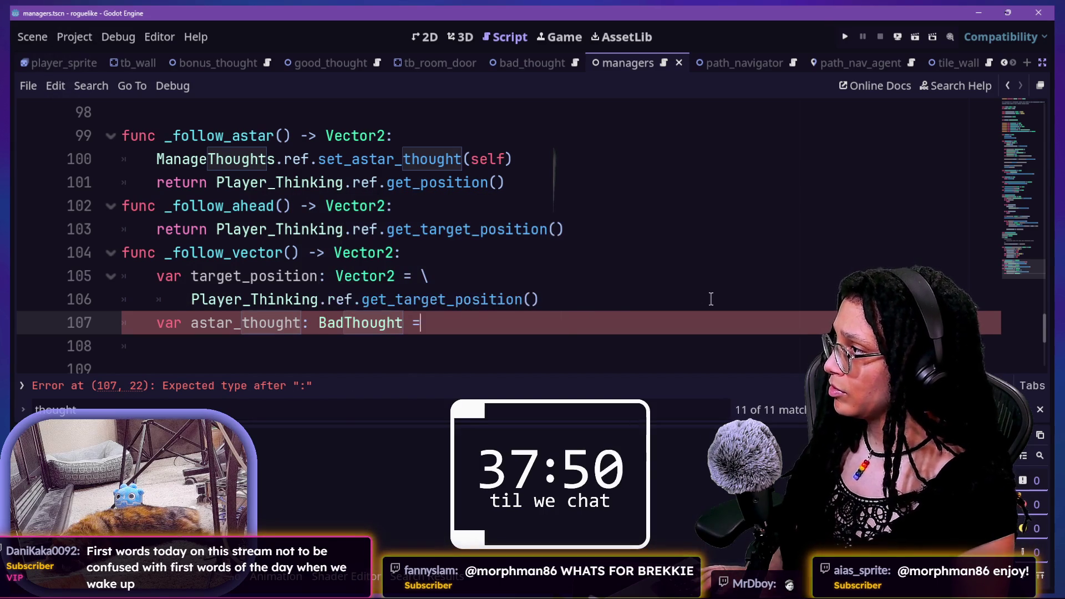
{"action": "type", "text": "\\"}
{"action": "key", "text": "Return"}
{"action": "type", "text": "Mang"}
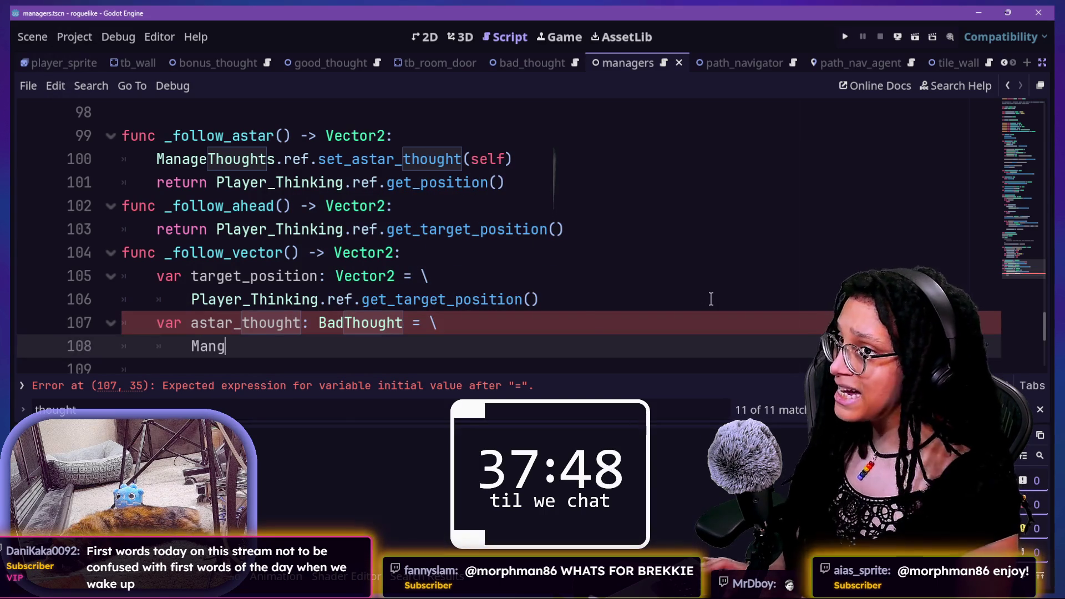
{"action": "key", "text": "BackSpace"}
{"action": "type", "text": "ageThoughts.ref."}
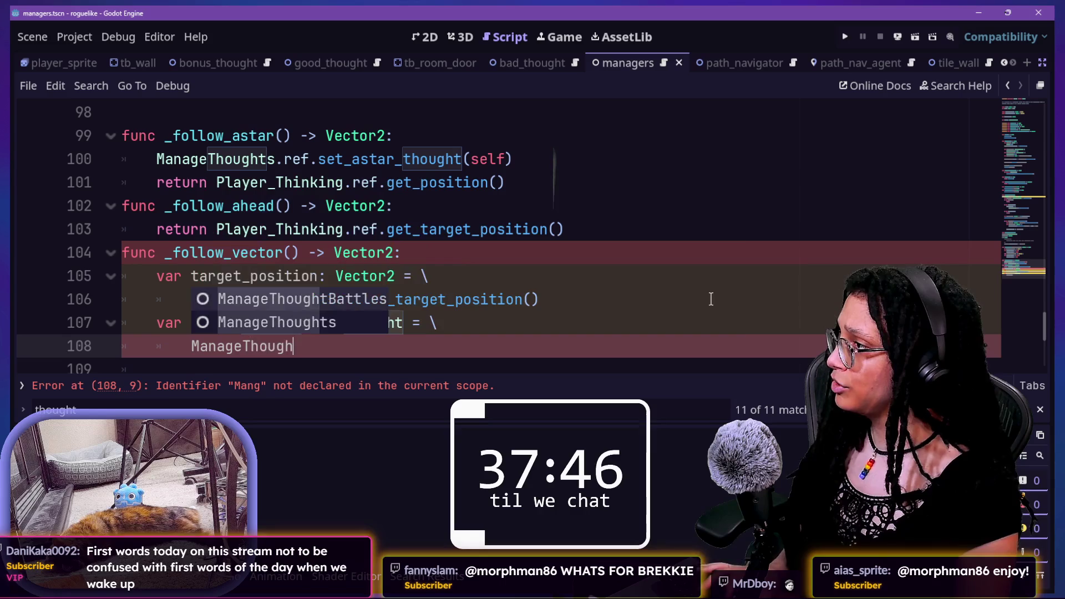
{"action": "type", "text": "get"}
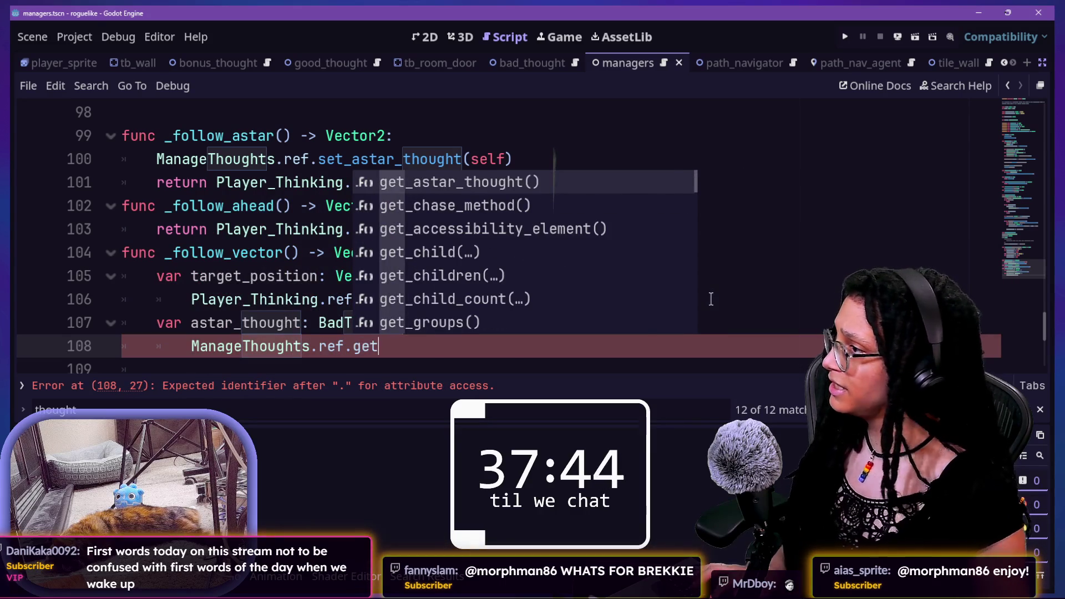
{"action": "key", "text": "Return"}
{"action": "key", "text": "Return"}
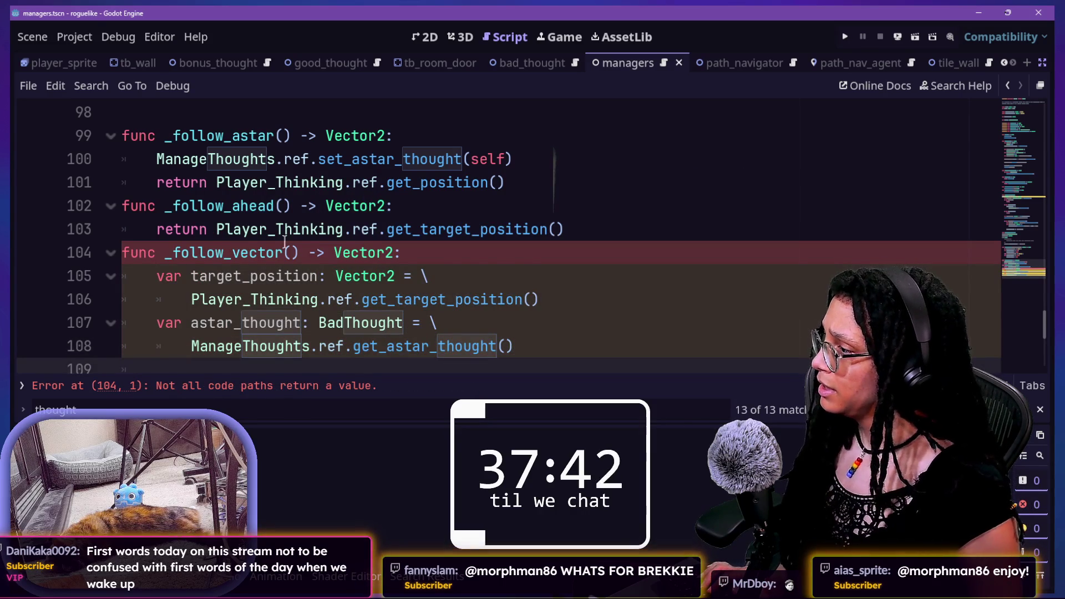
{"action": "scroll", "coordinate": [693, 220], "scroll_direction": "down", "scroll_amount": 1}
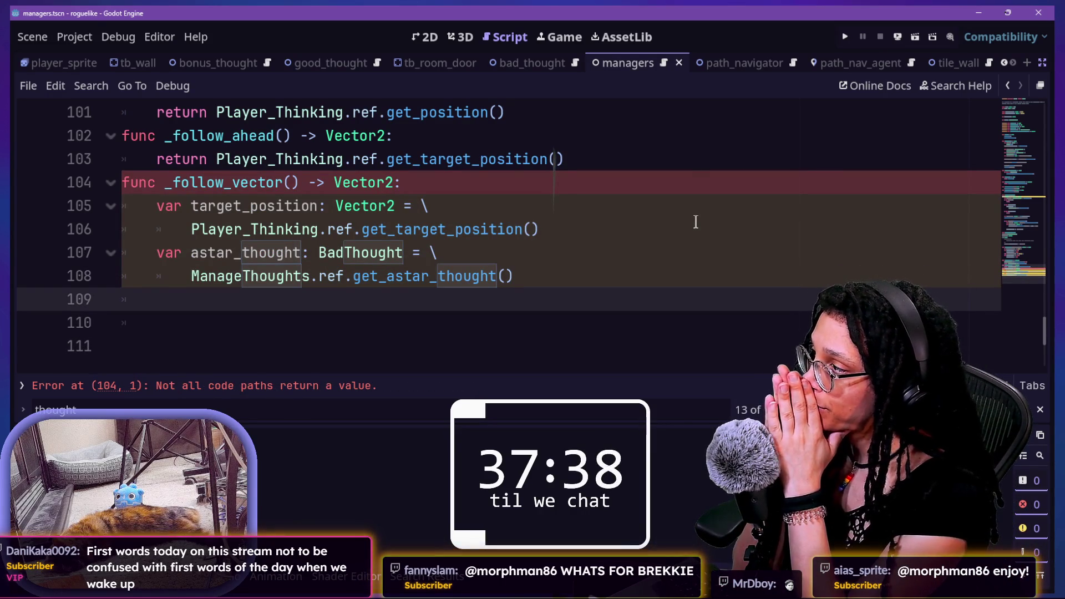
Step: Declare astar_pos: Vector2 = astar_thought.position and indent a fresh line below
{"action": "type", "text": "var astar"}
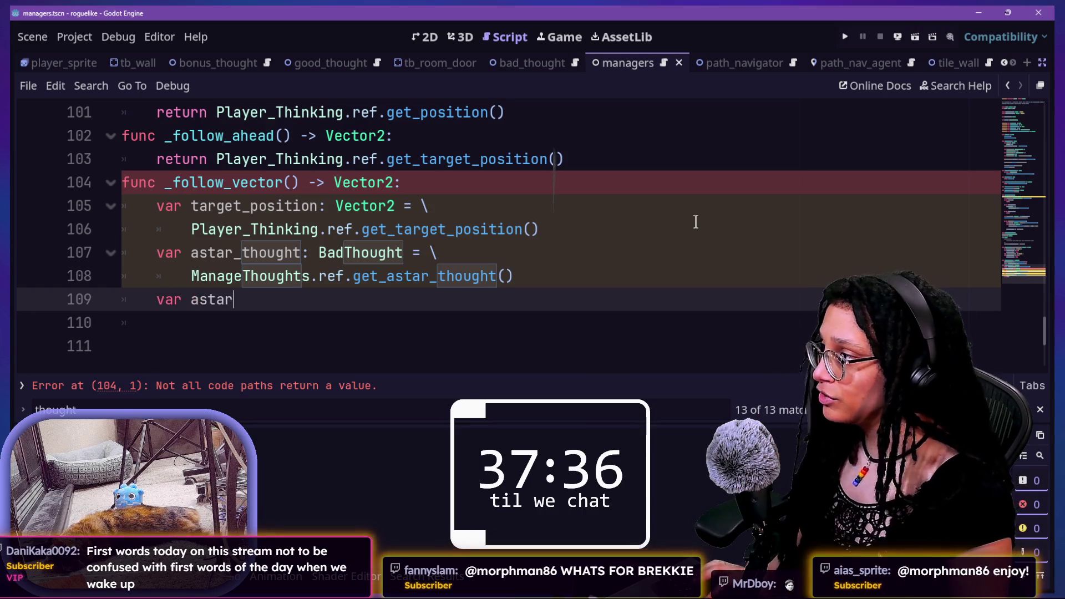
{"action": "type", "text": "_t"}
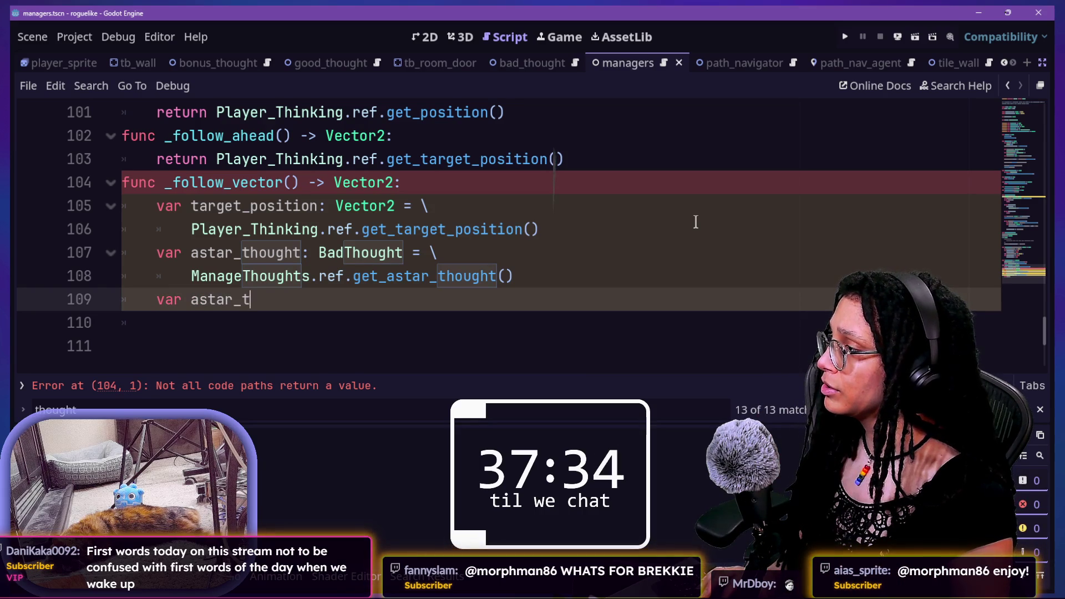
{"action": "key", "text": "BackSpace"}
{"action": "type", "text": "pos:"}
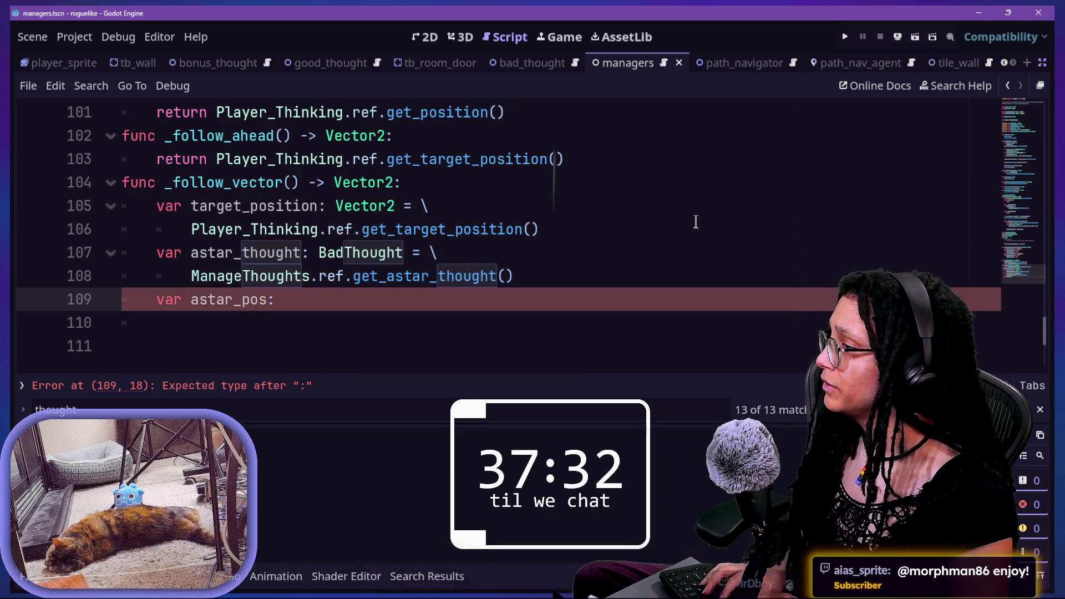
{"action": "key", "text": "BackSpace"}
{"action": "key", "text": "BackSpace"}
{"action": "key", "text": "BackSpace"}
{"action": "type", "text": "Vector2 = \\"}
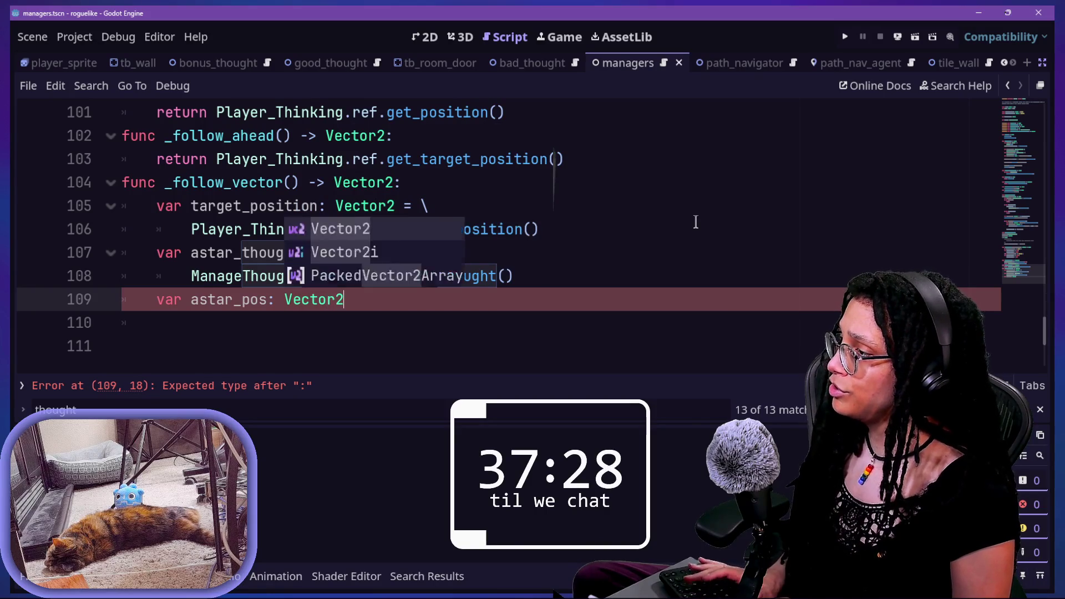
{"action": "key", "text": "Escape"}
{"action": "key", "text": "Return"}
{"action": "type", "text": "astar_thought"}
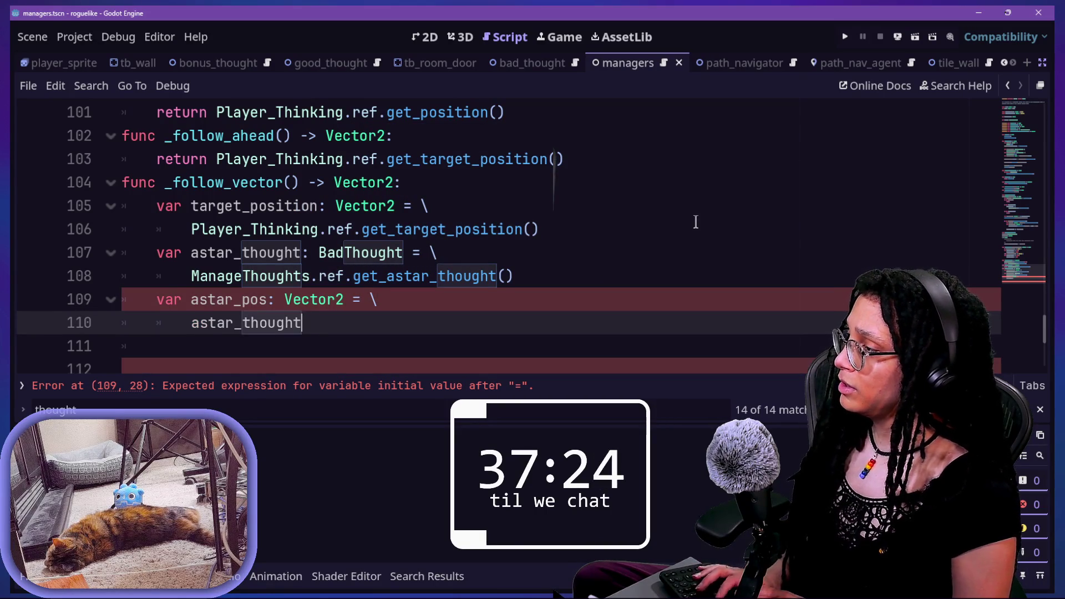
{"action": "type", "text": ".position"}
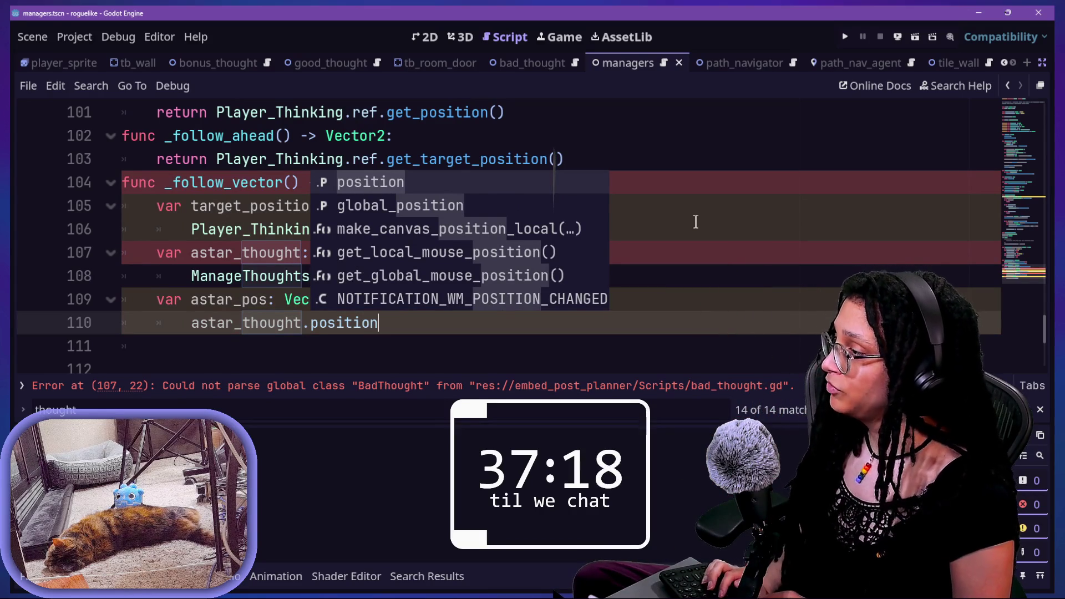
{"action": "key", "text": "Escape"}
{"action": "key", "text": "Return"}
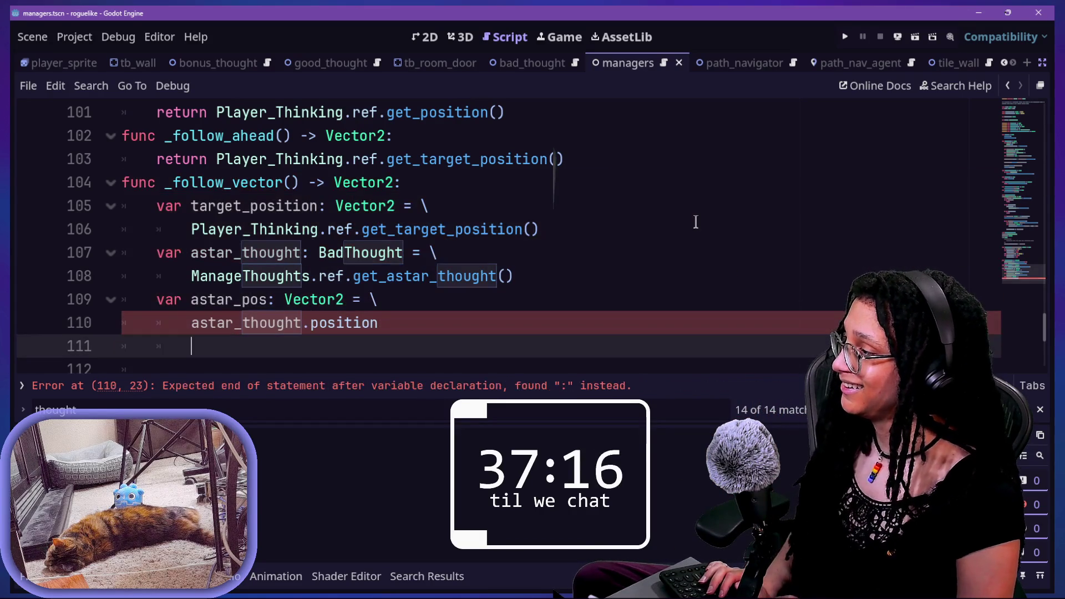
{"action": "key", "text": "Tab"}
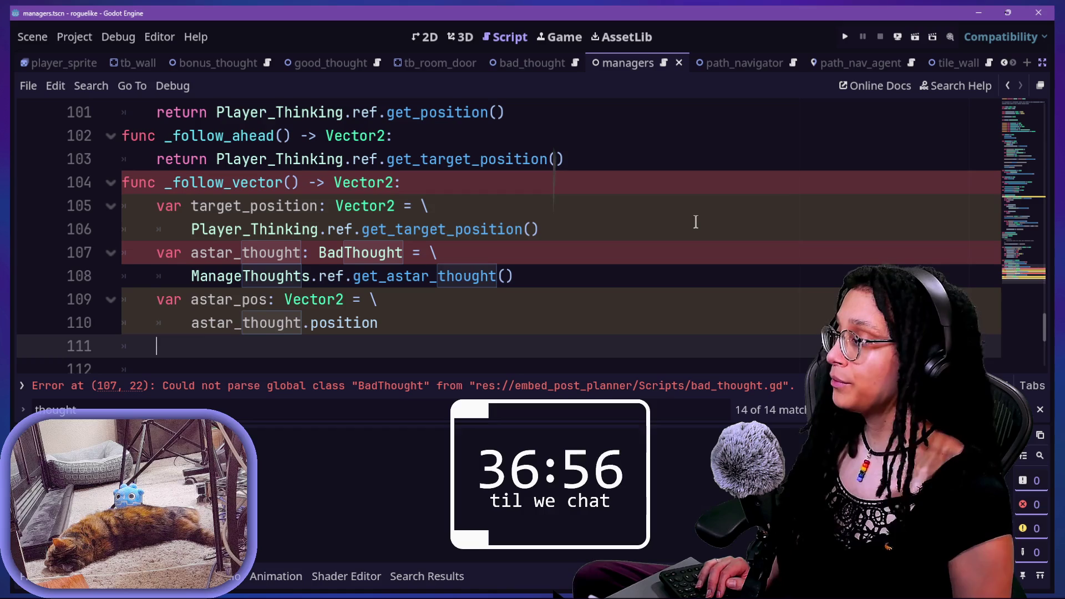
Step: Check BadThought's class declaration in bad_thought.gd, return to _follow_vector, then switch to the Pac-Man jam page
{"action": "left_click", "coordinate": [375, 254], "text": "ctrl"}
{"action": "scroll", "coordinate": [557, 249], "scroll_direction": "up", "scroll_amount": 2}
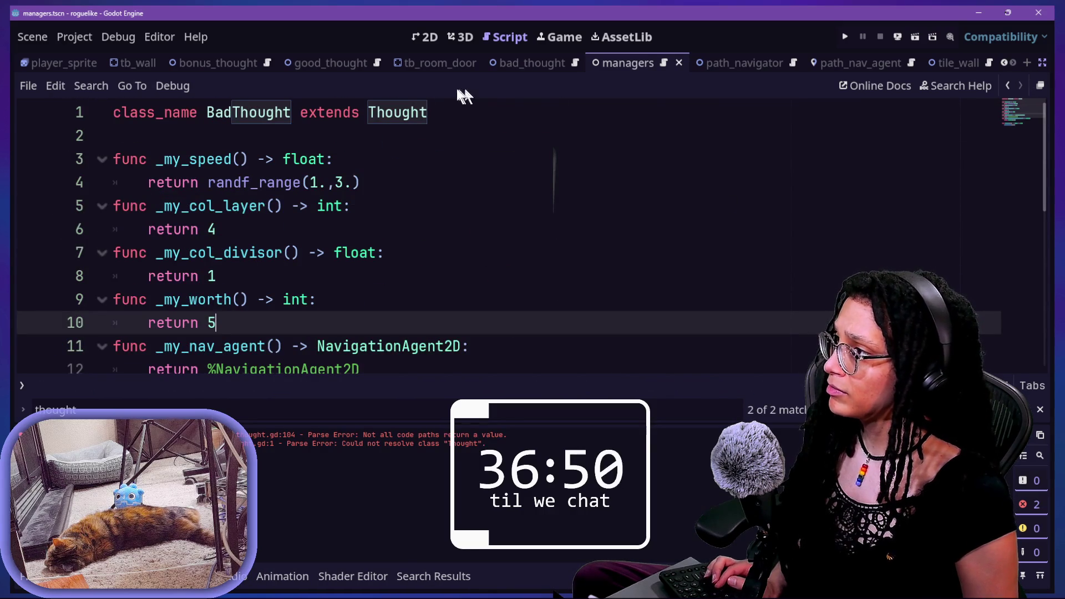
{"action": "left_click", "coordinate": [412, 112]}
{"action": "key", "text": "alt+Left"}
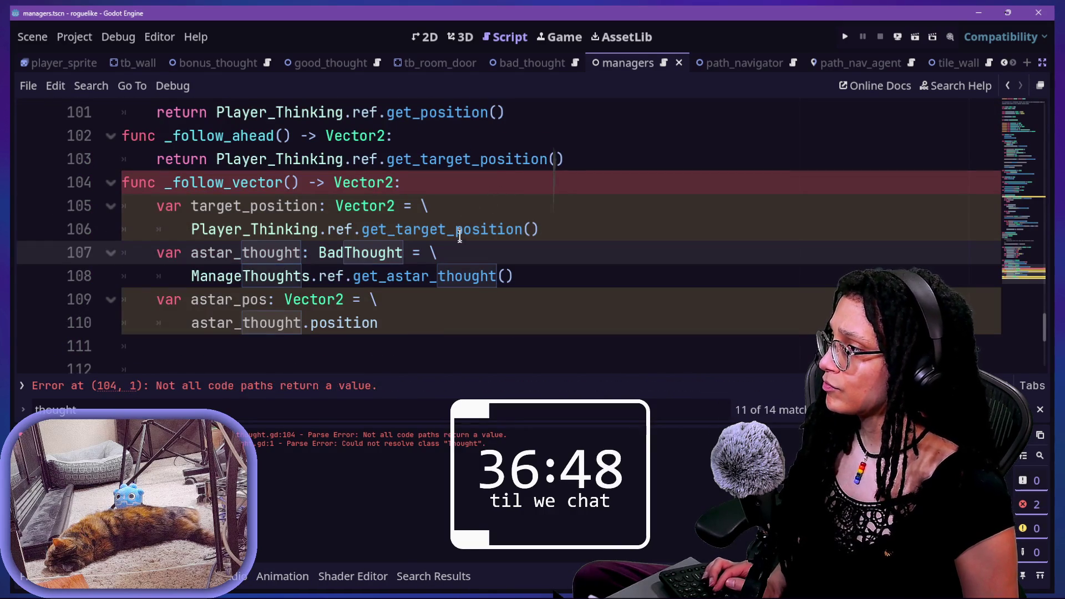
{"action": "left_click", "coordinate": [423, 336]}
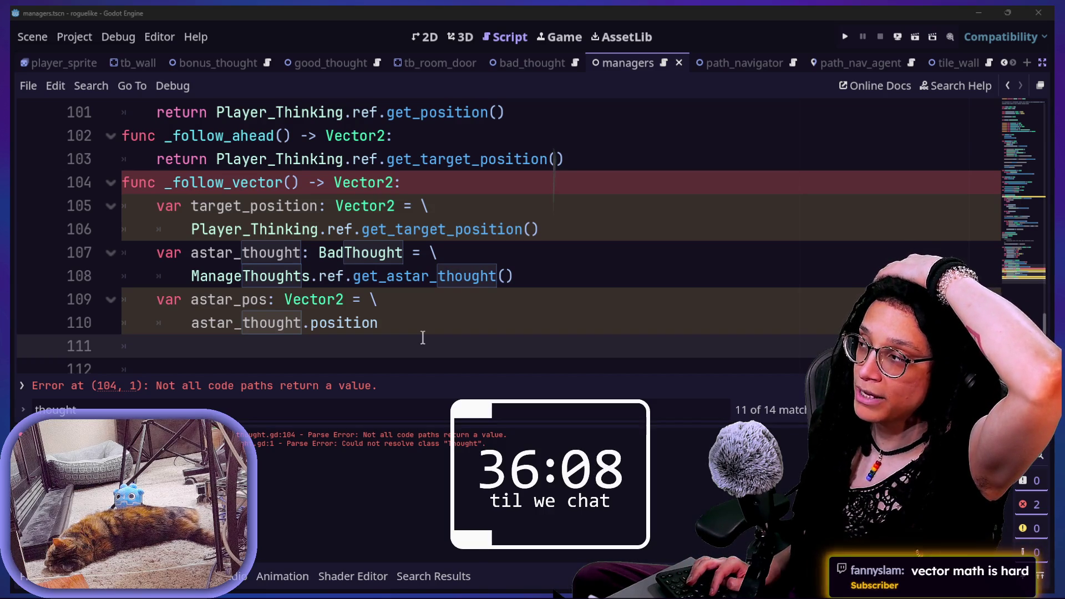
{"action": "key", "text": "alt+Tab"}
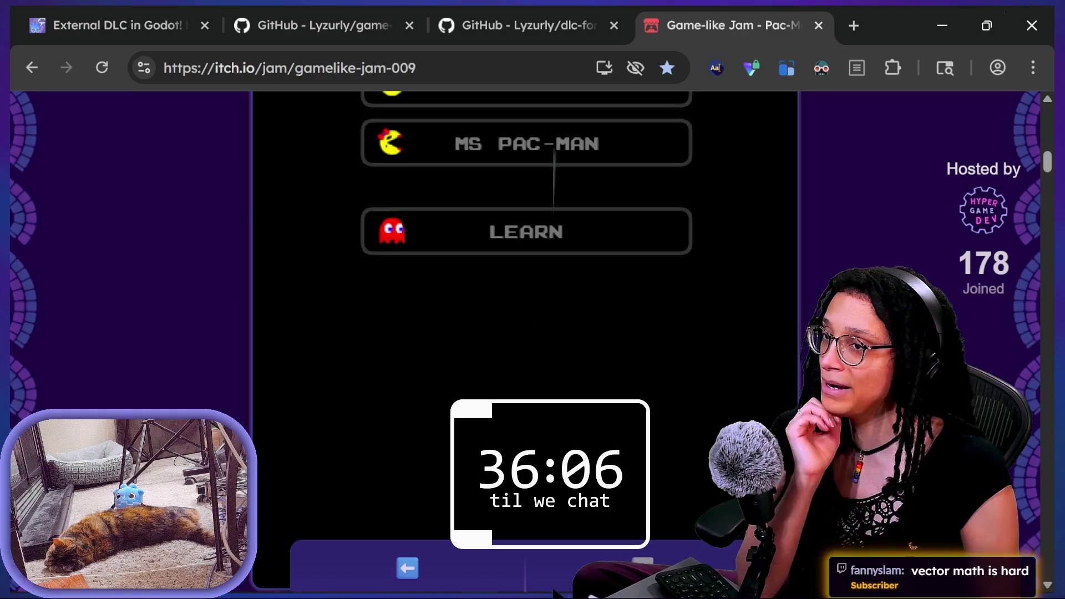
Step: Run the Pac-Man jam entry fullscreen and show the cyan ghost's targeting path on its LEARN screen
{"action": "scroll", "coordinate": [608, 273], "scroll_direction": "down", "scroll_amount": 2}
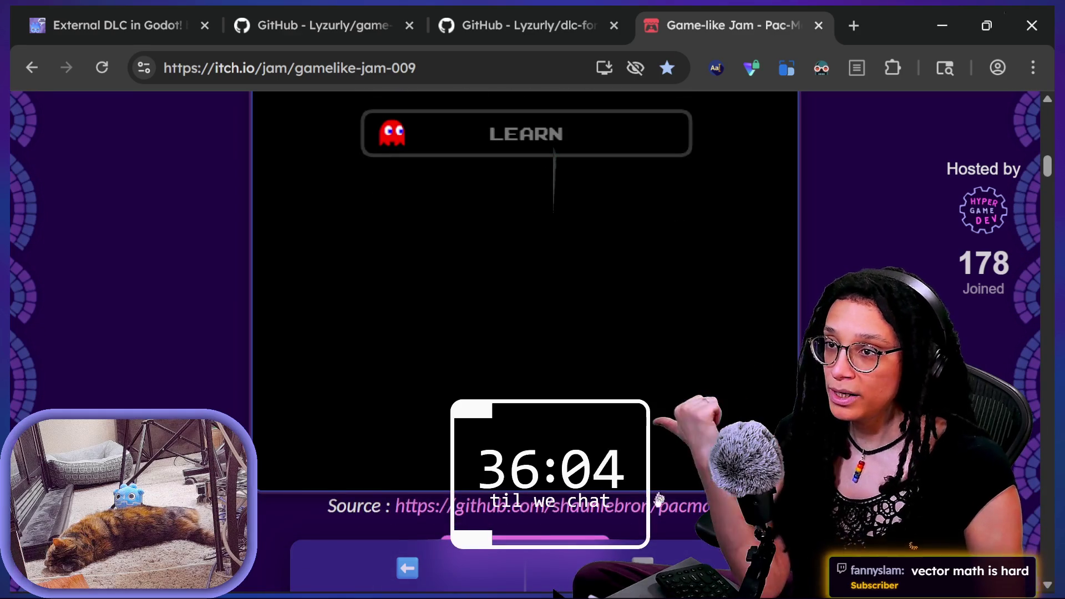
{"action": "scroll", "coordinate": [1002, 363], "scroll_direction": "down", "scroll_amount": 1}
{"action": "scroll", "coordinate": [1002, 355], "scroll_direction": "down", "scroll_amount": 1}
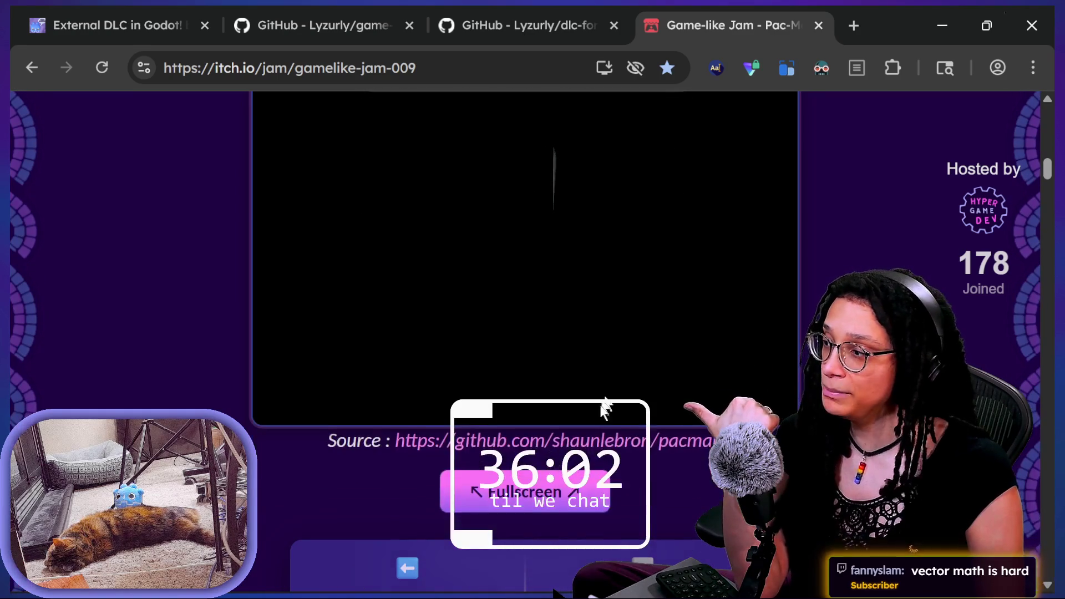
{"action": "left_click", "coordinate": [499, 490]}
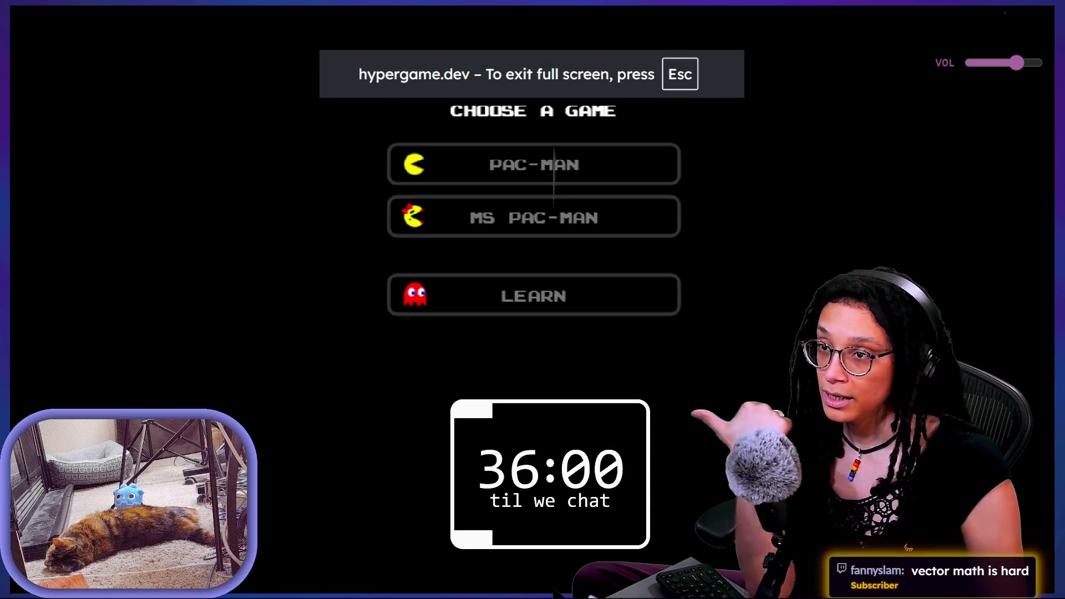
{"action": "left_click", "coordinate": [629, 298]}
{"action": "left_click", "coordinate": [565, 156]}
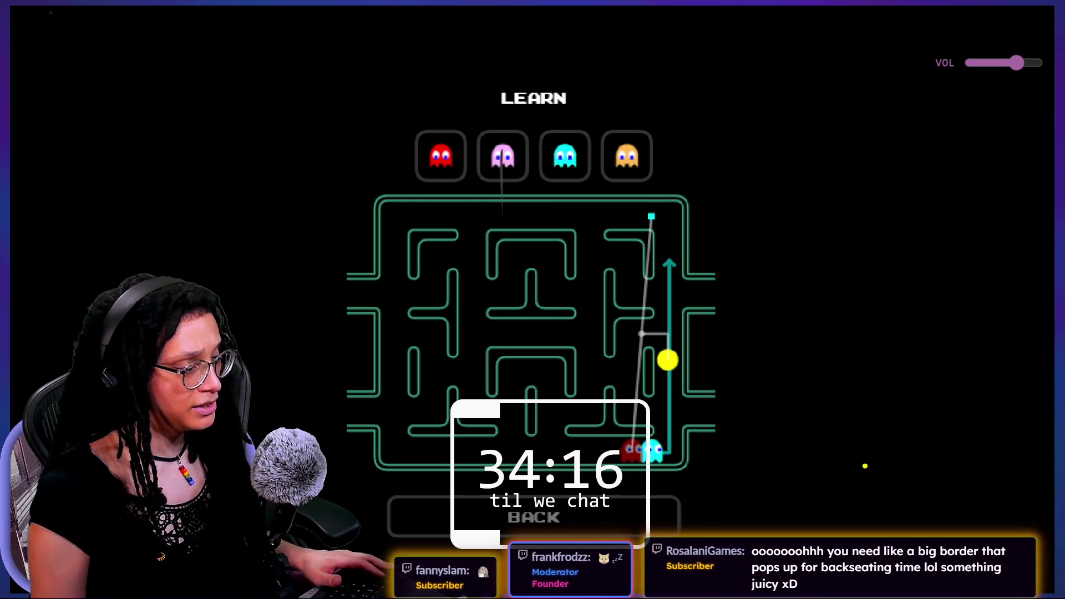
Step: Exit the LEARN demo's fullscreen, frame its maze on the jam page, and erase the sketched notes
{"action": "key", "text": "Escape"}
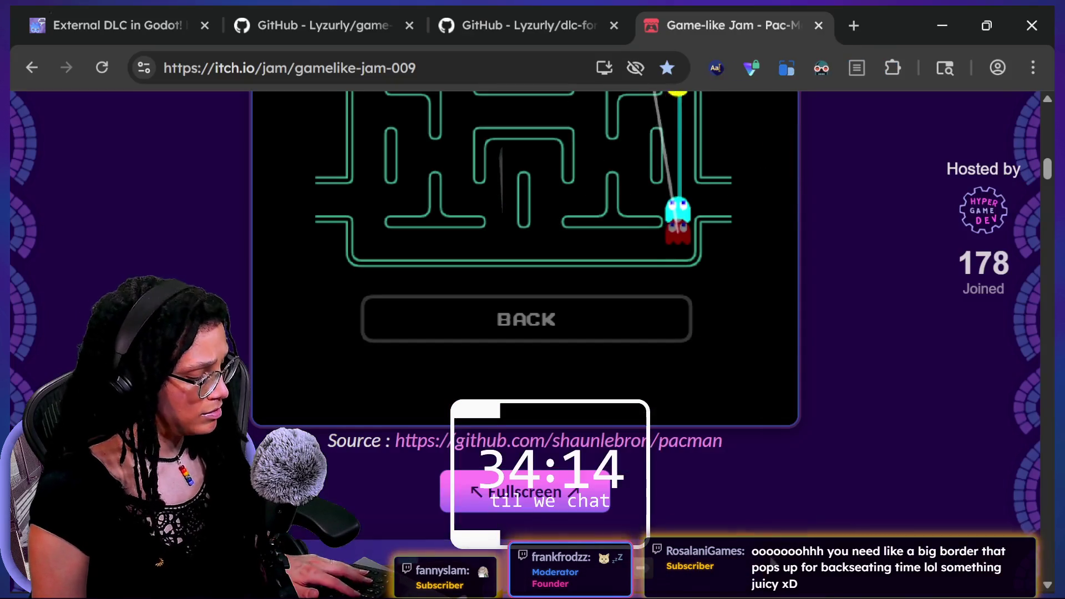
{"action": "scroll", "coordinate": [752, 238], "scroll_direction": "up", "scroll_amount": 3}
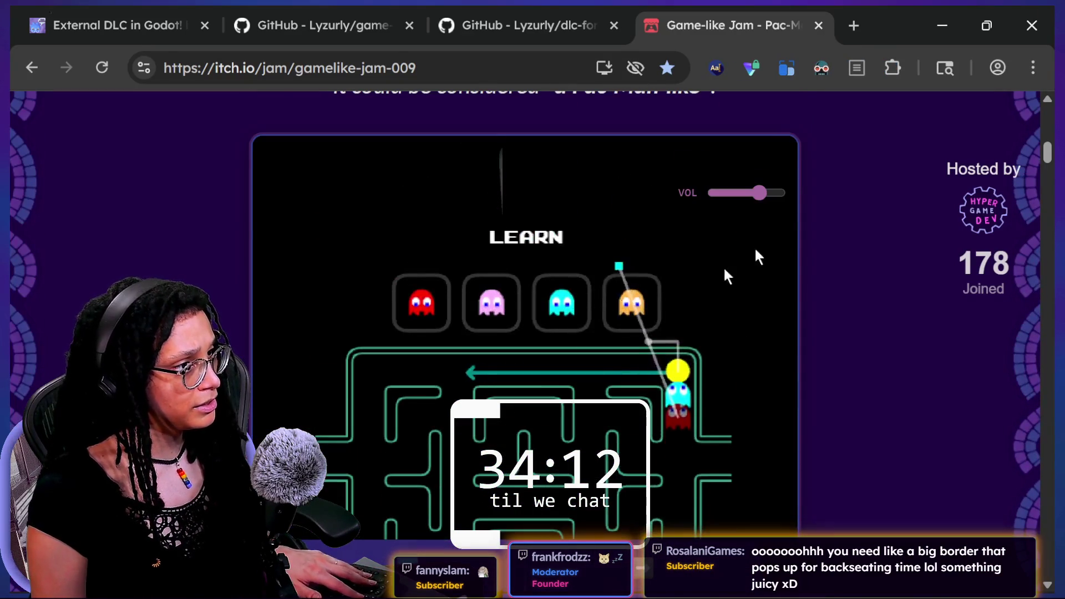
{"action": "scroll", "coordinate": [885, 342], "scroll_direction": "down", "scroll_amount": 1}
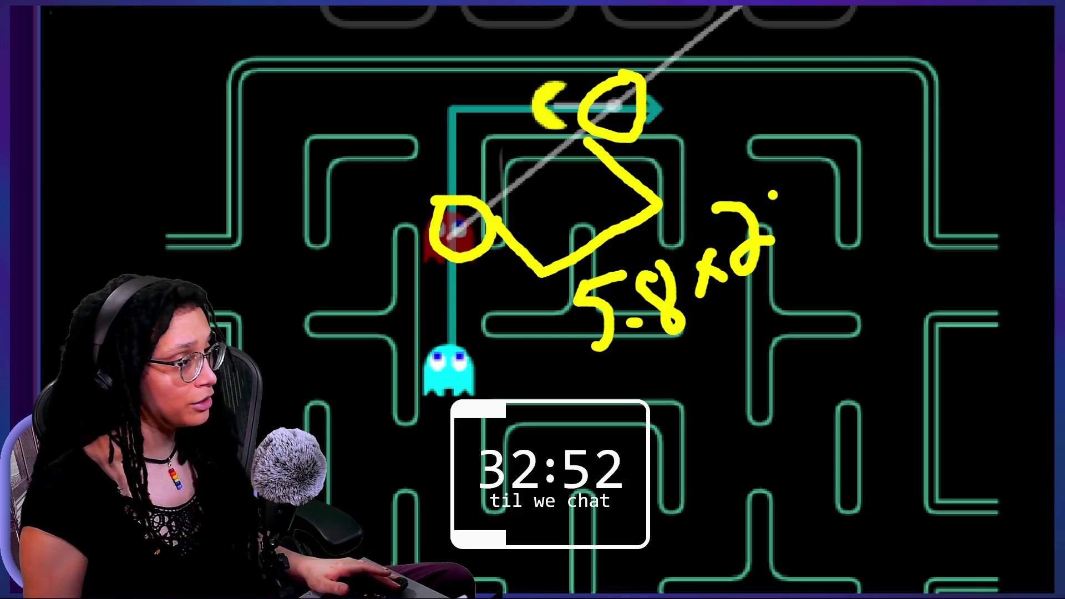
{"action": "key", "text": "Escape"}
{"action": "key", "text": "Escape"}
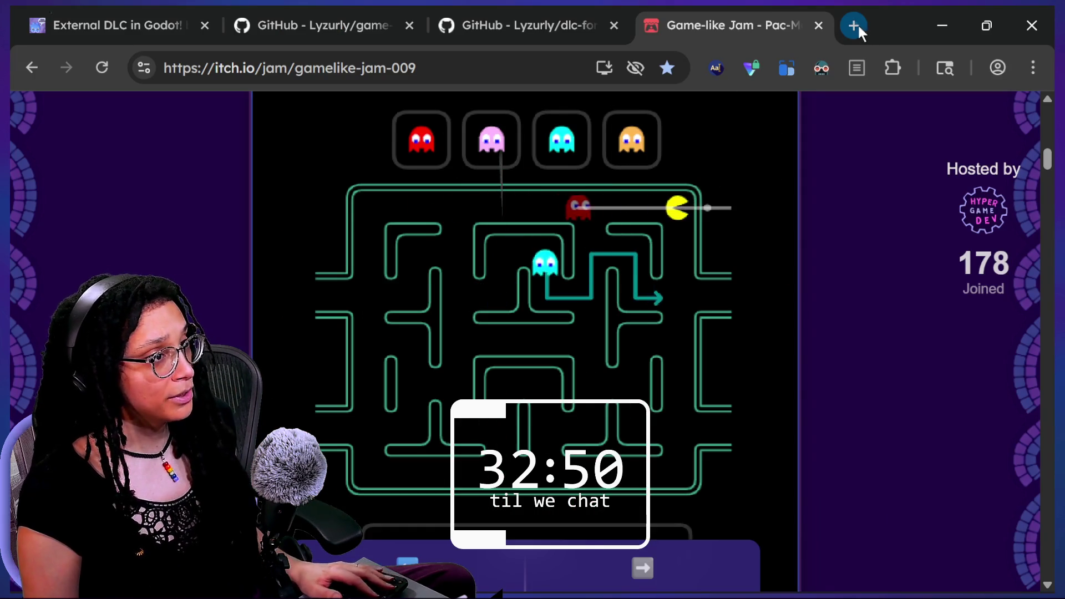
Step: Search 'pacman dossier' in a new tab and open The Pac-Man Dossier result
{"action": "left_click", "coordinate": [854, 25]}
{"action": "type", "text": "v"}
{"action": "key", "text": "BackSpace"}
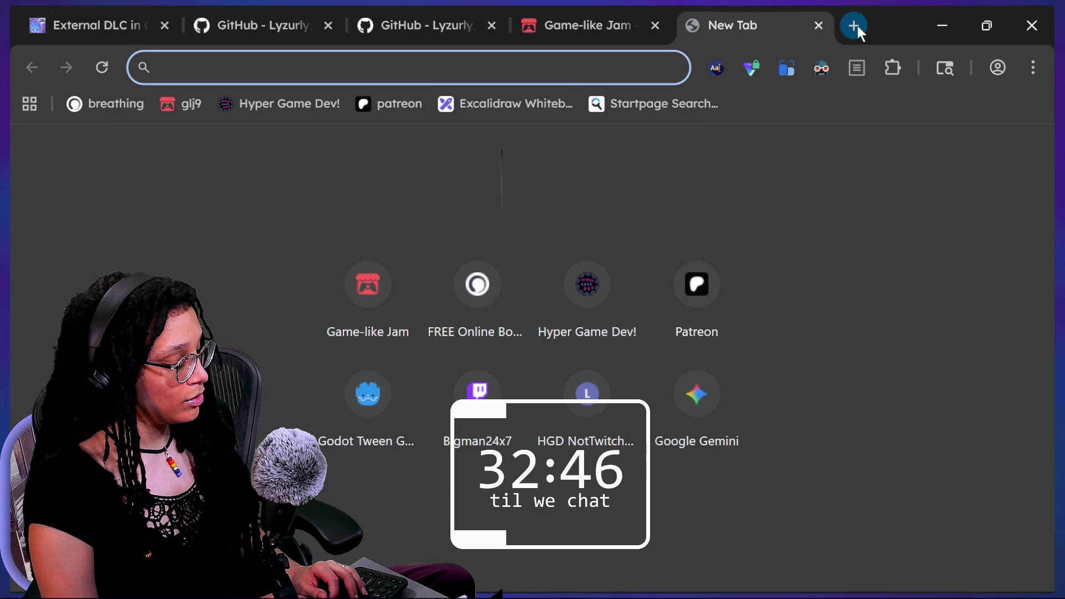
{"action": "type", "text": "how to get oint"}
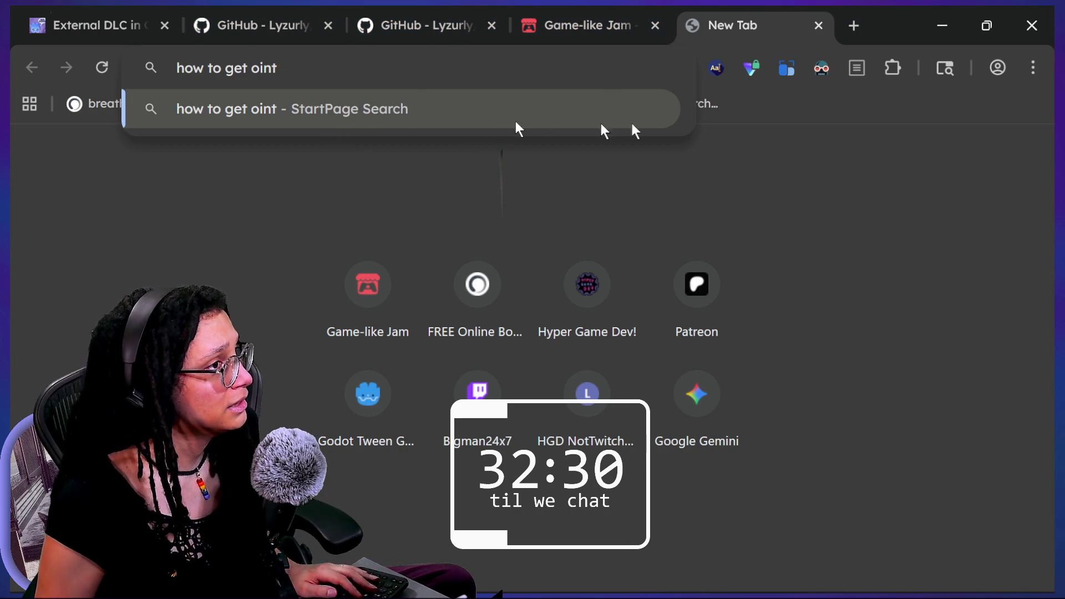
{"action": "key", "text": "ctrl+a"}
{"action": "key", "text": "BackSpace"}
{"action": "type", "text": "pa"}
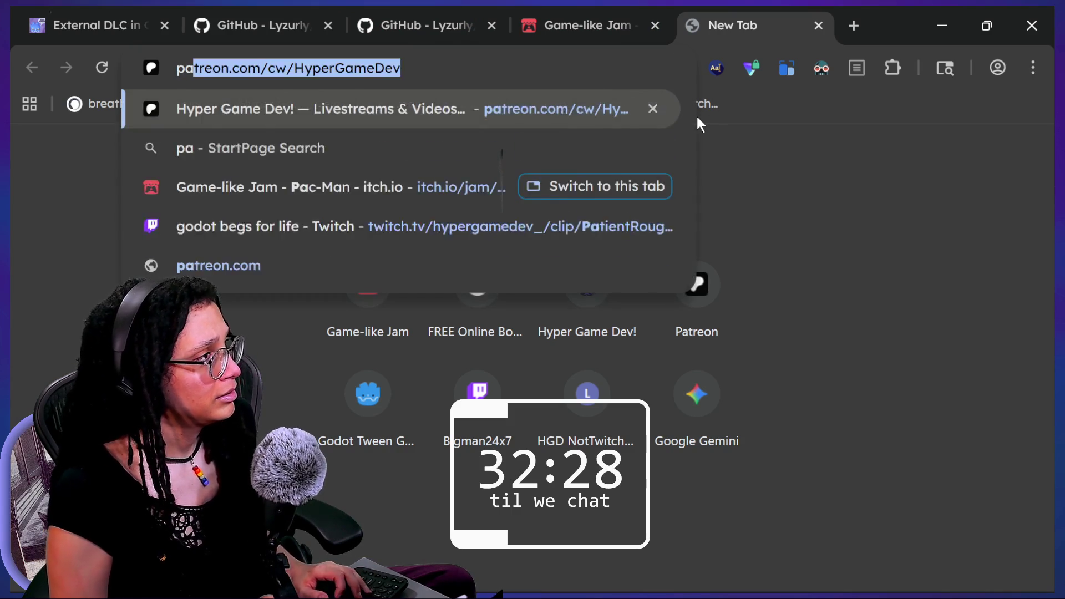
{"action": "type", "text": "cman dossier"}
{"action": "key", "text": "Return"}
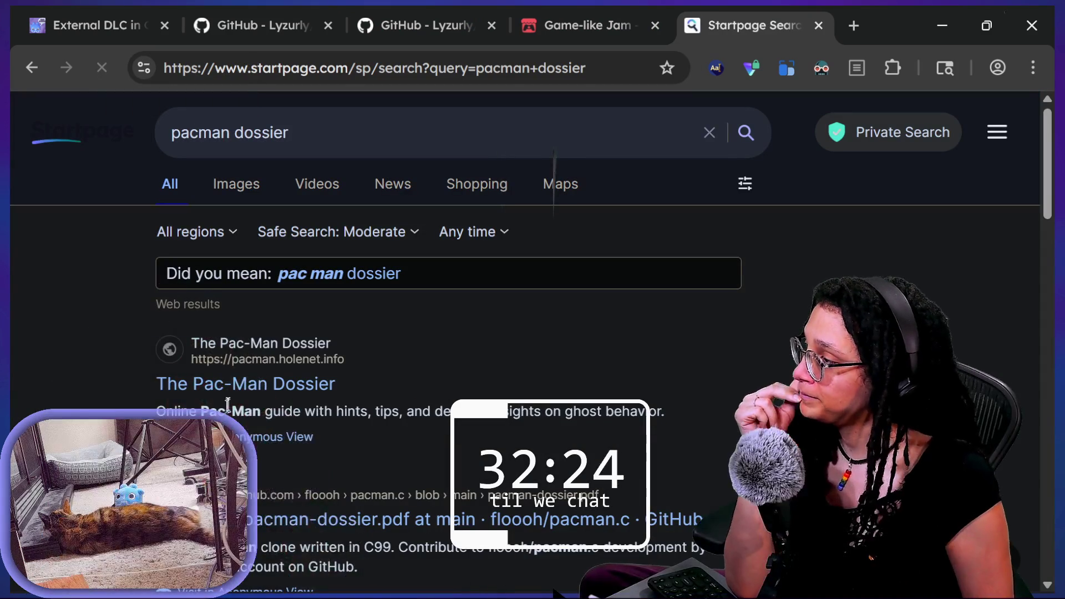
{"action": "left_click", "coordinate": [233, 394]}
Step: Show the dossier in Reader View at 80% zoom and find 'vector' in the article
{"action": "left_click", "coordinate": [857, 67]}
{"action": "scroll", "coordinate": [615, 297], "scroll_direction": "down", "scroll_amount": 5}
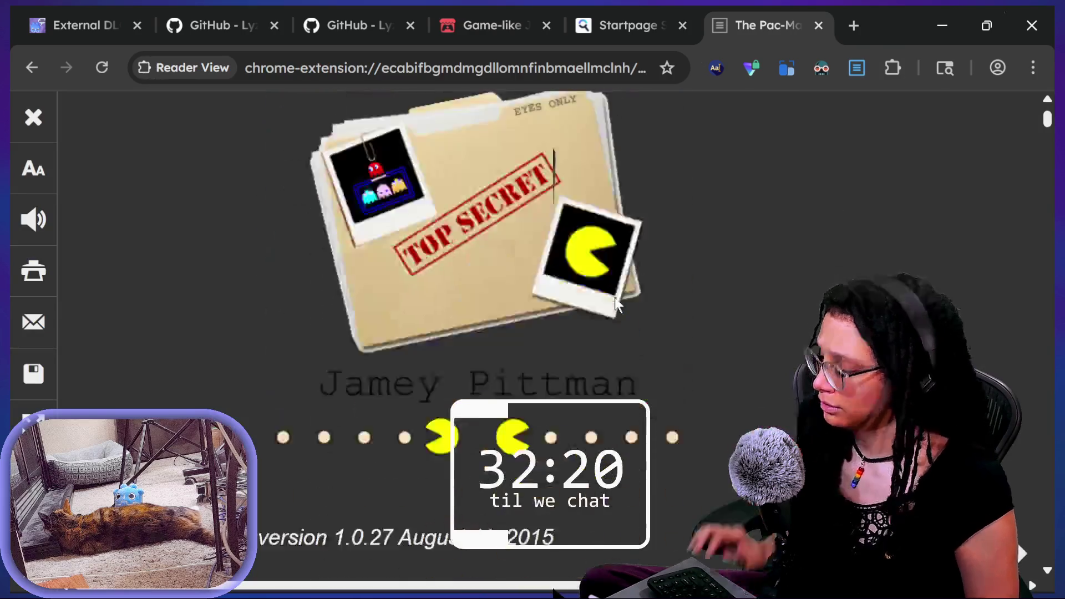
{"action": "key", "text": "ctrl+minus"}
{"action": "key", "text": "ctrl+minus"}
{"action": "key", "text": "ctrl+f"}
{"action": "type", "text": "vector"}
{"action": "key", "text": "Escape"}
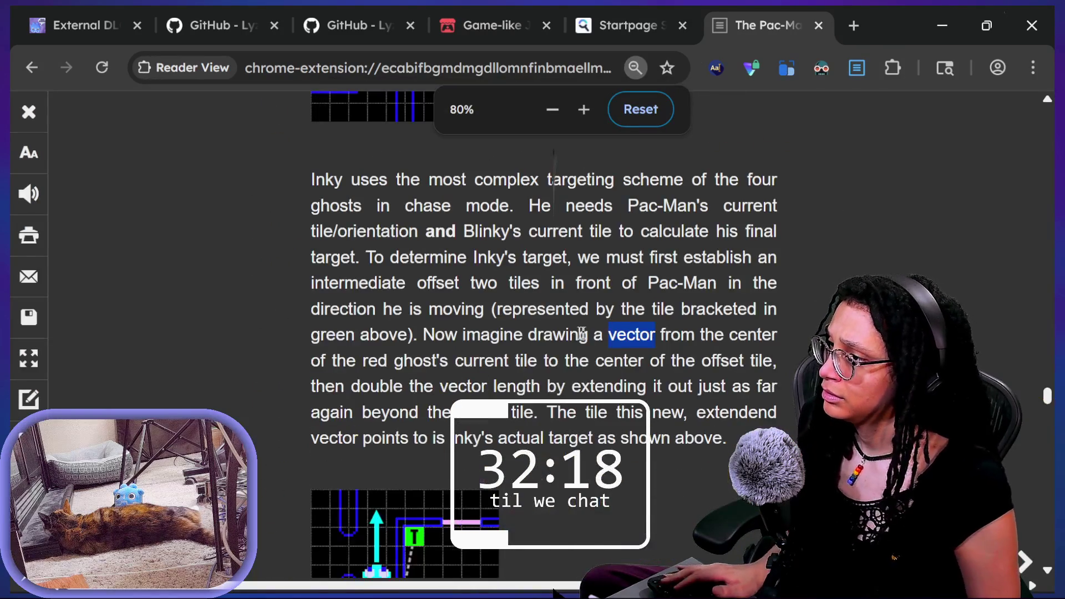
Step: Read through Inky's targeting paragraph and diagram, briefly selecting its text
{"action": "scroll", "coordinate": [581, 333], "scroll_direction": "down", "scroll_amount": 1}
{"action": "double_click", "coordinate": [433, 302]}
{"action": "left_click_drag", "start_coordinate": [544, 328], "coordinate": [687, 327]}
{"action": "scroll", "coordinate": [691, 320], "scroll_direction": "down", "scroll_amount": 1}
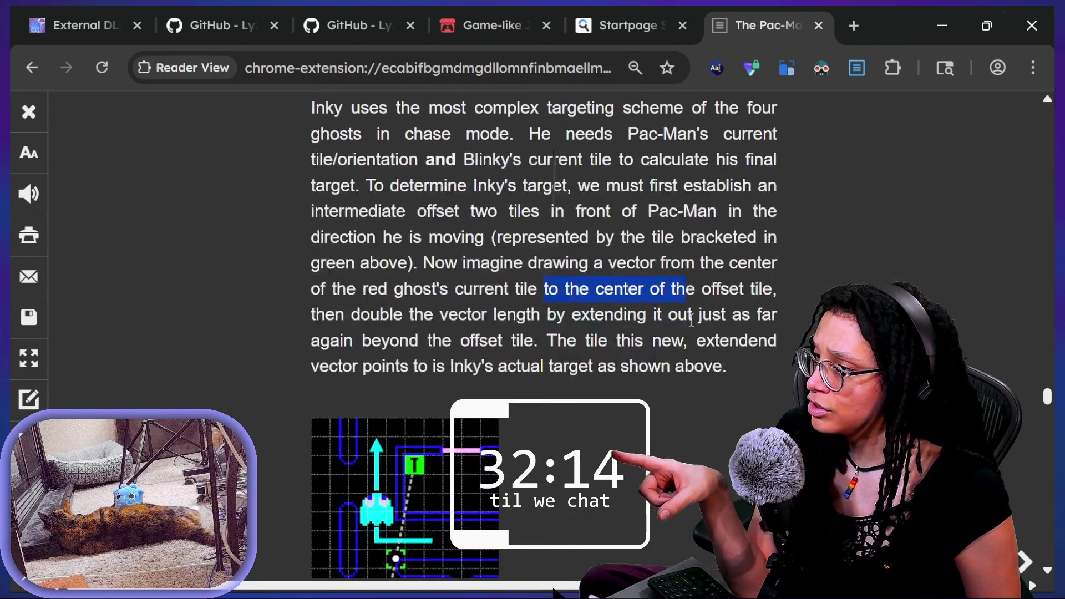
{"action": "left_click", "coordinate": [586, 311]}
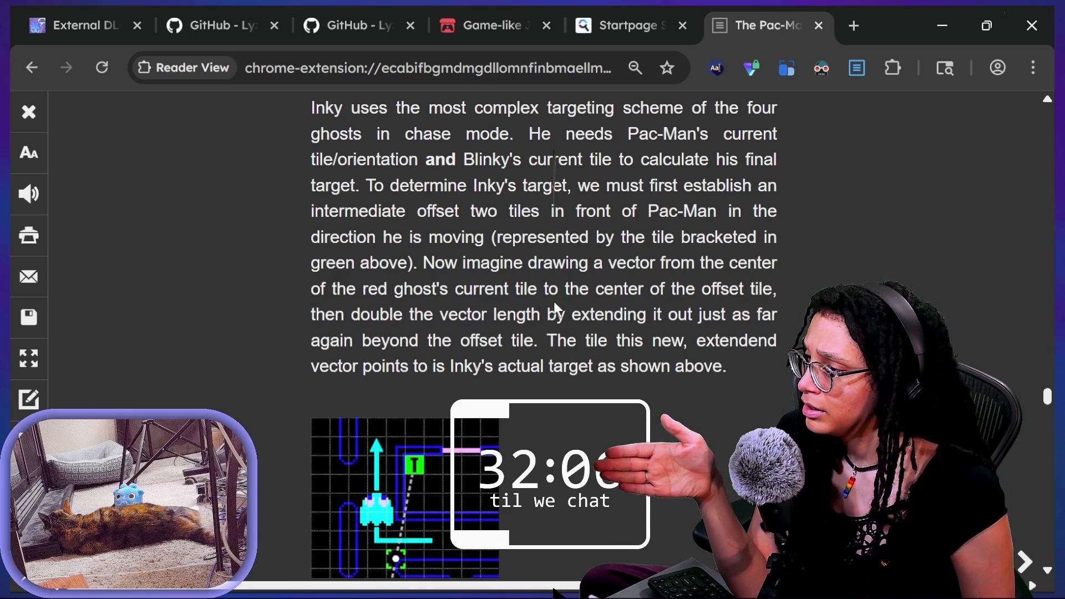
{"action": "scroll", "coordinate": [554, 306], "scroll_direction": "down", "scroll_amount": 8}
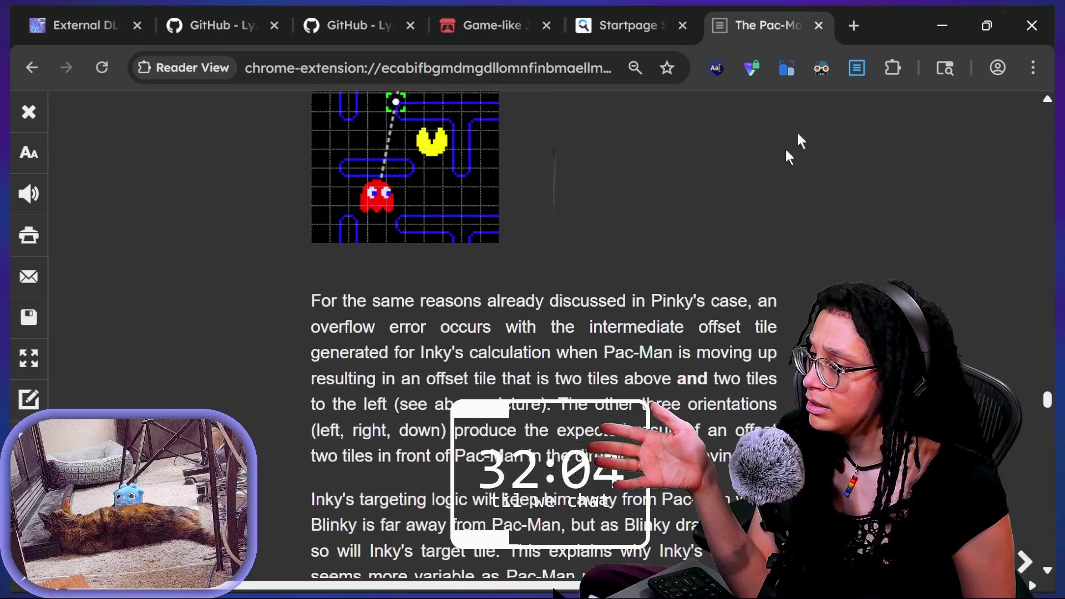
{"action": "scroll", "coordinate": [793, 100], "scroll_direction": "up", "scroll_amount": 5}
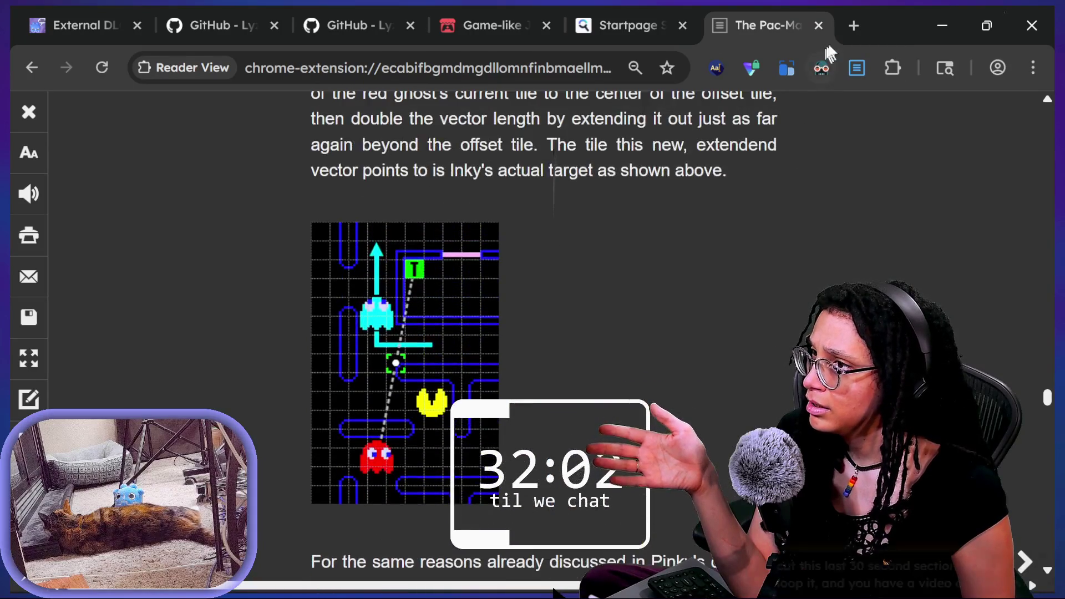
{"action": "left_click", "coordinate": [852, 26]}
Step: Search 'how to double a vector' and open The Vector Cross Product video from the results
{"action": "type", "text": "how to"}
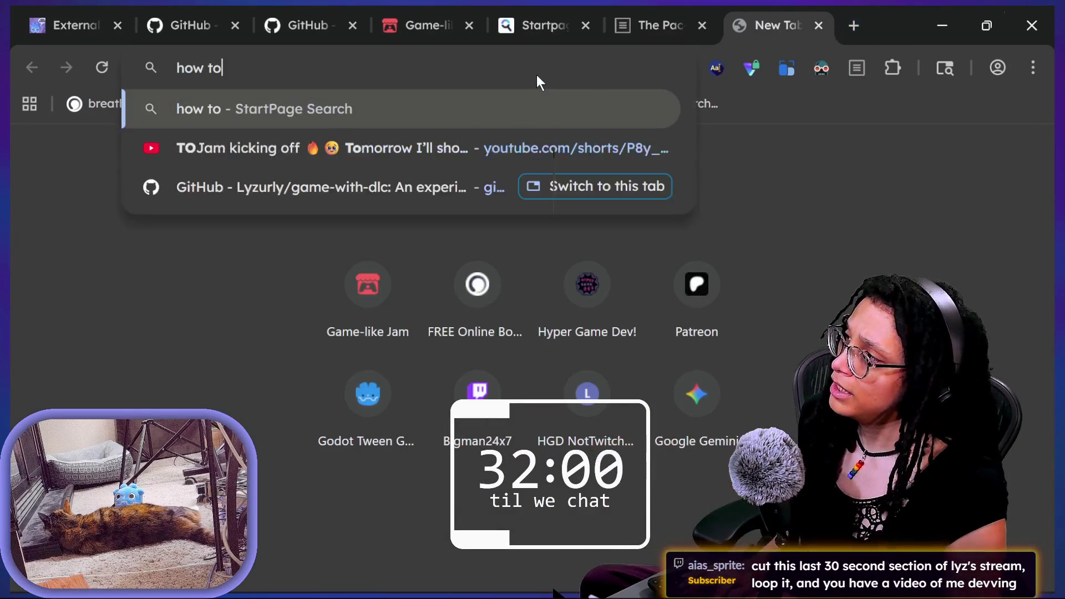
{"action": "type", "text": " double a vector"}
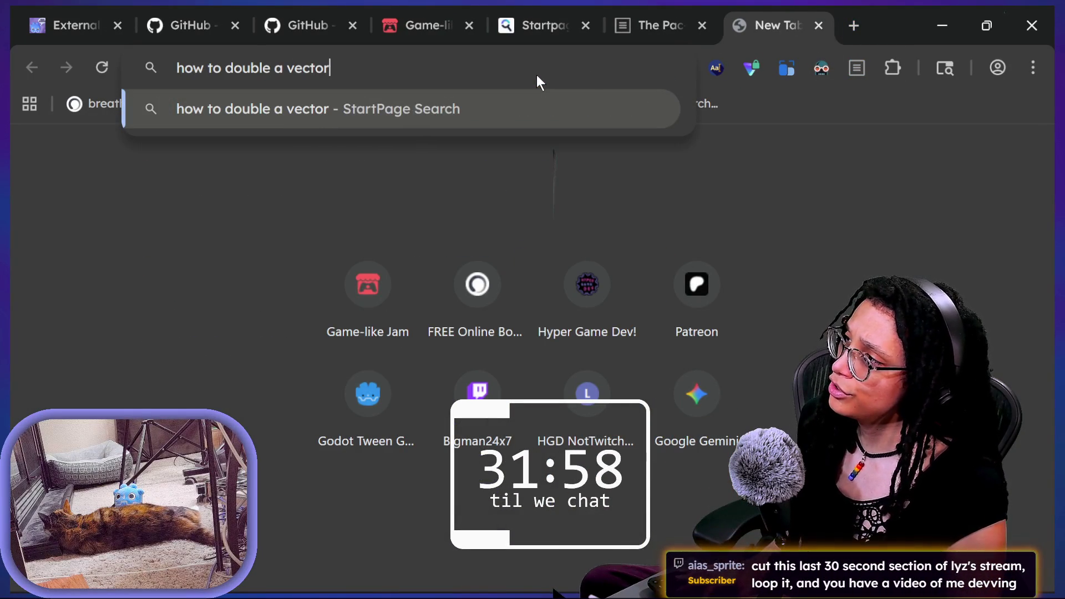
{"action": "key", "text": "Return"}
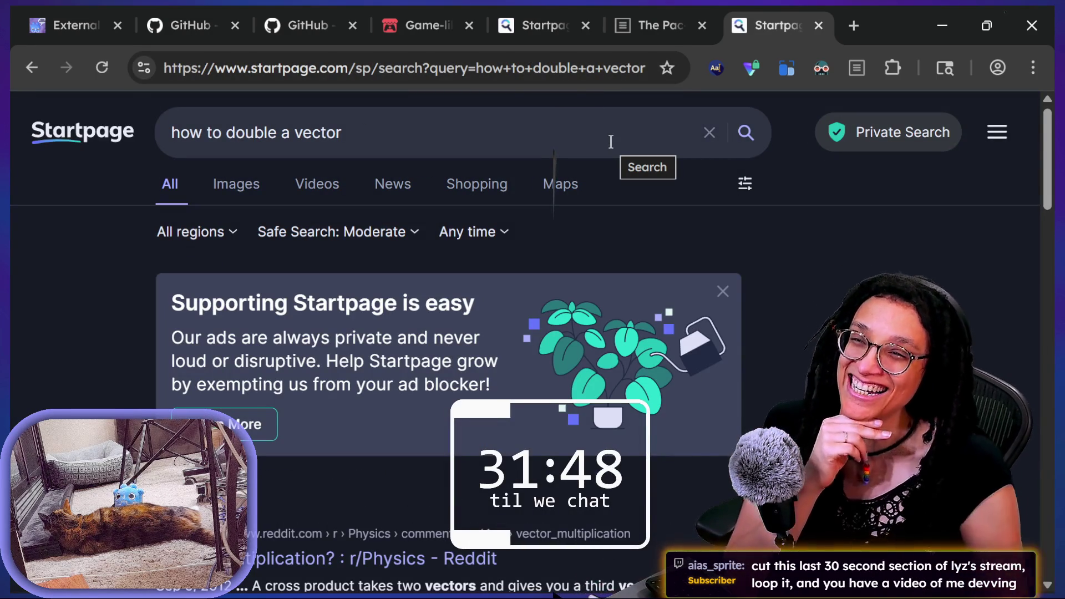
{"action": "scroll", "coordinate": [795, 254], "scroll_direction": "down", "scroll_amount": 3}
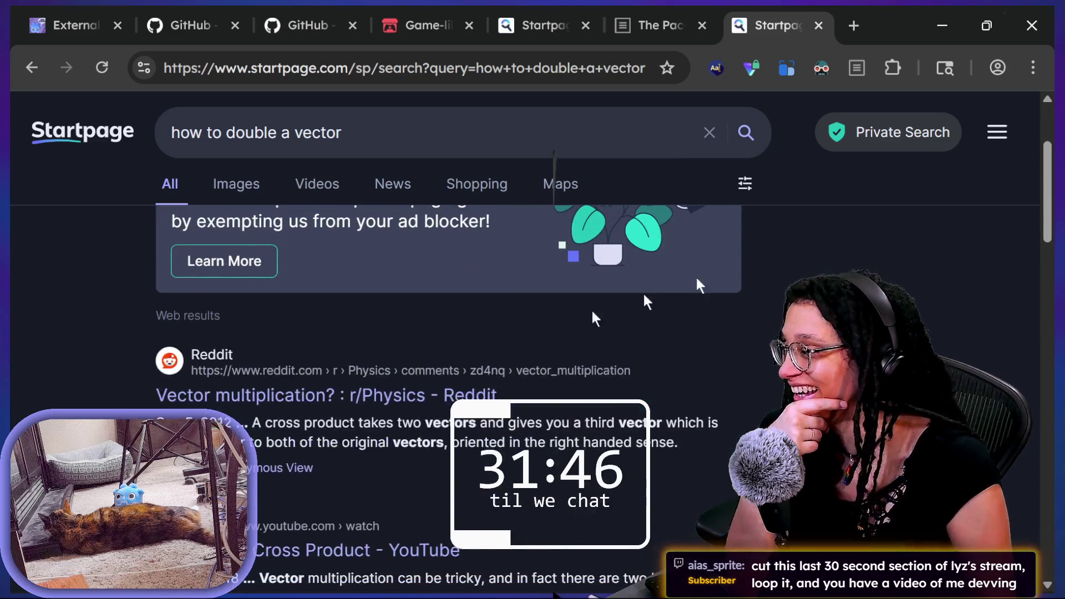
{"action": "scroll", "coordinate": [402, 409], "scroll_direction": "down", "scroll_amount": 3}
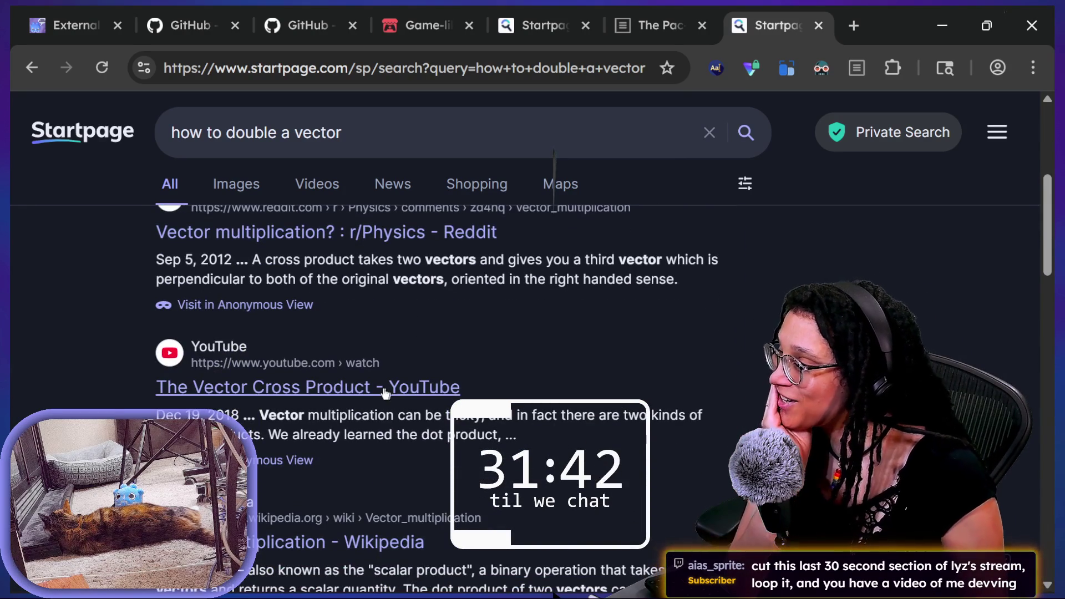
{"action": "left_click", "coordinate": [385, 392]}
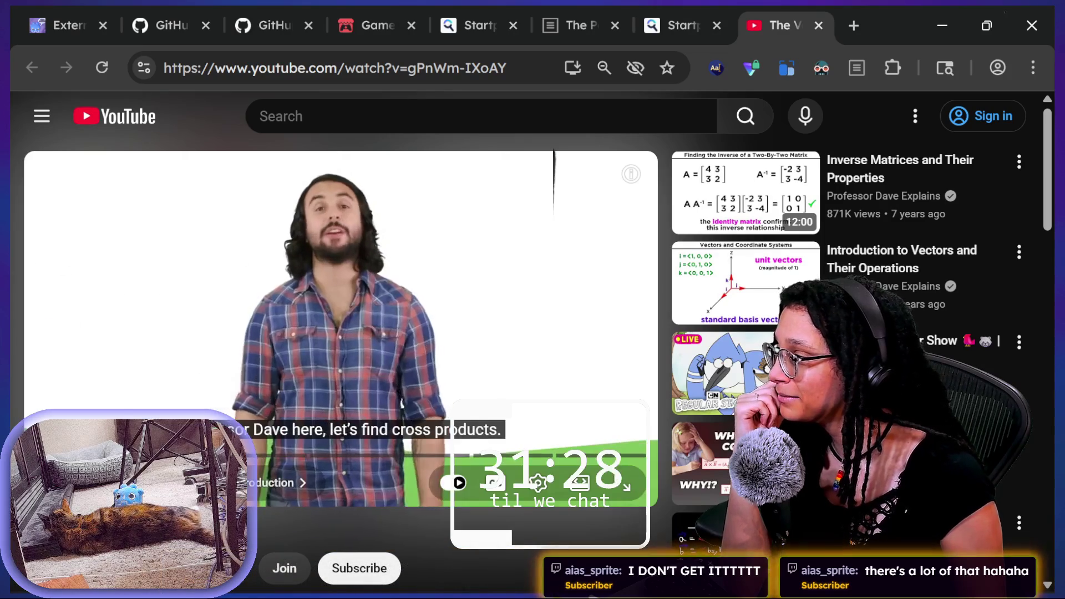
Step: Set The Vector Cross Product video's playback speed to 1.50x
{"action": "left_click", "coordinate": [533, 485]}
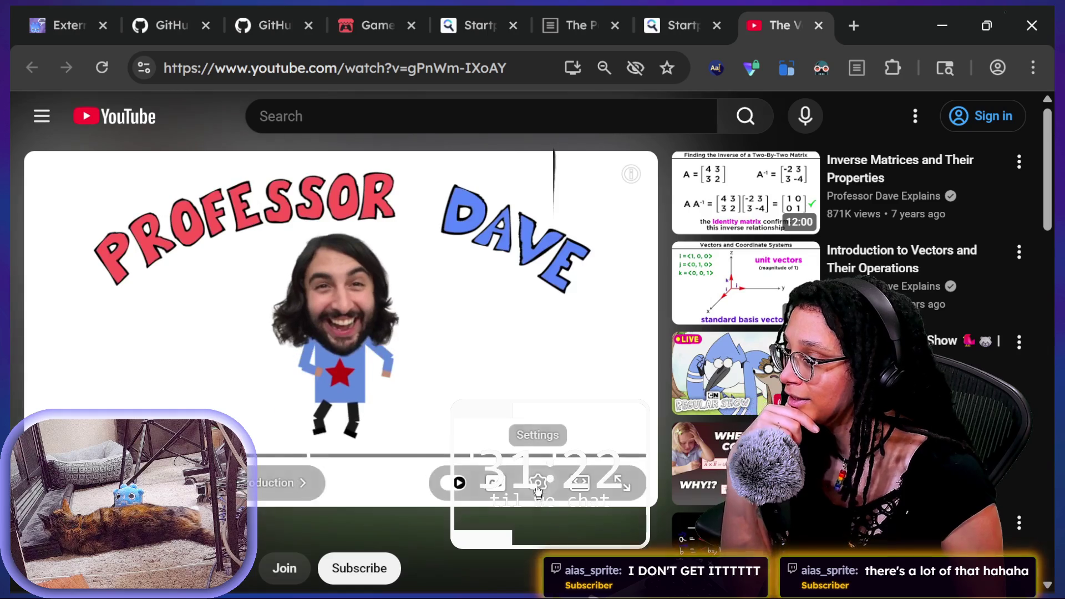
{"action": "left_click", "coordinate": [538, 483]}
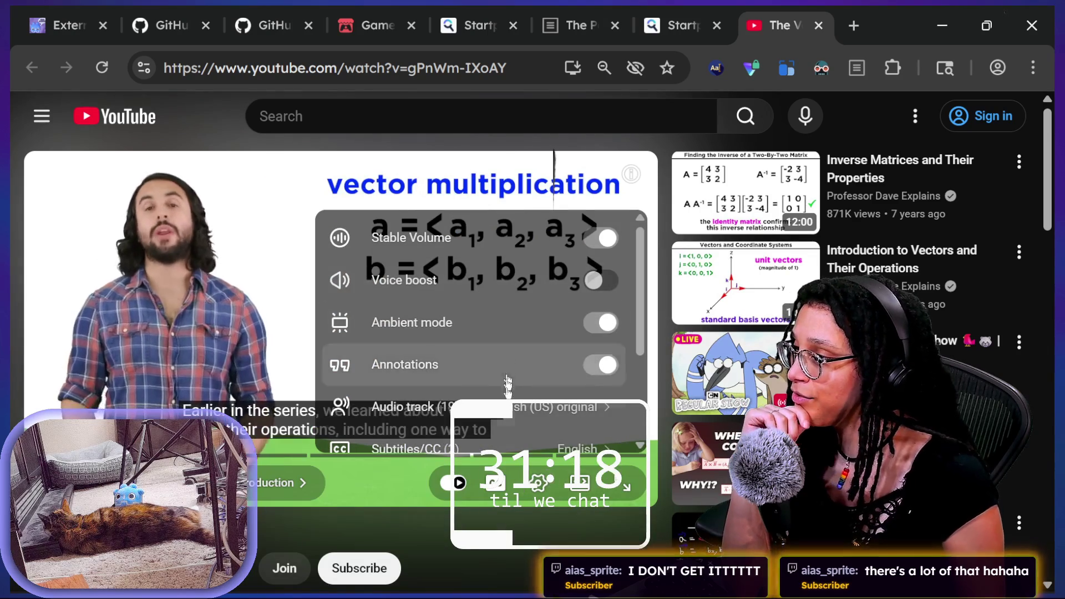
{"action": "scroll", "coordinate": [510, 433], "scroll_direction": "down", "scroll_amount": 3}
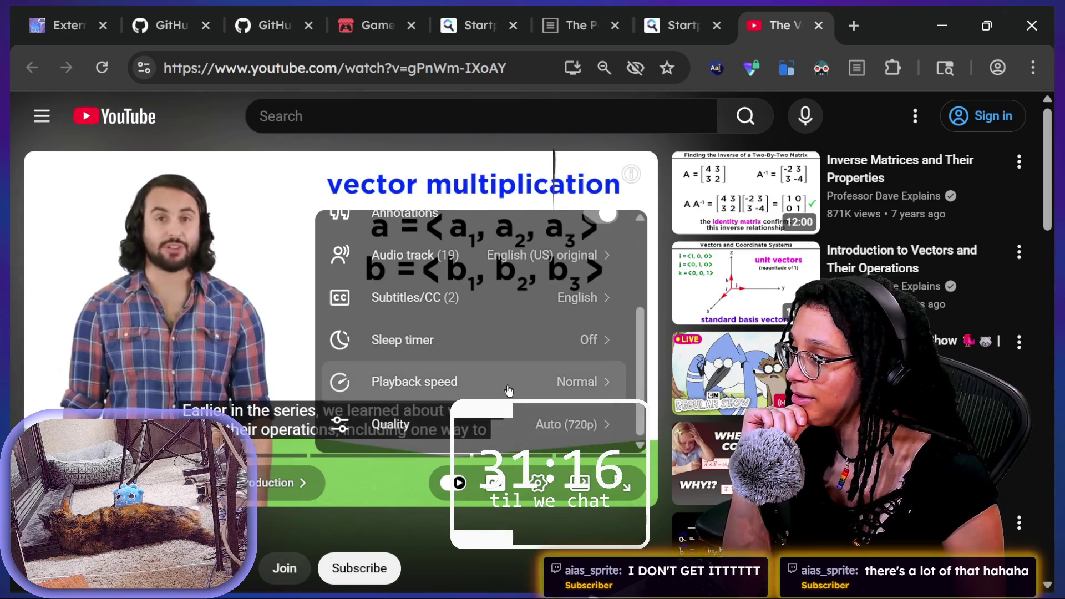
{"action": "left_click", "coordinate": [502, 381]}
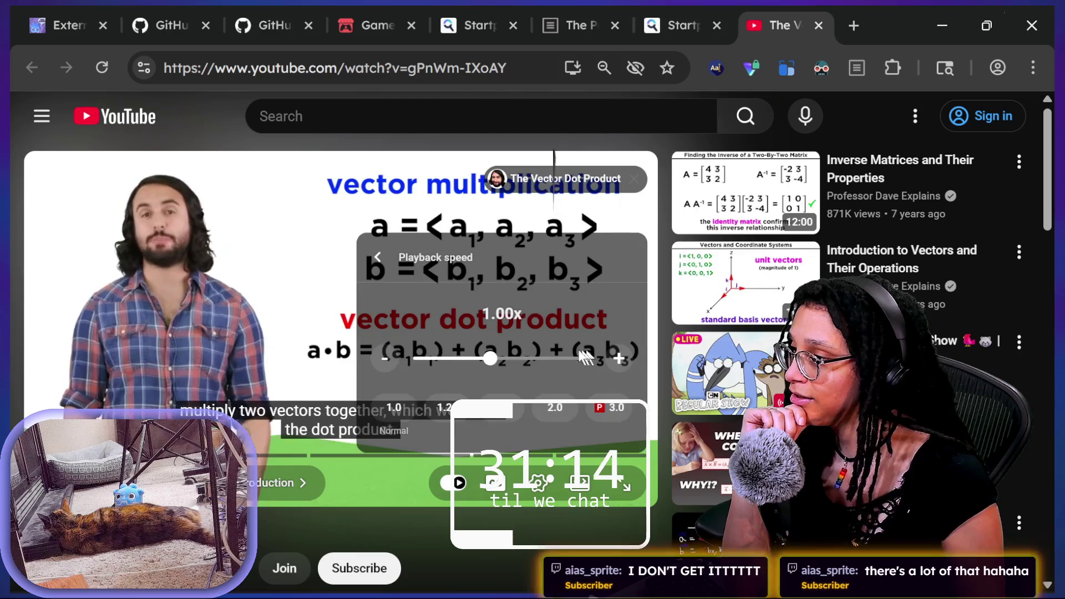
{"action": "left_click", "coordinate": [442, 594]}
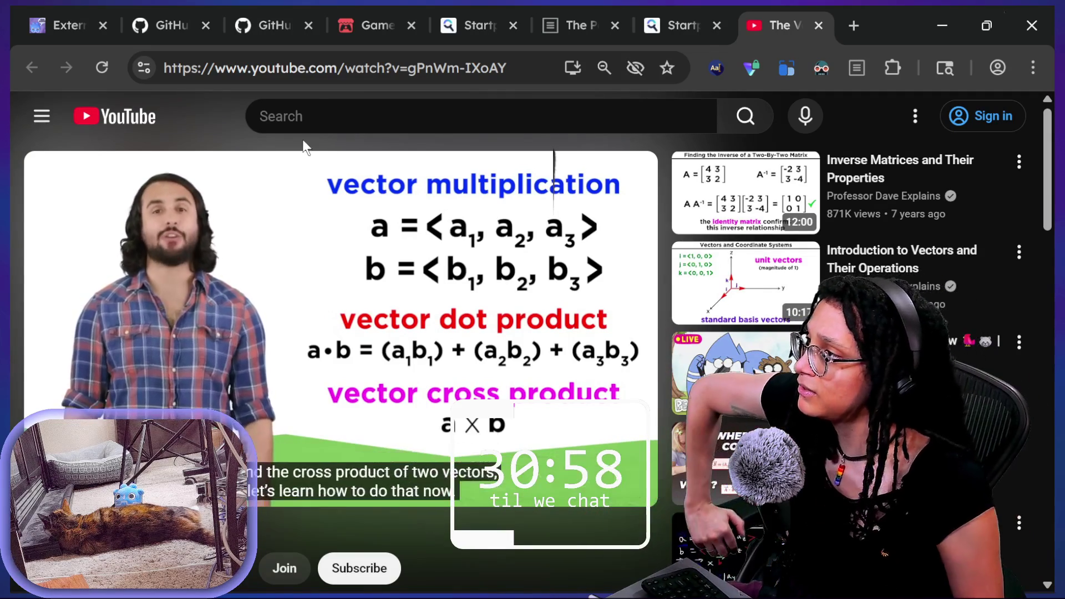
Step: Return to the Startpage 'how to double a vector' results tab
{"action": "left_click", "coordinate": [319, 116]}
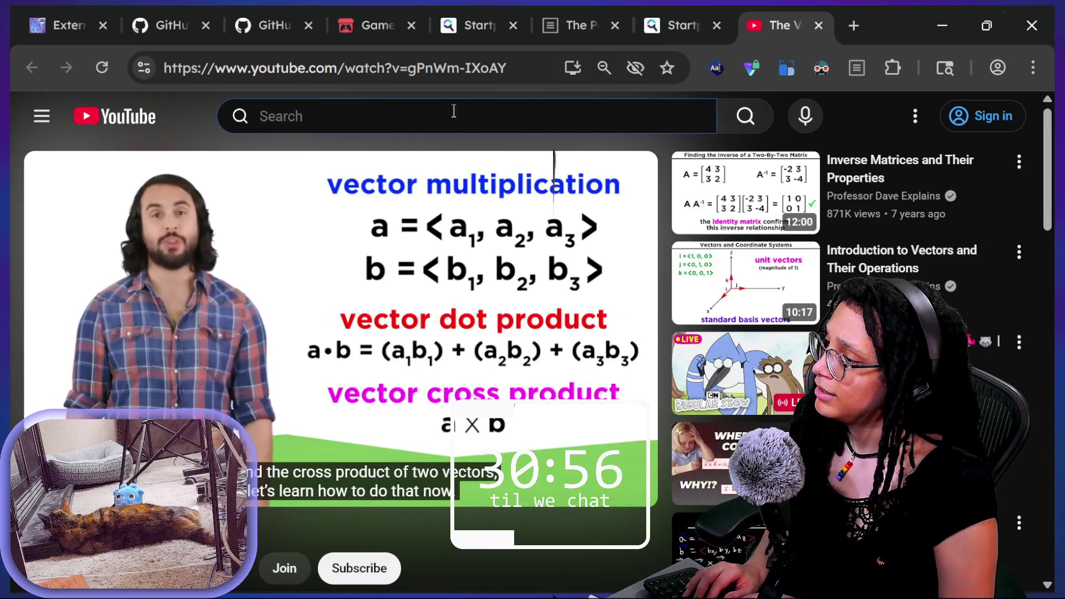
{"action": "key", "text": "ctrl+l"}
{"action": "type", "text": "m"}
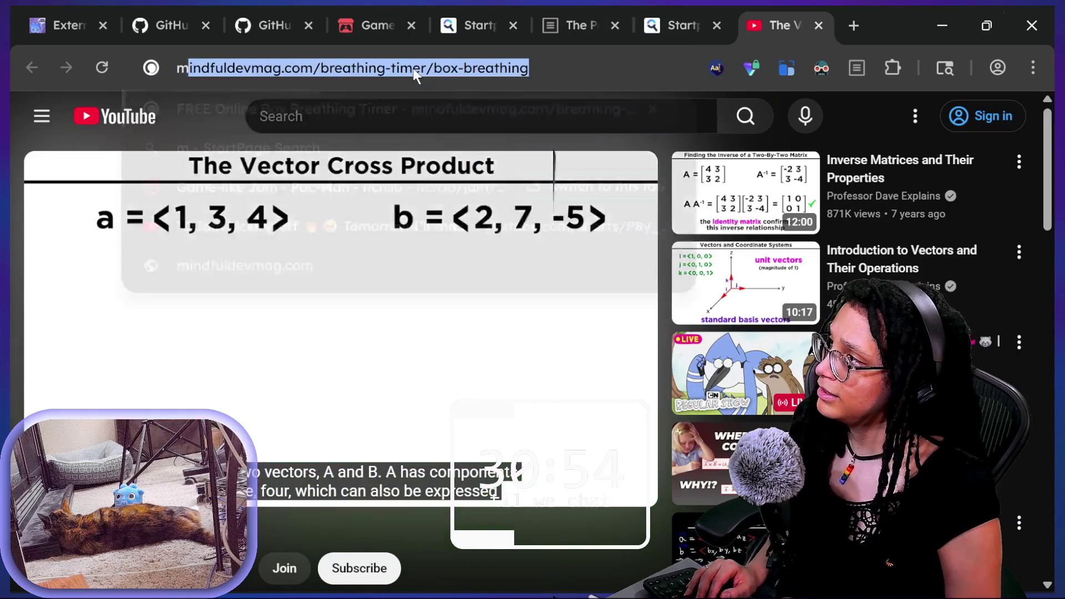
{"action": "key", "text": "Escape"}
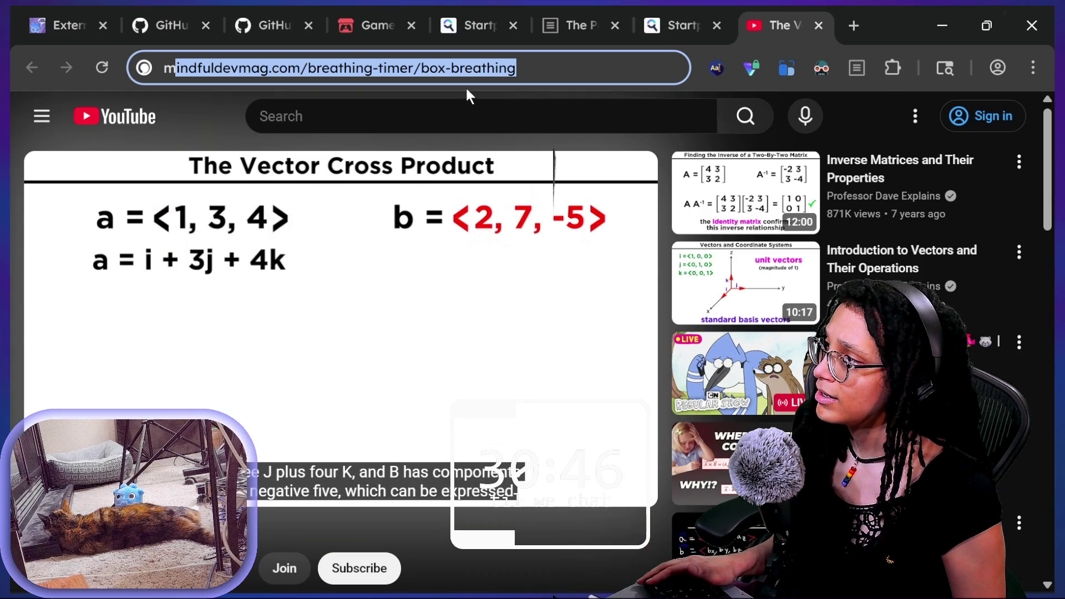
{"action": "left_click", "coordinate": [480, 67]}
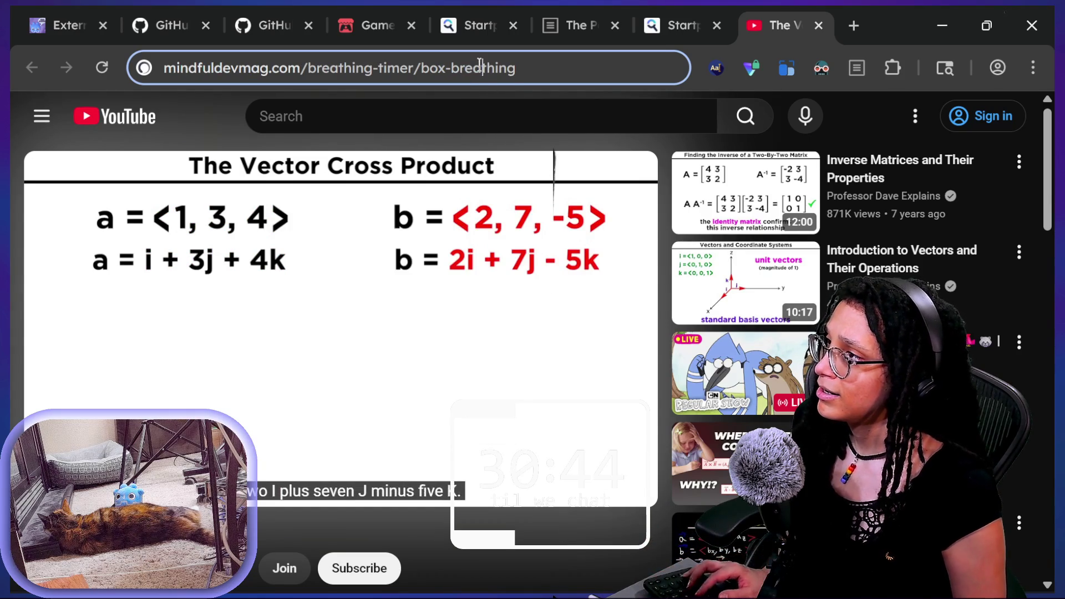
{"action": "key", "text": "ctrl+a"}
{"action": "left_click", "coordinate": [660, 25]}
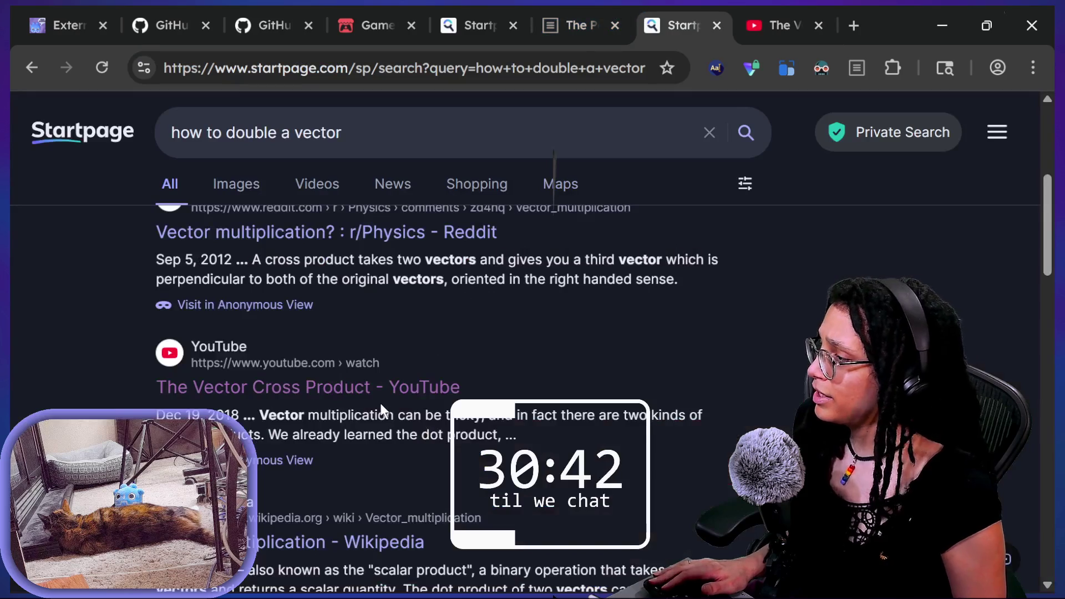
Step: Scroll the results and open the Vector multiplication Wikipedia article
{"action": "scroll", "coordinate": [380, 404], "scroll_direction": "down", "scroll_amount": 3}
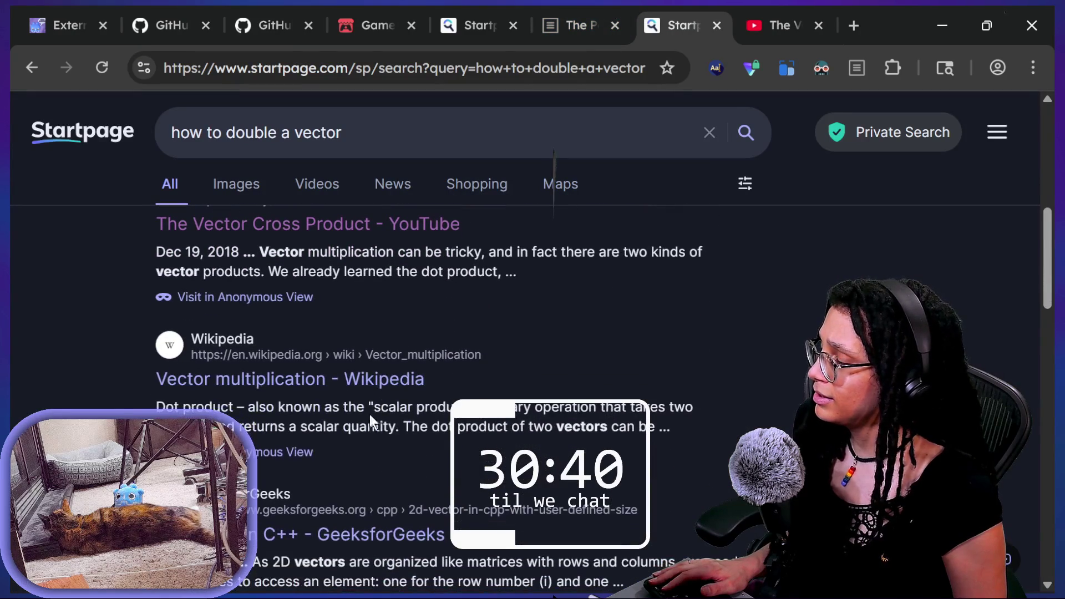
{"action": "scroll", "coordinate": [397, 408], "scroll_direction": "down", "scroll_amount": 1}
{"action": "left_click_drag", "start_coordinate": [230, 341], "coordinate": [473, 341]}
{"action": "left_click", "coordinate": [388, 343]}
{"action": "left_click", "coordinate": [203, 325]}
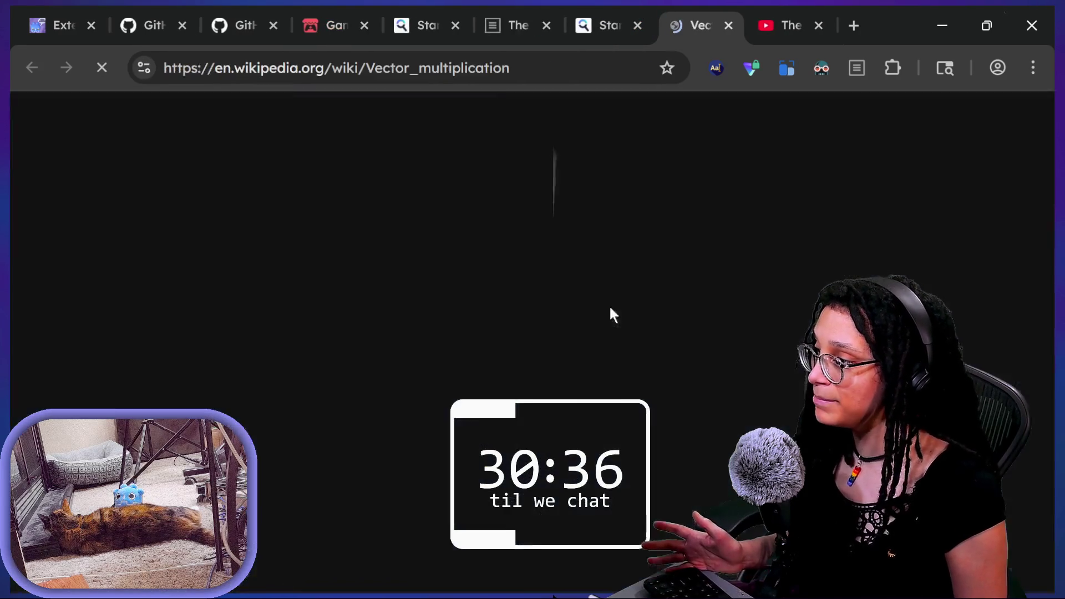
Step: Read the article, highlighting the Dot product definition paragraph
{"action": "scroll", "coordinate": [713, 311], "scroll_direction": "down", "scroll_amount": 1}
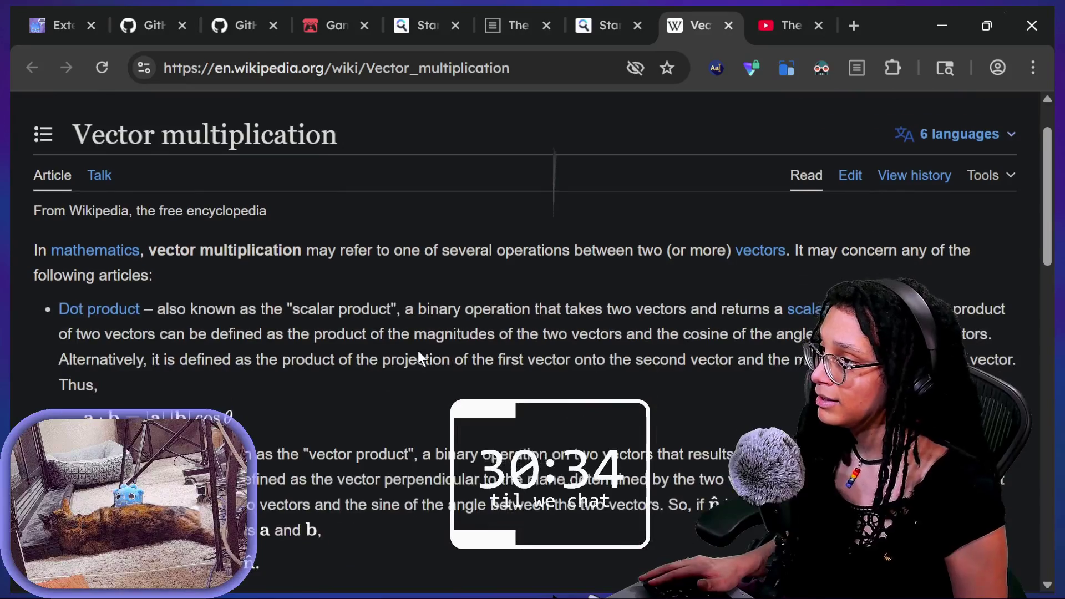
{"action": "scroll", "coordinate": [419, 355], "scroll_direction": "down", "scroll_amount": 1}
{"action": "mouse_move", "coordinate": [535, 241]}
{"action": "left_mouse_down"}
{"action": "mouse_move", "coordinate": [781, 245]}
{"action": "mouse_move", "coordinate": [915, 266]}
{"action": "mouse_move", "coordinate": [909, 242]}
{"action": "left_mouse_up"}
{"action": "left_click", "coordinate": [887, 242]}
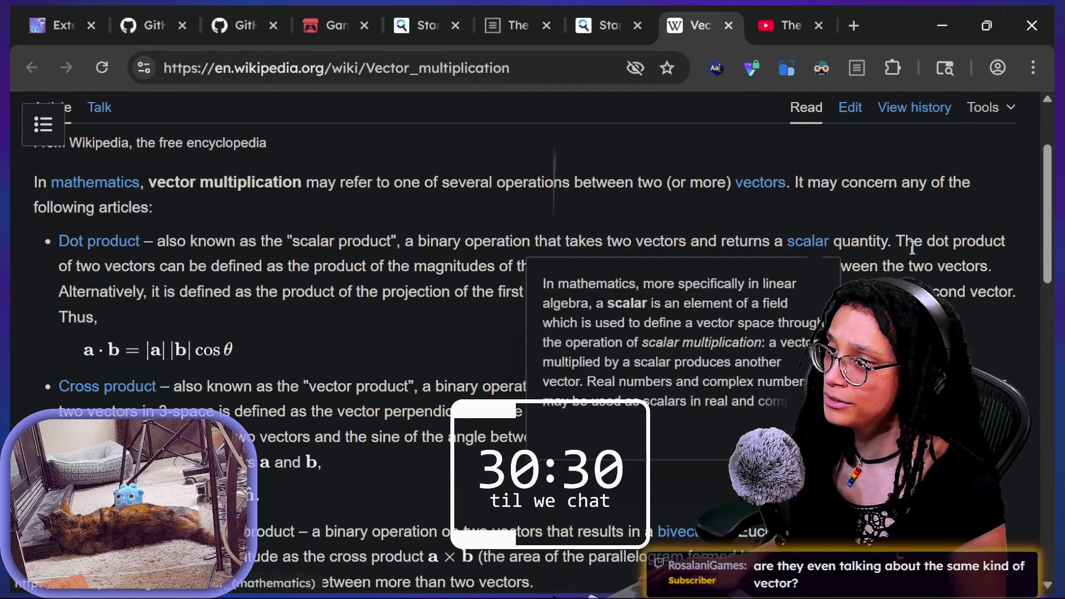
{"action": "mouse_move", "coordinate": [73, 269]}
{"action": "left_mouse_down"}
{"action": "mouse_move", "coordinate": [276, 280]}
{"action": "mouse_move", "coordinate": [351, 266]}
{"action": "mouse_move", "coordinate": [628, 284]}
{"action": "left_mouse_up"}
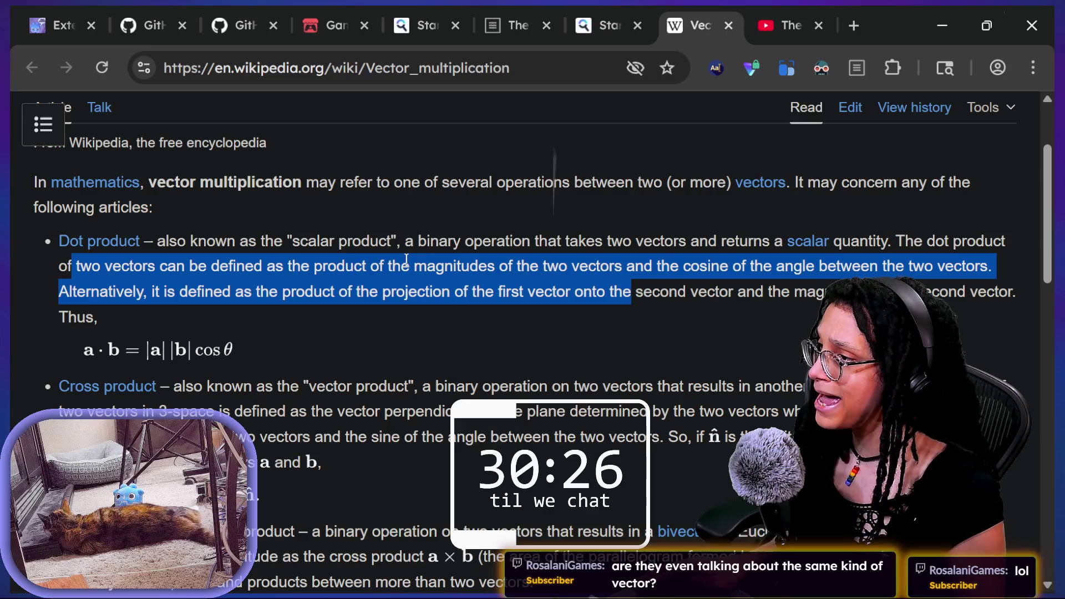
{"action": "triple_click", "coordinate": [439, 267]}
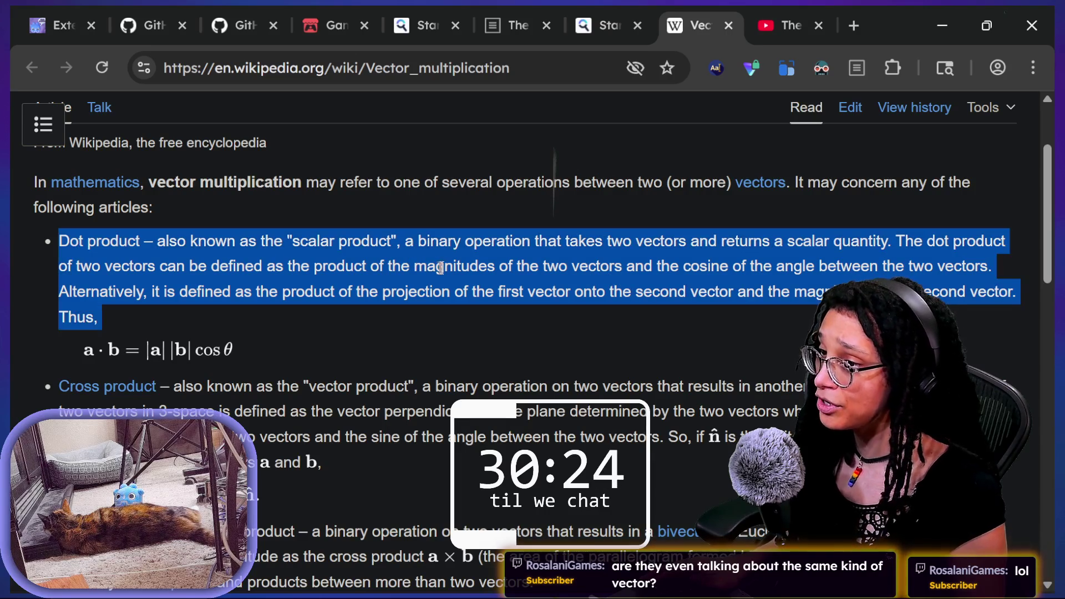
{"action": "scroll", "coordinate": [450, 271], "scroll_direction": "down", "scroll_amount": 1}
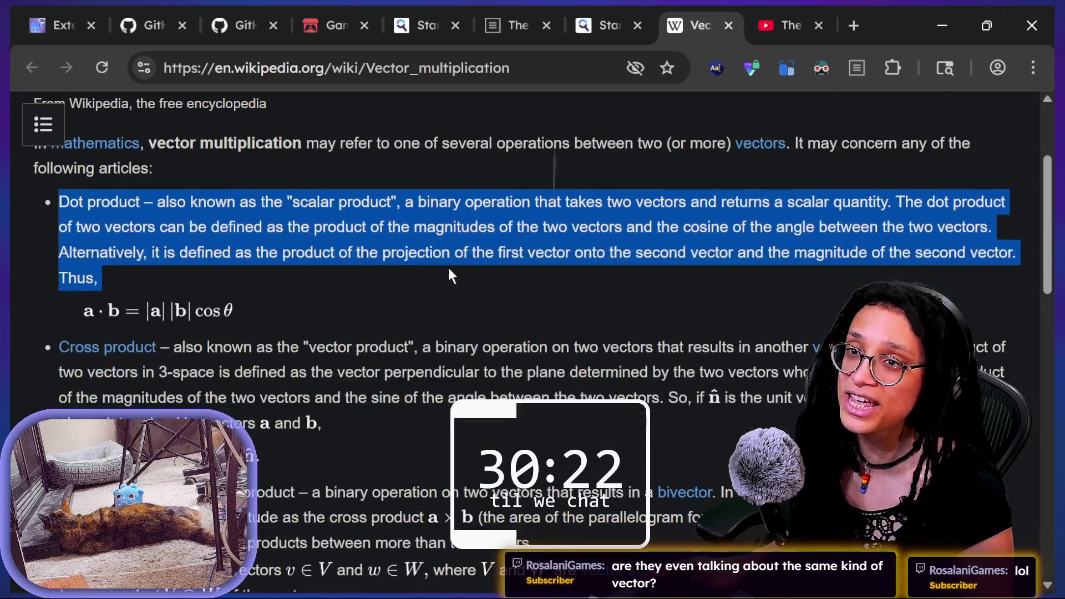
{"action": "scroll", "coordinate": [448, 269], "scroll_direction": "up", "scroll_amount": 1}
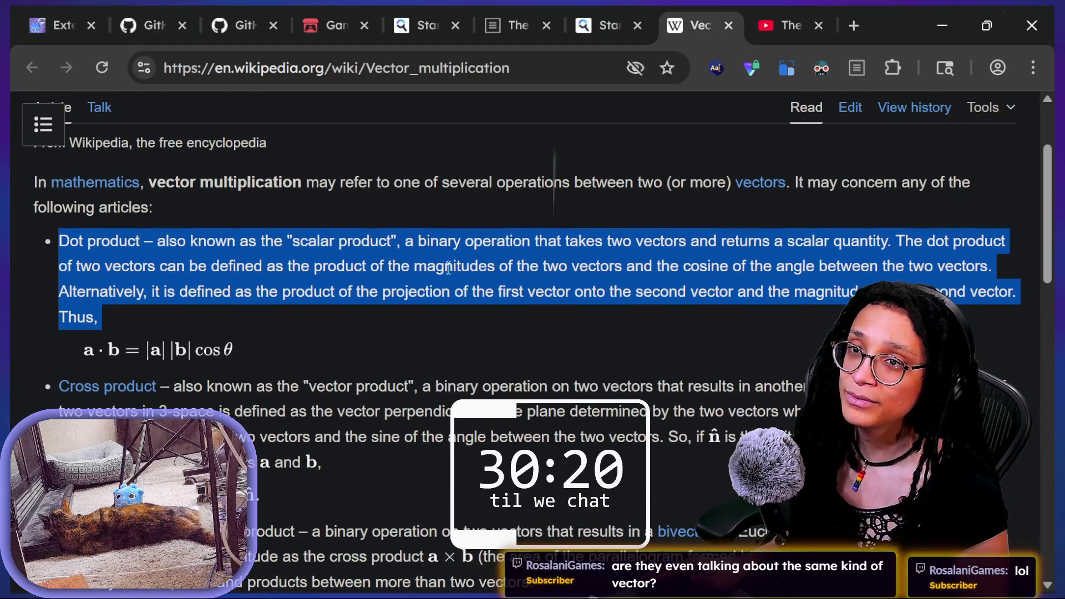
{"action": "scroll", "coordinate": [448, 269], "scroll_direction": "down", "scroll_amount": 1}
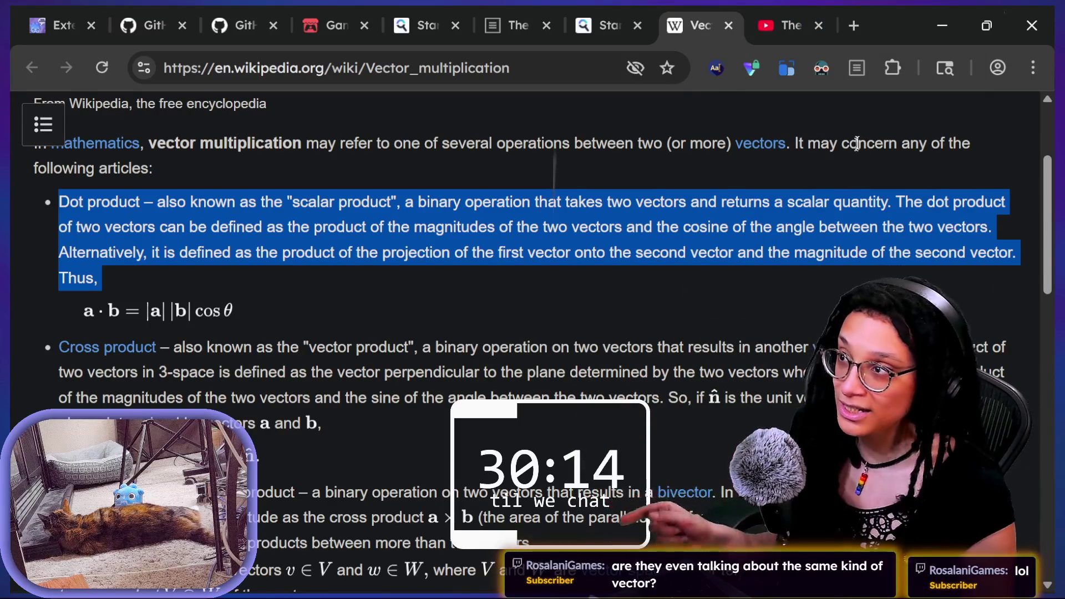
Step: Close the YouTube video tab and return to the Wikipedia article
{"action": "left_click", "coordinate": [801, 24]}
{"action": "left_click", "coordinate": [818, 25]}
{"action": "left_click", "coordinate": [635, 318]}
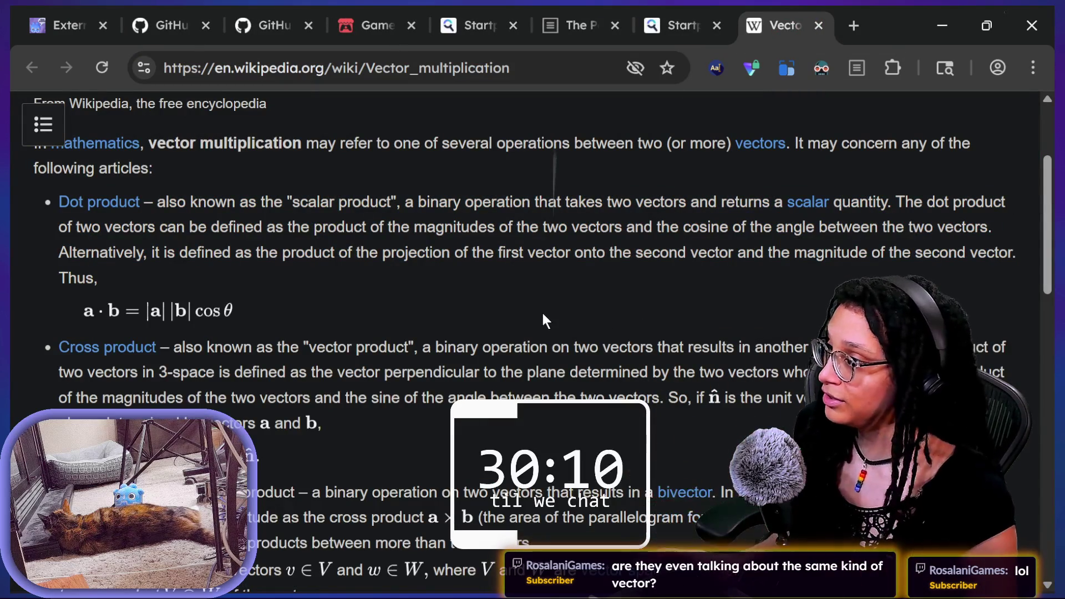
Step: Scroll through the rest of the article, then go back to the 'how to double a vector' results
{"action": "scroll", "coordinate": [543, 317], "scroll_direction": "down", "scroll_amount": 3}
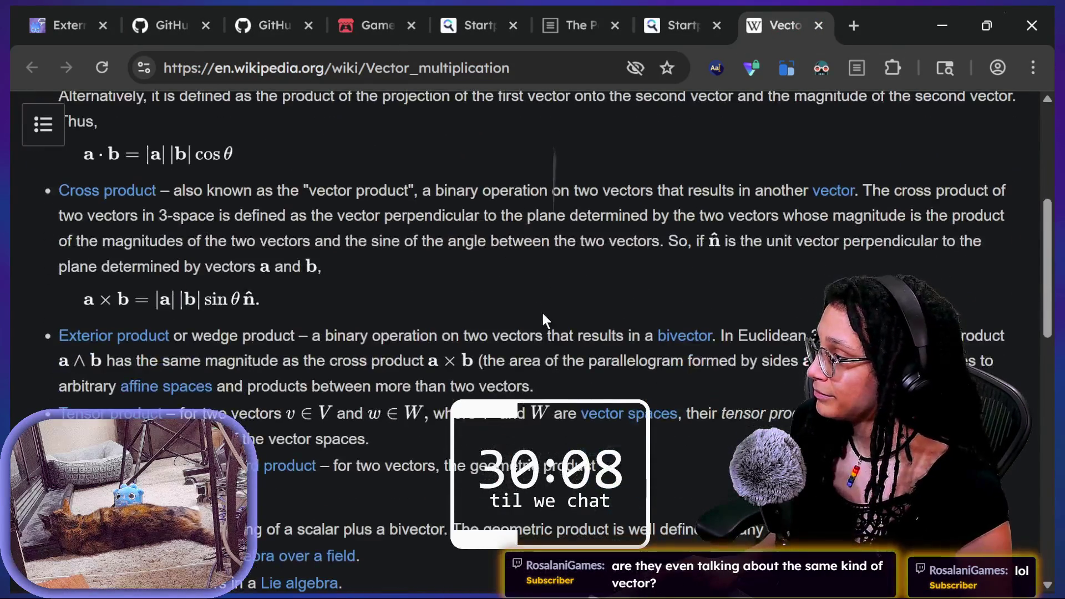
{"action": "scroll", "coordinate": [542, 313], "scroll_direction": "up", "scroll_amount": 1}
{"action": "scroll", "coordinate": [542, 313], "scroll_direction": "down", "scroll_amount": 4}
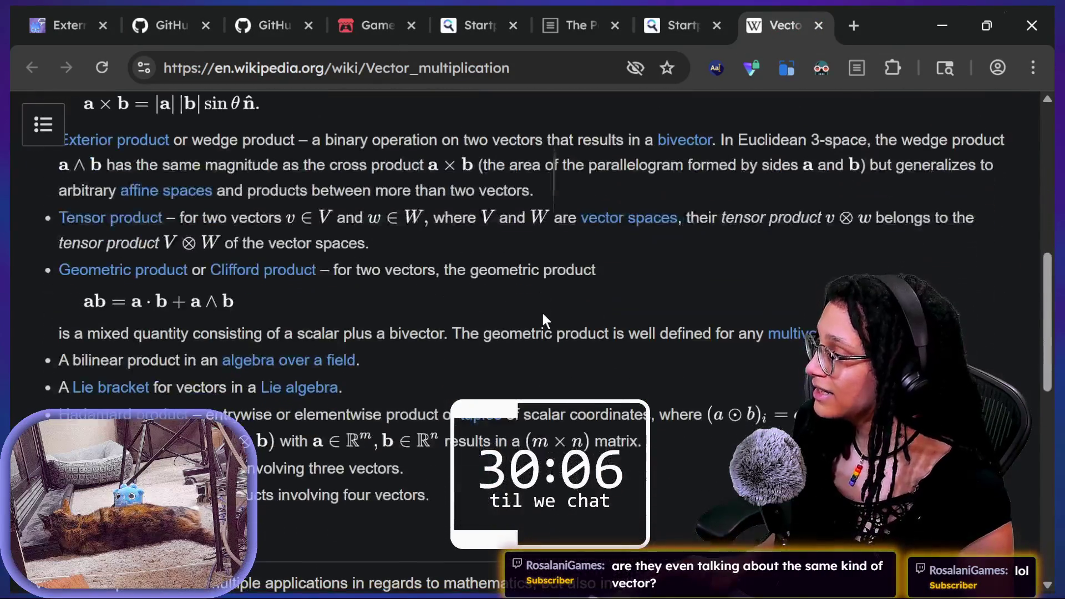
{"action": "scroll", "coordinate": [543, 313], "scroll_direction": "down", "scroll_amount": 4}
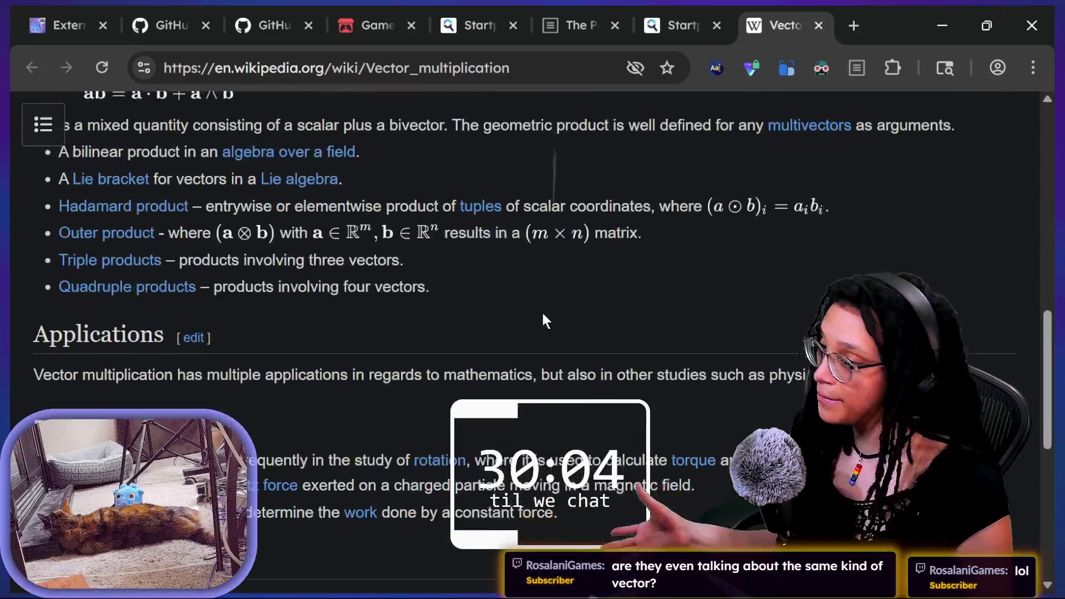
{"action": "scroll", "coordinate": [542, 315], "scroll_direction": "down", "scroll_amount": 3}
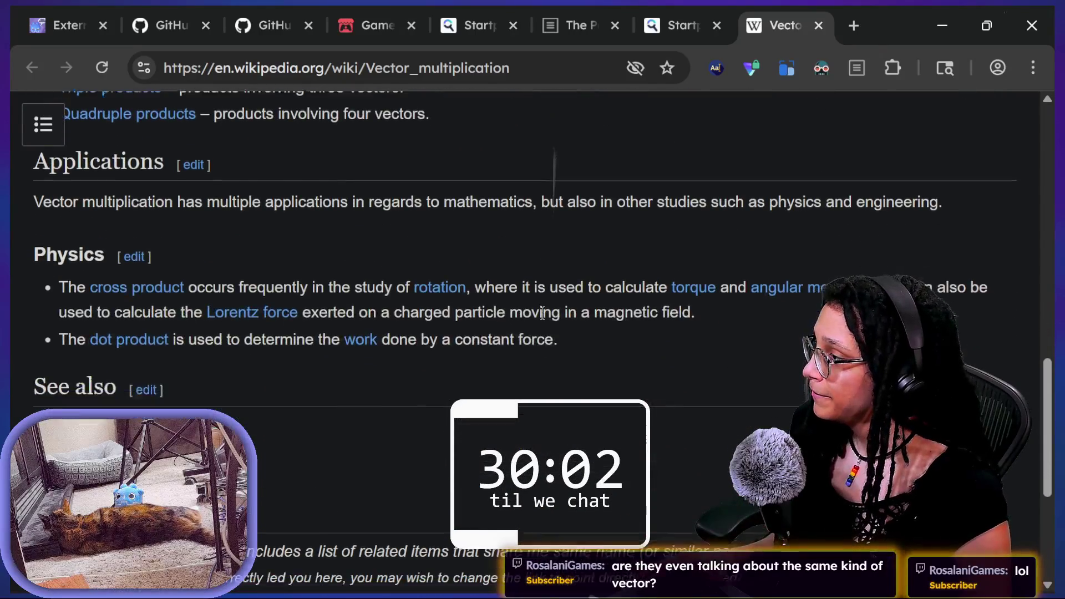
{"action": "scroll", "coordinate": [542, 313], "scroll_direction": "down", "scroll_amount": 2}
{"action": "scroll", "coordinate": [543, 314], "scroll_direction": "up", "scroll_amount": 1}
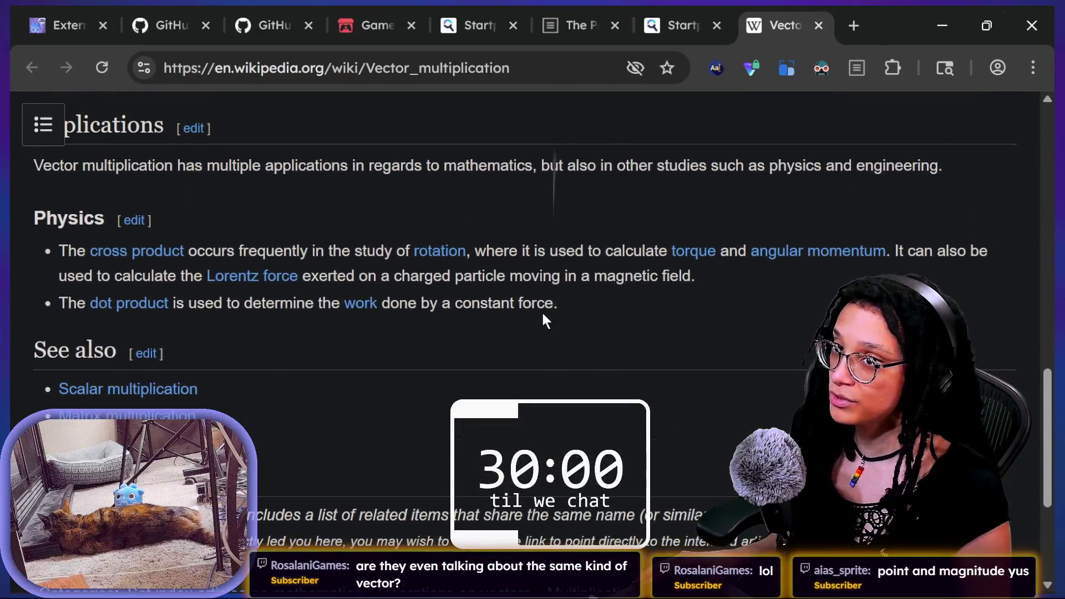
{"action": "mouse_move", "coordinate": [249, 277]}
{"action": "scroll", "coordinate": [251, 271], "scroll_direction": "up", "scroll_amount": 1}
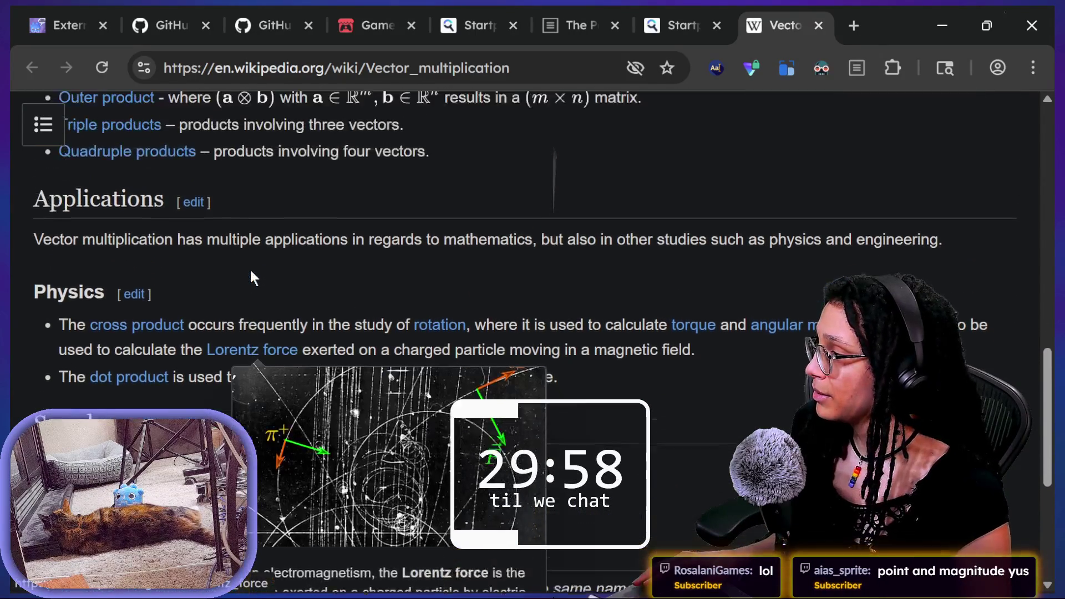
{"action": "left_click", "coordinate": [688, 8]}
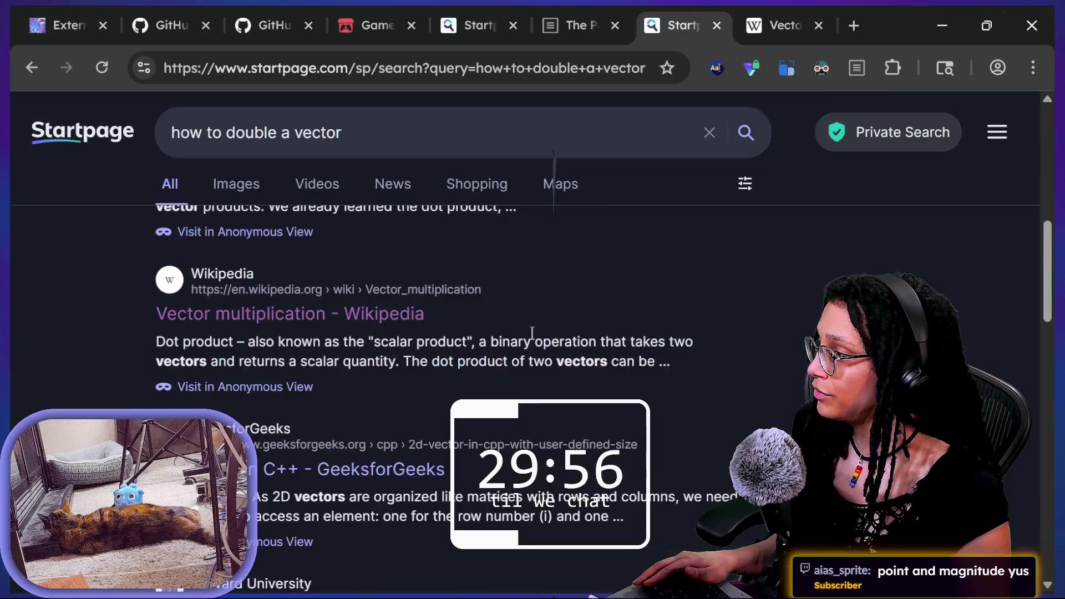
Step: Scroll the results and place the caret at the end of the search query
{"action": "scroll", "coordinate": [532, 333], "scroll_direction": "down", "scroll_amount": 4}
{"action": "scroll", "coordinate": [532, 336], "scroll_direction": "down", "scroll_amount": 6}
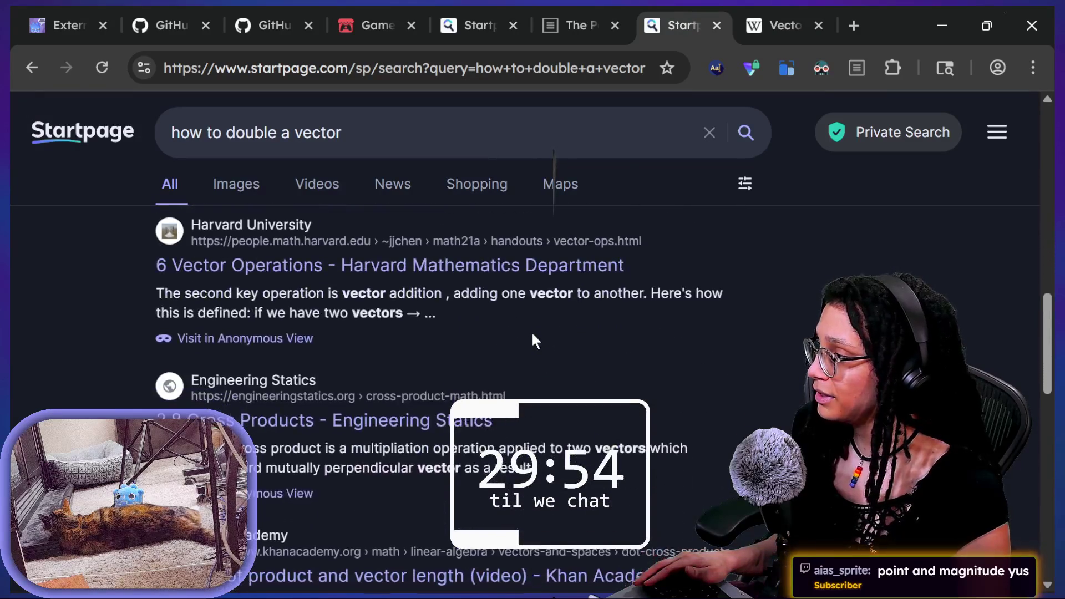
{"action": "scroll", "coordinate": [532, 336], "scroll_direction": "down", "scroll_amount": 3}
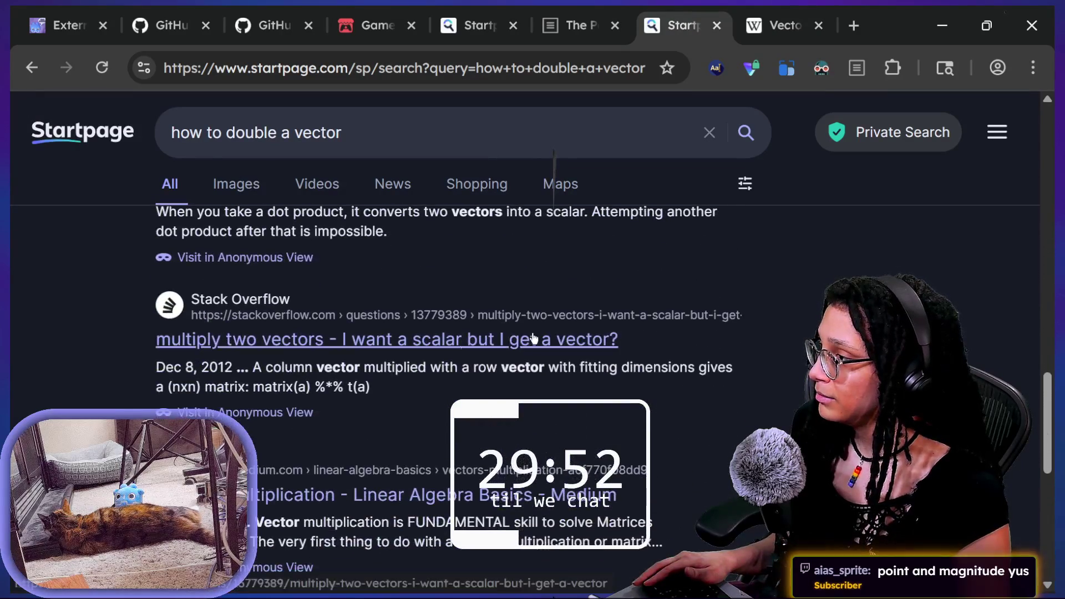
{"action": "scroll", "coordinate": [314, 327], "scroll_direction": "down", "scroll_amount": 4}
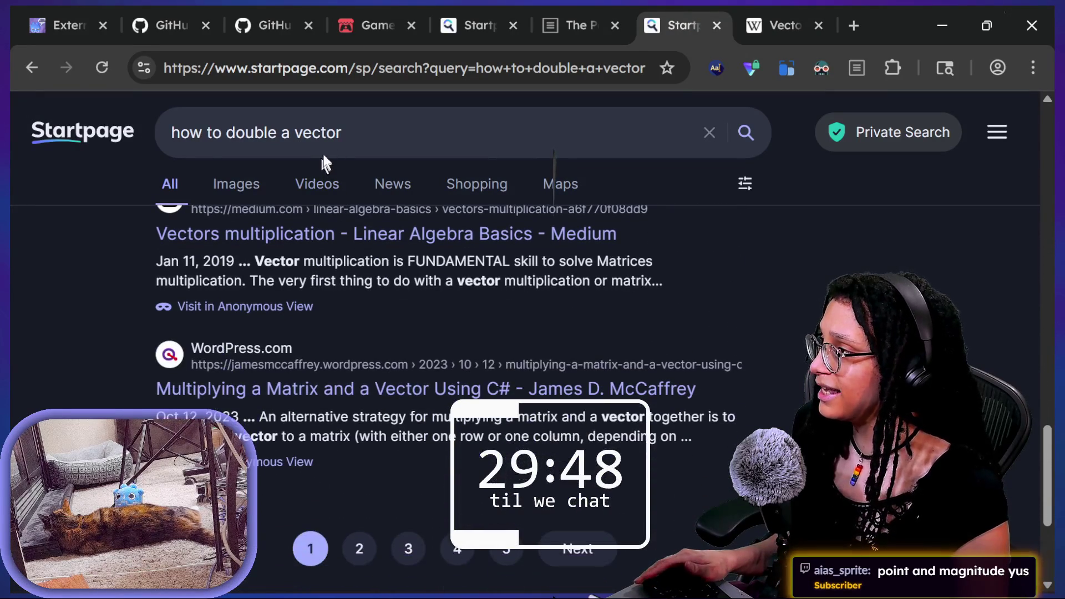
{"action": "left_click_drag", "start_coordinate": [173, 132], "coordinate": [429, 132]}
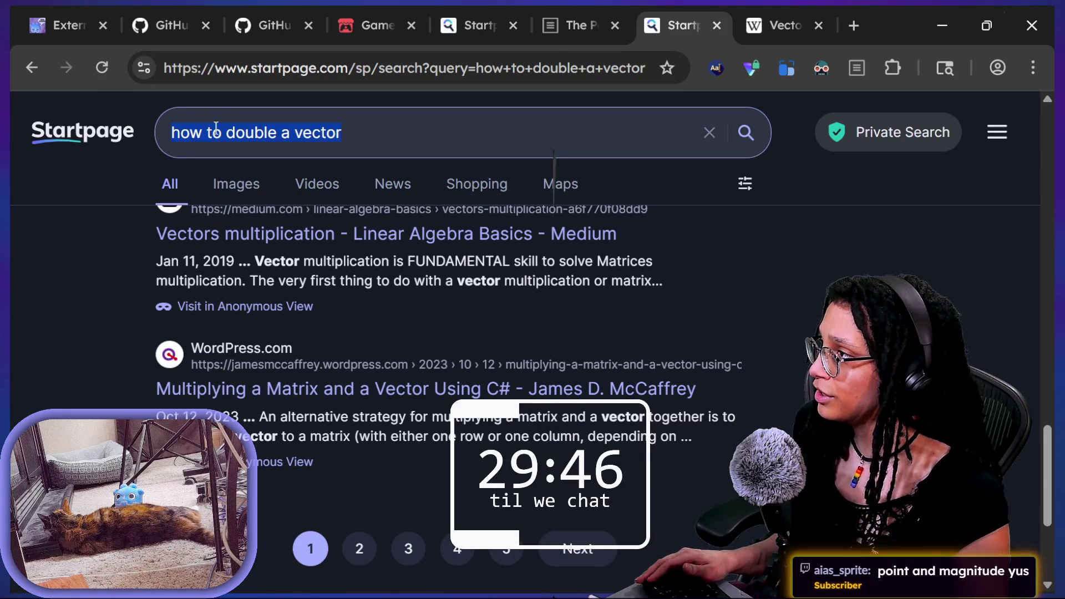
{"action": "key", "text": "End"}
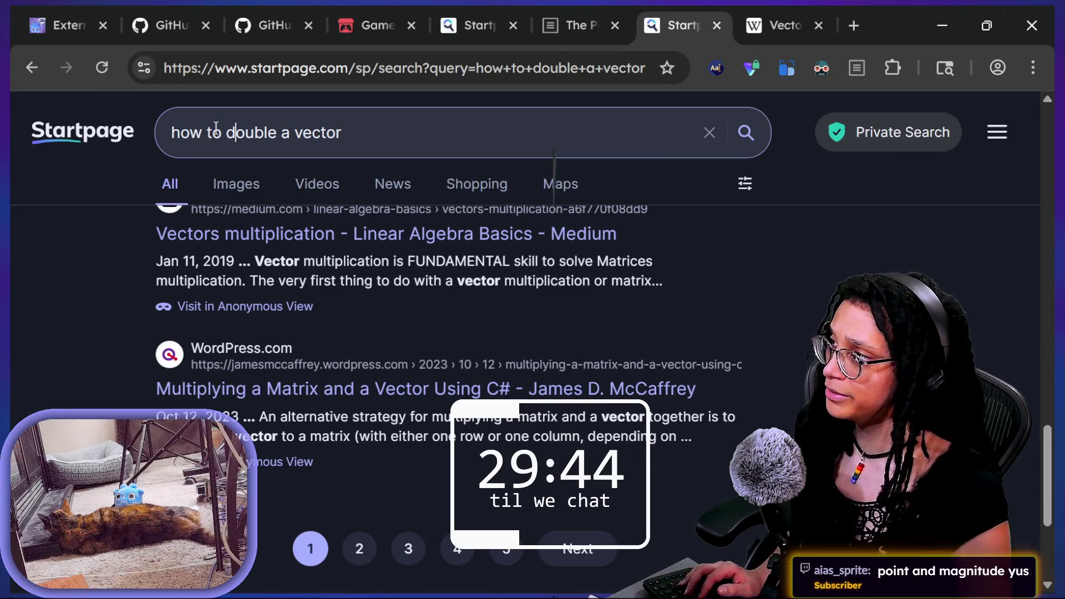
{"action": "left_click", "coordinate": [415, 129]}
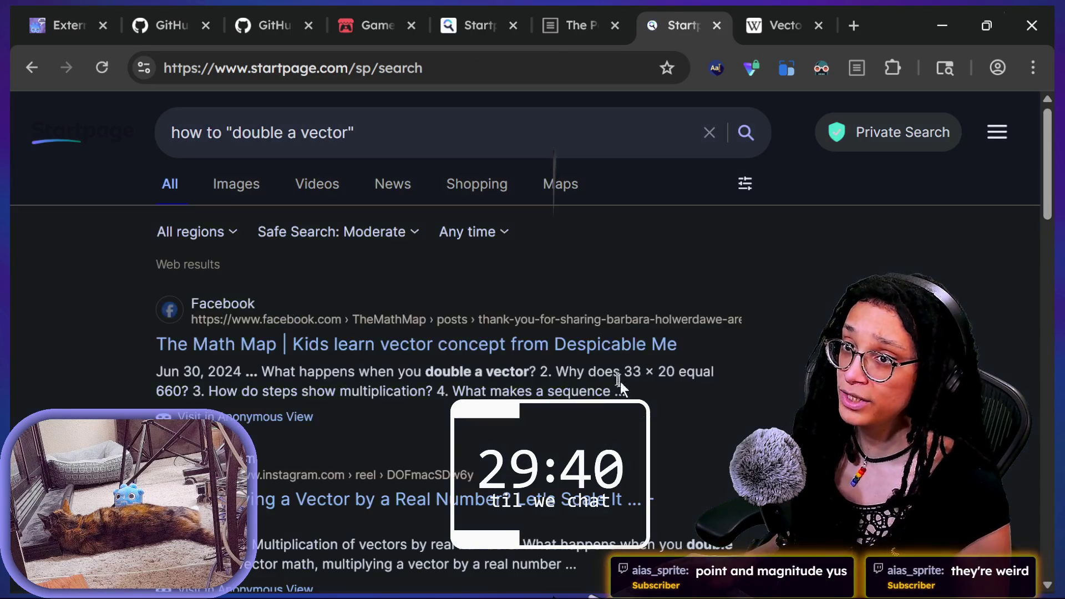
Step: Review the quoted-phrase results and put the caret right after 'double' in the query
{"action": "scroll", "coordinate": [451, 355], "scroll_direction": "down", "scroll_amount": 3}
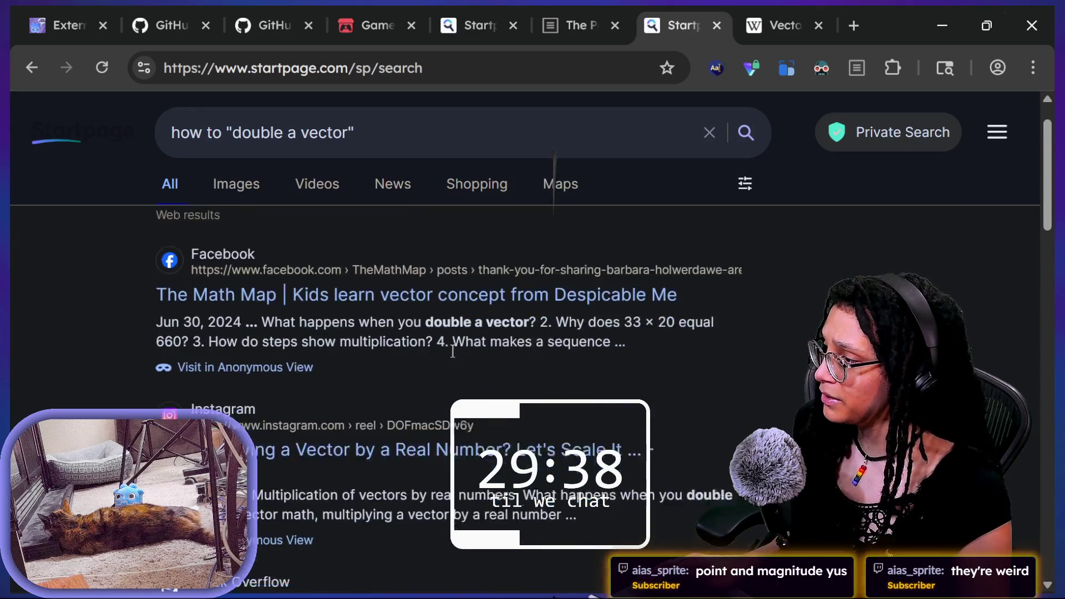
{"action": "scroll", "coordinate": [453, 352], "scroll_direction": "down", "scroll_amount": 5}
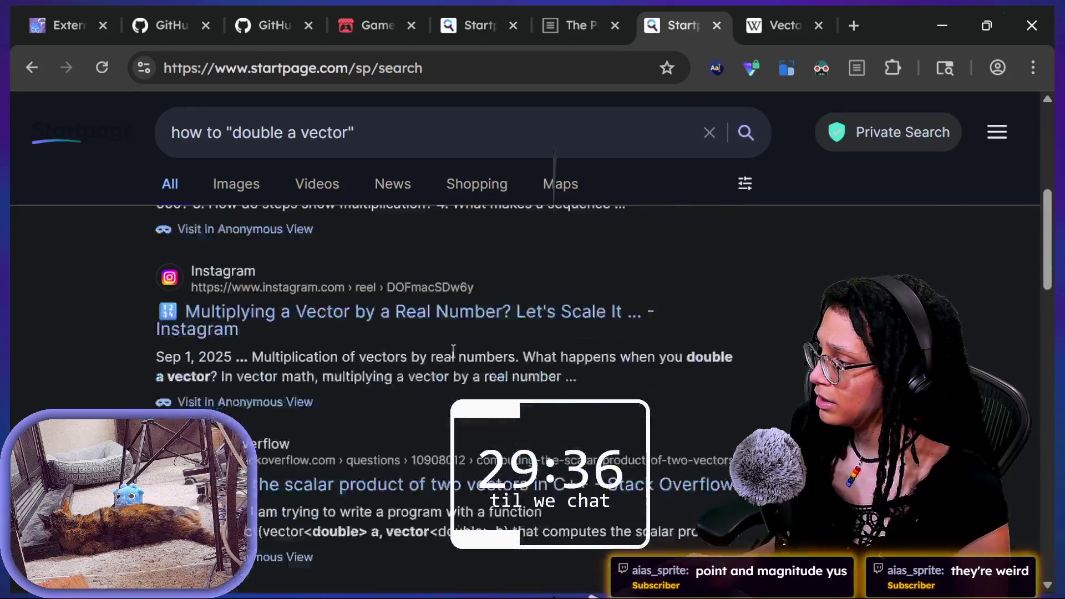
{"action": "scroll", "coordinate": [454, 355], "scroll_direction": "down", "scroll_amount": 2}
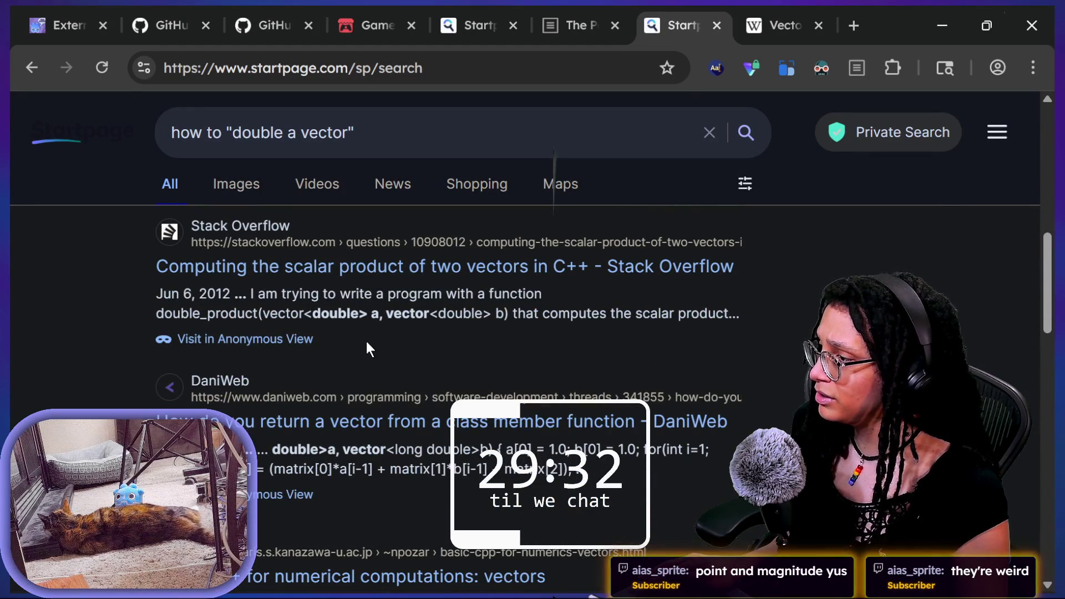
{"action": "scroll", "coordinate": [367, 344], "scroll_direction": "up", "scroll_amount": 3}
{"action": "scroll", "coordinate": [304, 277], "scroll_direction": "up", "scroll_amount": 6}
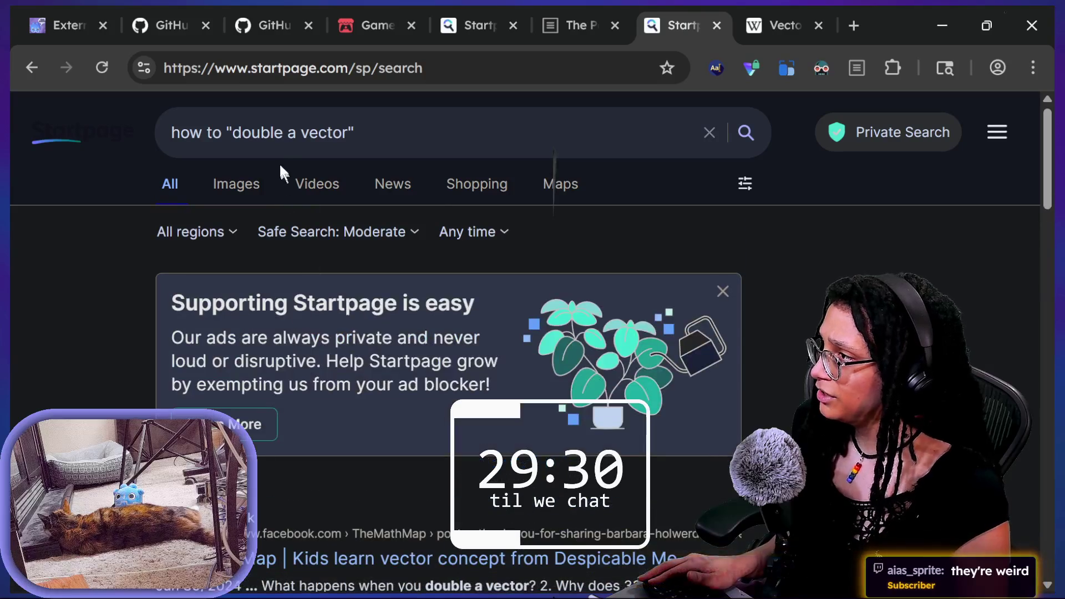
{"action": "left_click", "coordinate": [281, 141]}
Step: Change the query to 'doubling a vector' and open the LibreTexts geometric vectors result
{"action": "key", "text": "Delete"}
{"action": "type", "text": "ing"}
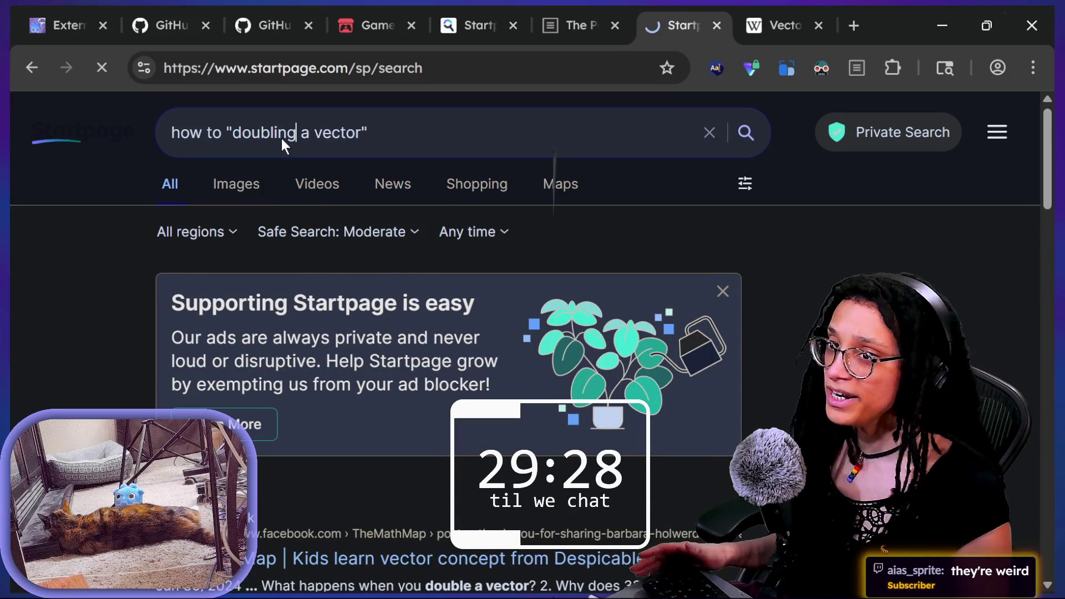
{"action": "scroll", "coordinate": [546, 464], "scroll_direction": "down", "scroll_amount": 1}
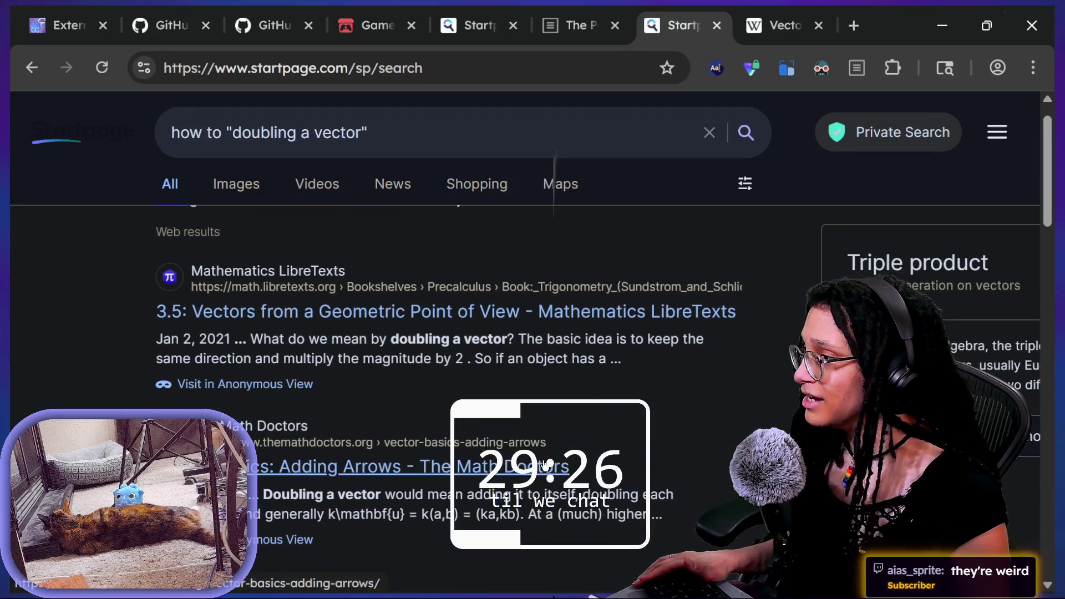
{"action": "left_click_drag", "start_coordinate": [229, 335], "coordinate": [521, 343]}
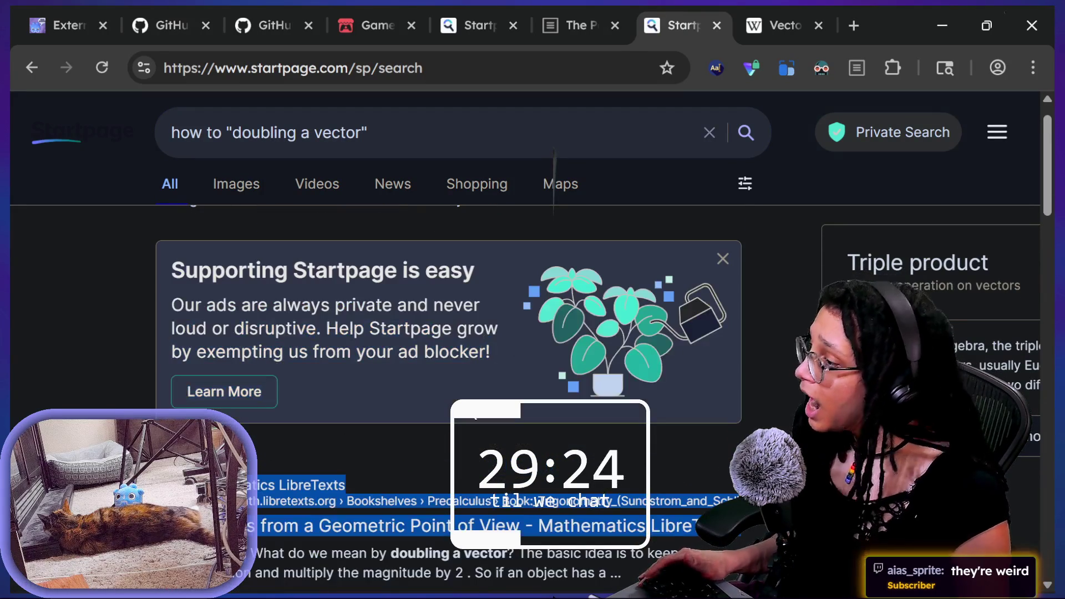
{"action": "scroll", "coordinate": [522, 344], "scroll_direction": "down", "scroll_amount": 1}
{"action": "left_click", "coordinate": [456, 466]}
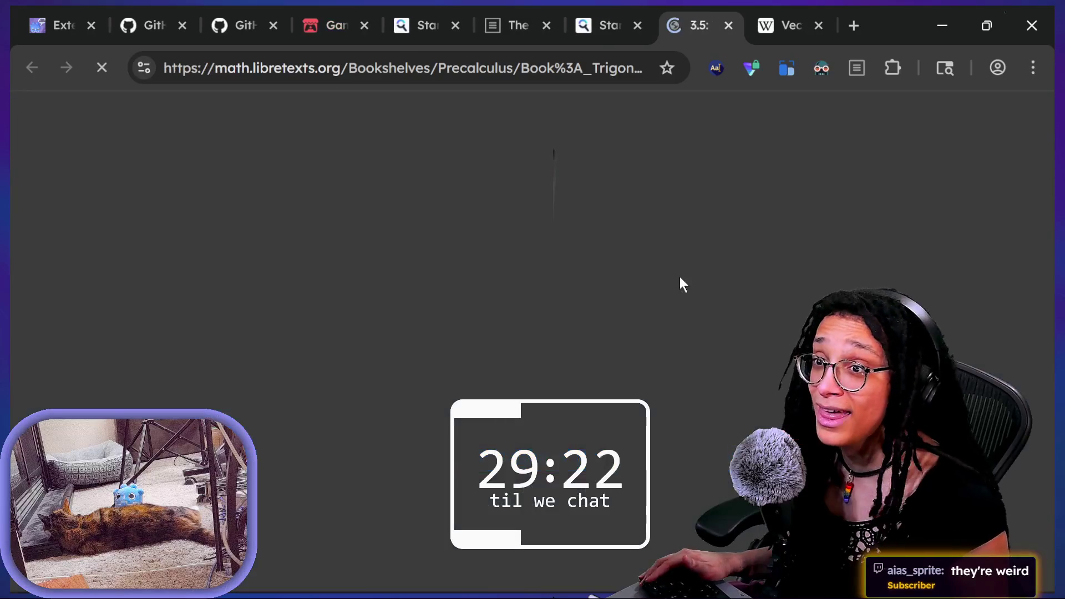
Step: Search the LibreTexts page for the word 'double'
{"action": "scroll", "coordinate": [680, 276], "scroll_direction": "down", "scroll_amount": 2}
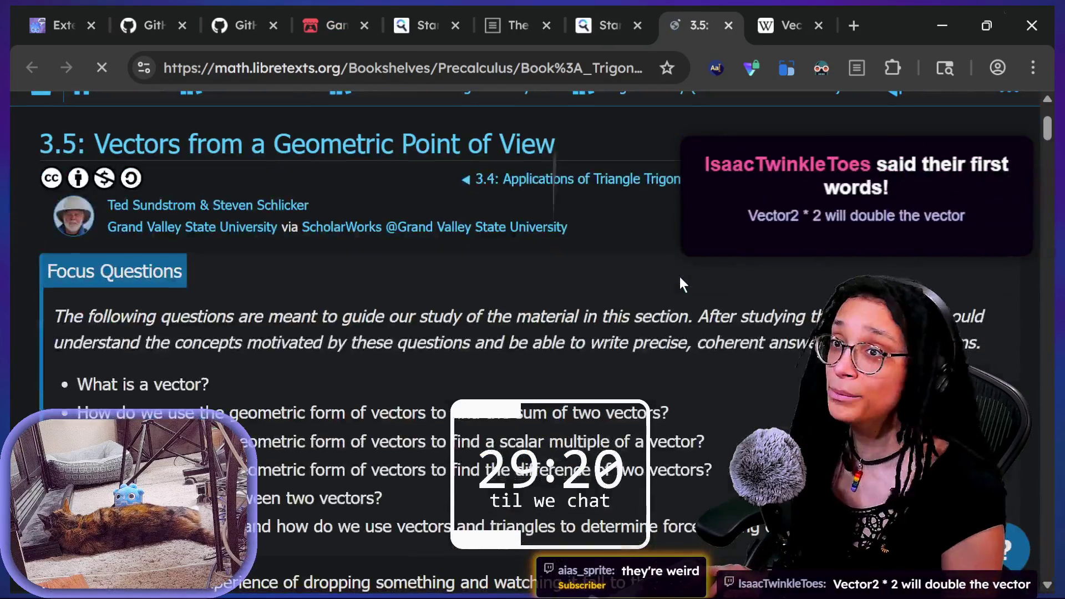
{"action": "key", "text": "ctrl+f"}
{"action": "type", "text": "double"}
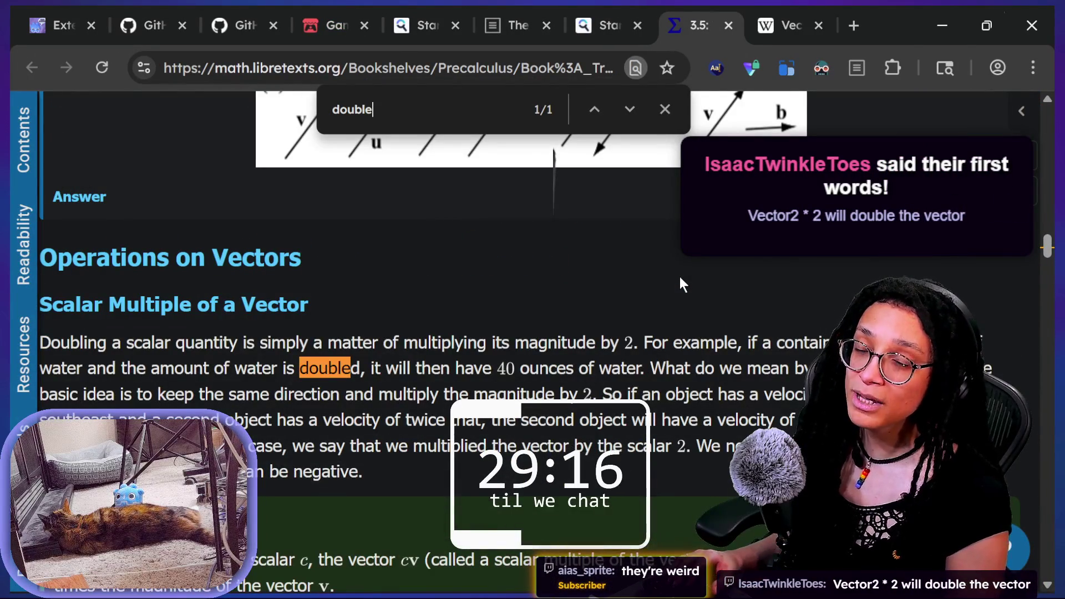
{"action": "key", "text": "alt+Tab"}
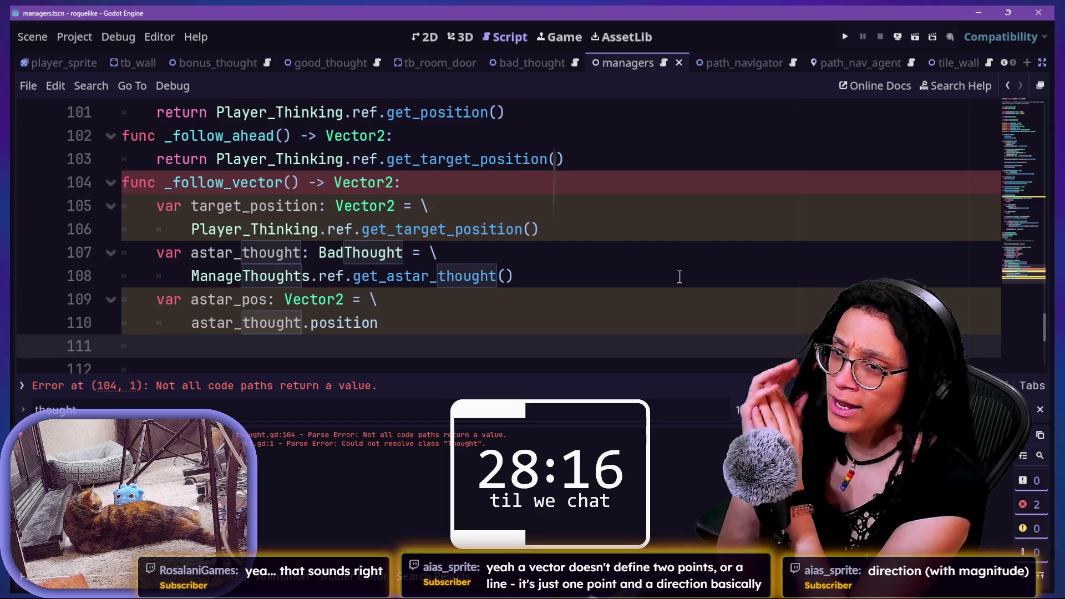
Step: Return from the Godot script editor to the LibreTexts vector page
{"action": "key", "text": "alt+Tab"}
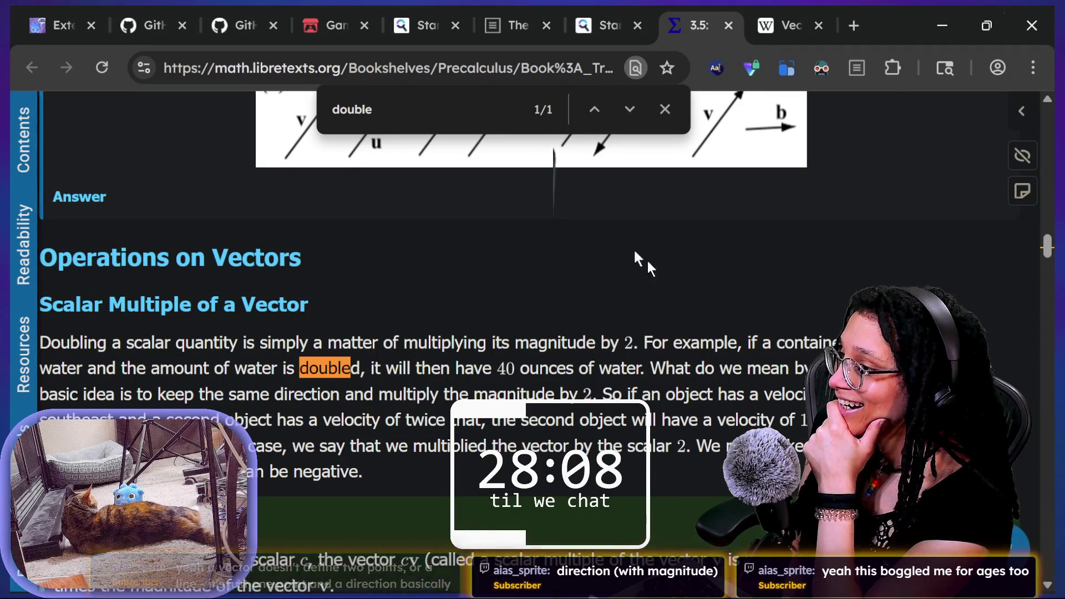
Step: Scroll the LibreTexts page past the exercises and Subtraction of Vectors to Figure 3.5.3
{"action": "scroll", "coordinate": [468, 282], "scroll_direction": "up", "scroll_amount": 2}
{"action": "scroll", "coordinate": [468, 284], "scroll_direction": "up", "scroll_amount": 1}
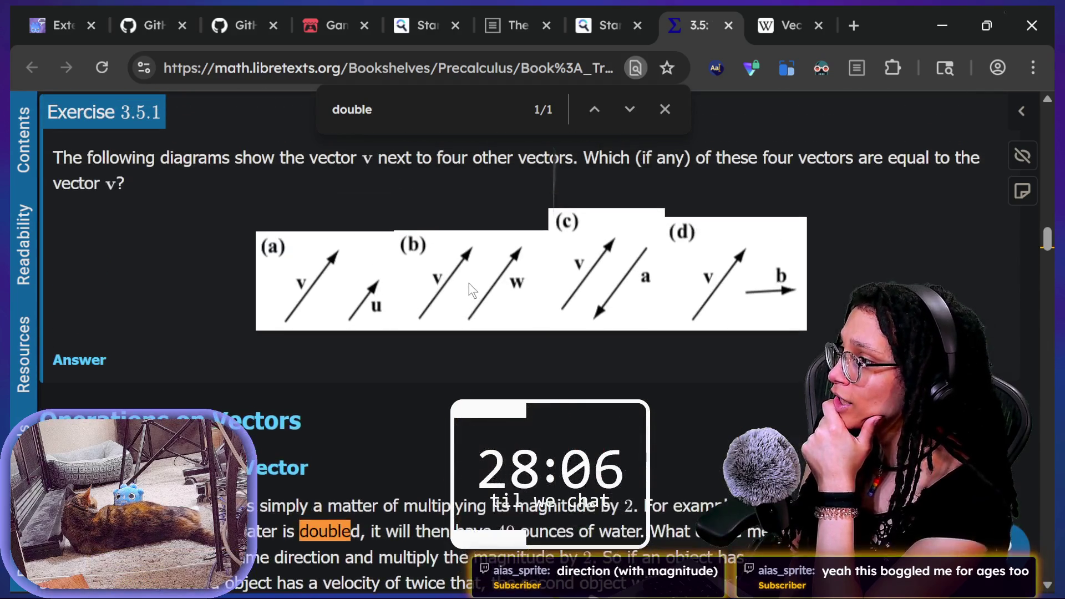
{"action": "scroll", "coordinate": [471, 288], "scroll_direction": "up", "scroll_amount": 1}
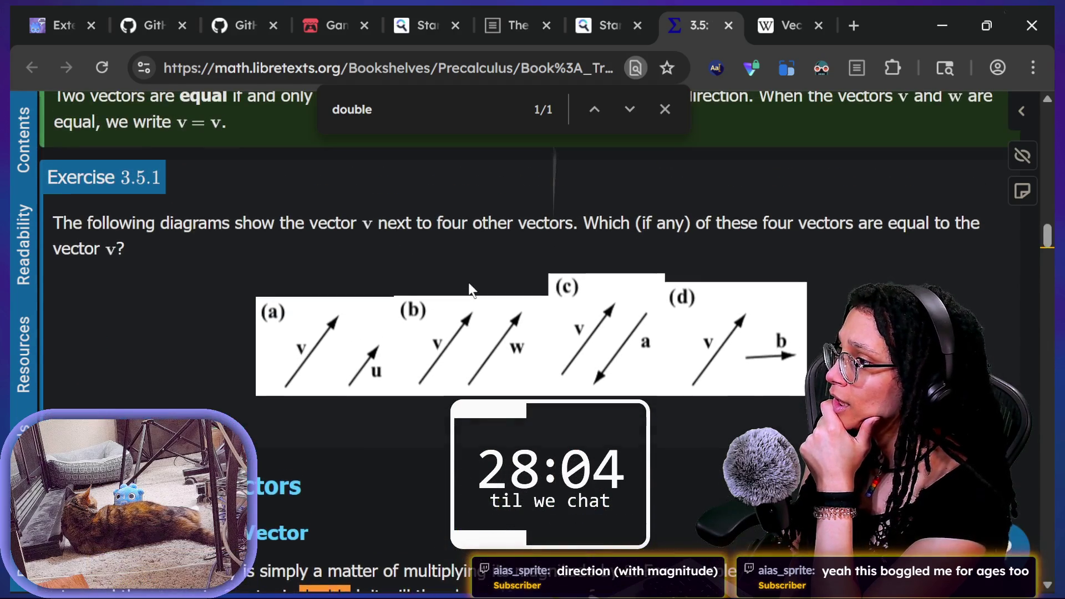
{"action": "scroll", "coordinate": [469, 285], "scroll_direction": "down", "scroll_amount": 10}
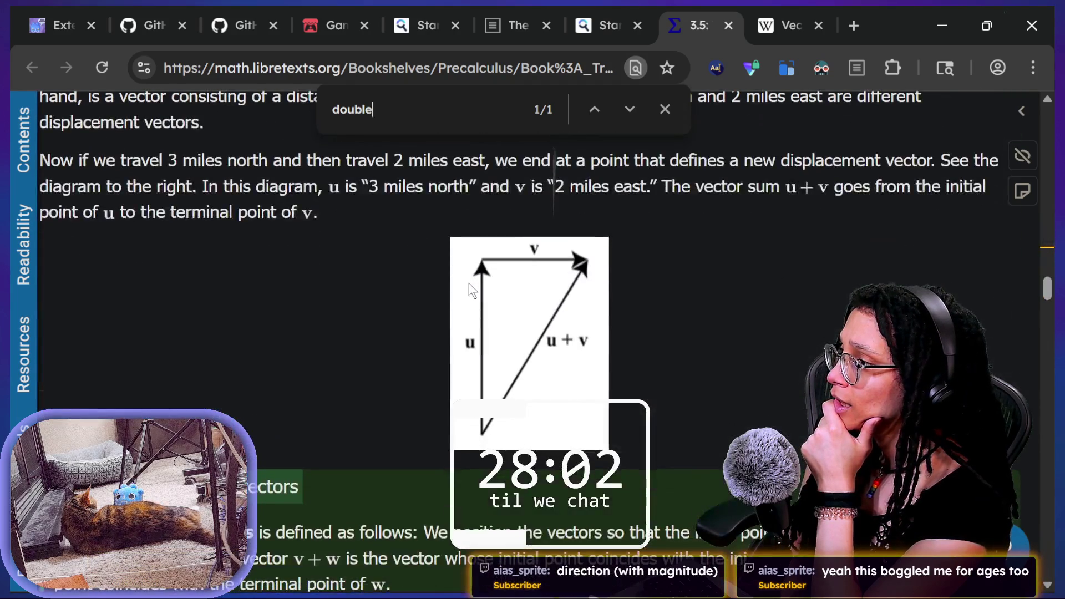
{"action": "scroll", "coordinate": [470, 289], "scroll_direction": "down", "scroll_amount": 5}
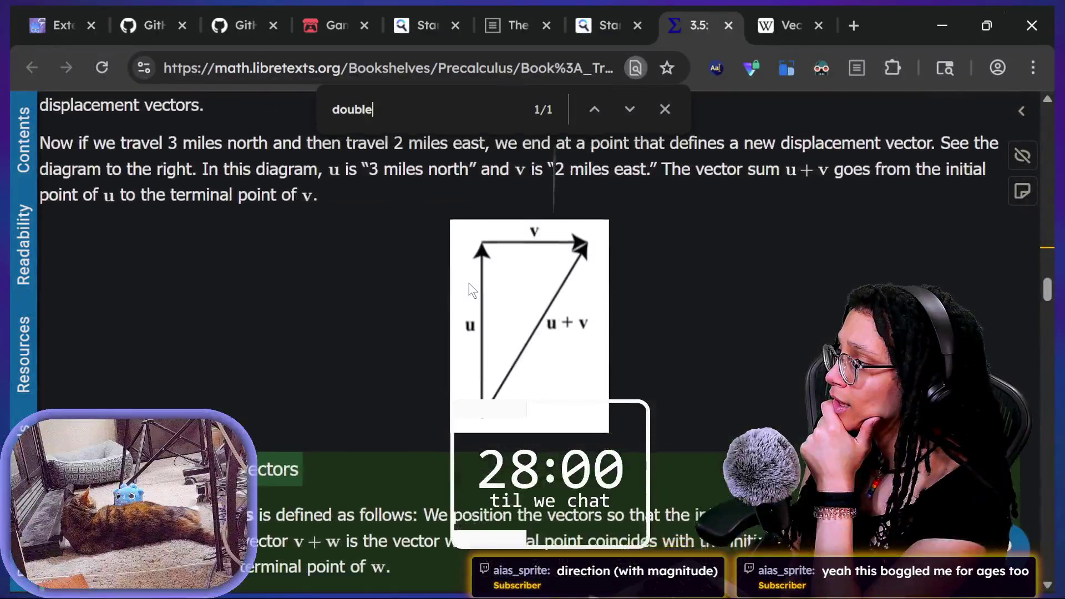
{"action": "scroll", "coordinate": [470, 288], "scroll_direction": "down", "scroll_amount": 1}
{"action": "scroll", "coordinate": [470, 288], "scroll_direction": "down", "scroll_amount": 1}
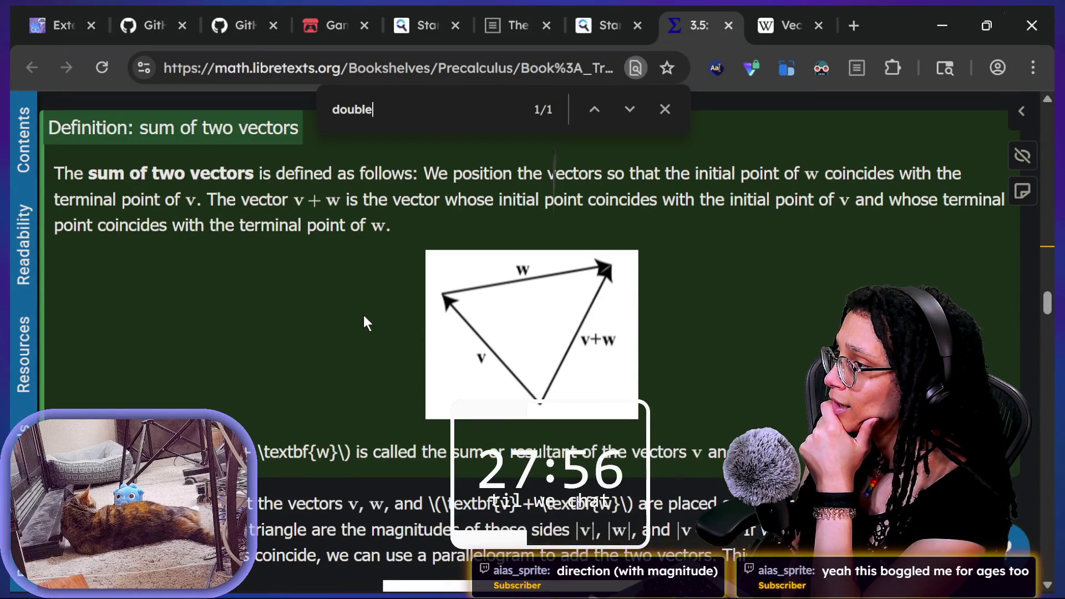
{"action": "scroll", "coordinate": [363, 315], "scroll_direction": "down", "scroll_amount": 5}
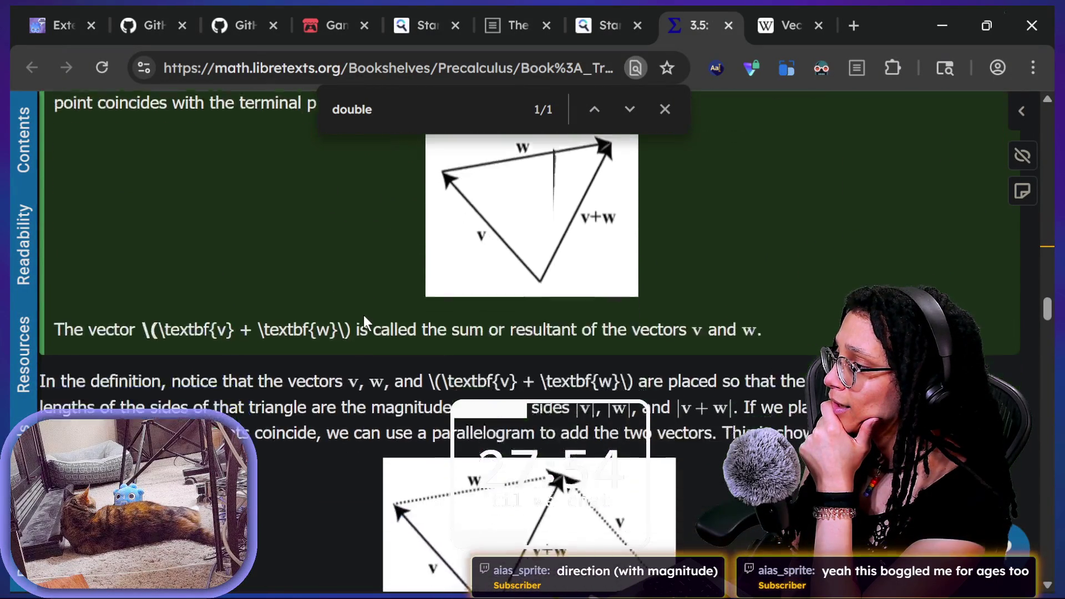
{"action": "scroll", "coordinate": [363, 313], "scroll_direction": "down", "scroll_amount": 5}
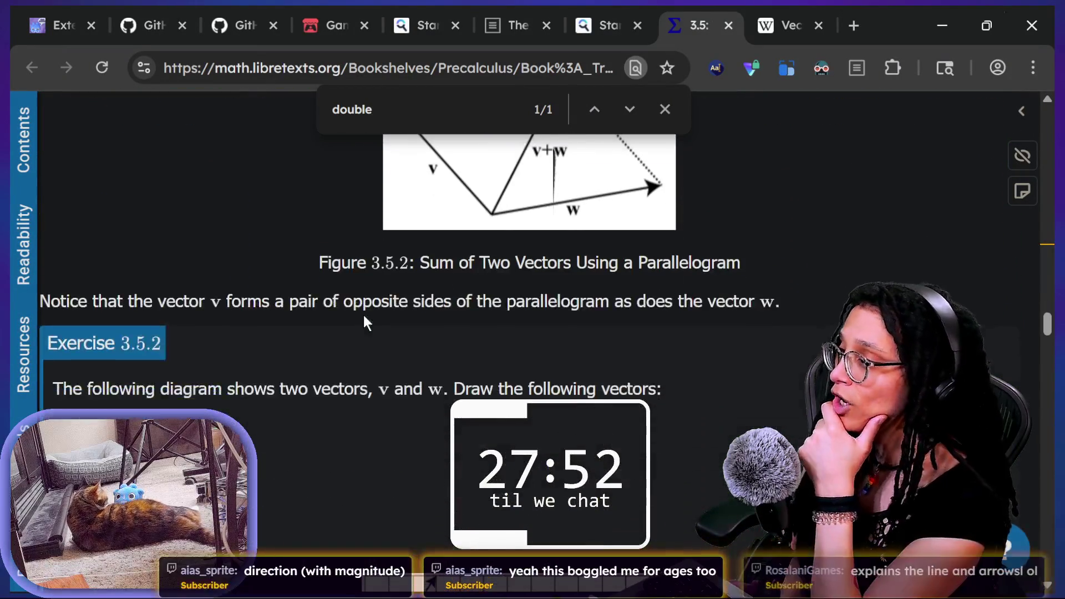
{"action": "scroll", "coordinate": [364, 315], "scroll_direction": "down", "scroll_amount": 2}
{"action": "scroll", "coordinate": [364, 315], "scroll_direction": "down", "scroll_amount": 2}
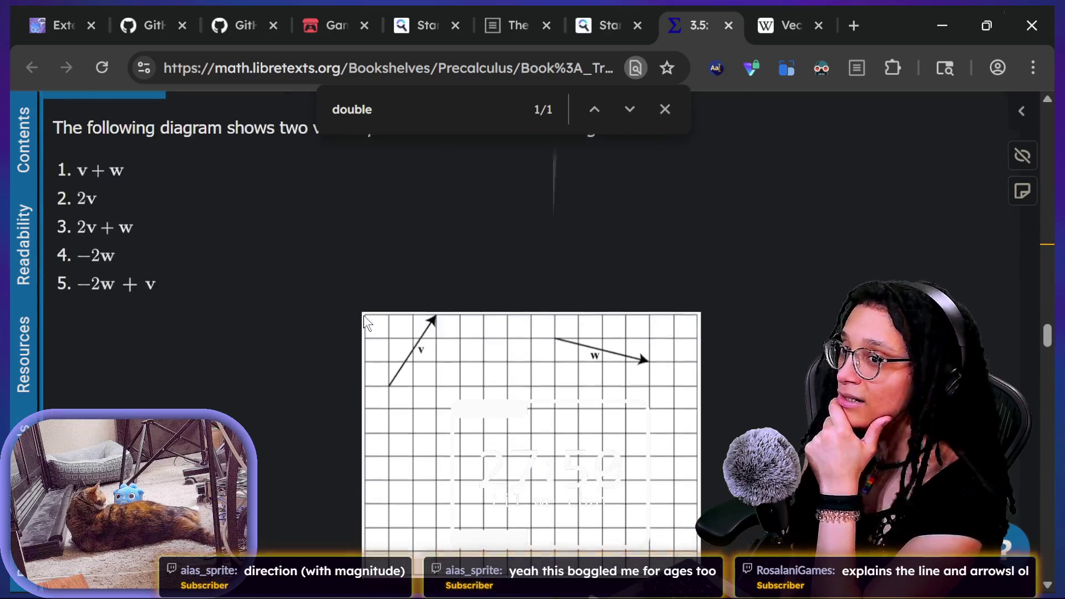
{"action": "scroll", "coordinate": [363, 314], "scroll_direction": "down", "scroll_amount": 2}
{"action": "scroll", "coordinate": [363, 315], "scroll_direction": "down", "scroll_amount": 1}
{"action": "scroll", "coordinate": [364, 315], "scroll_direction": "up", "scroll_amount": 3}
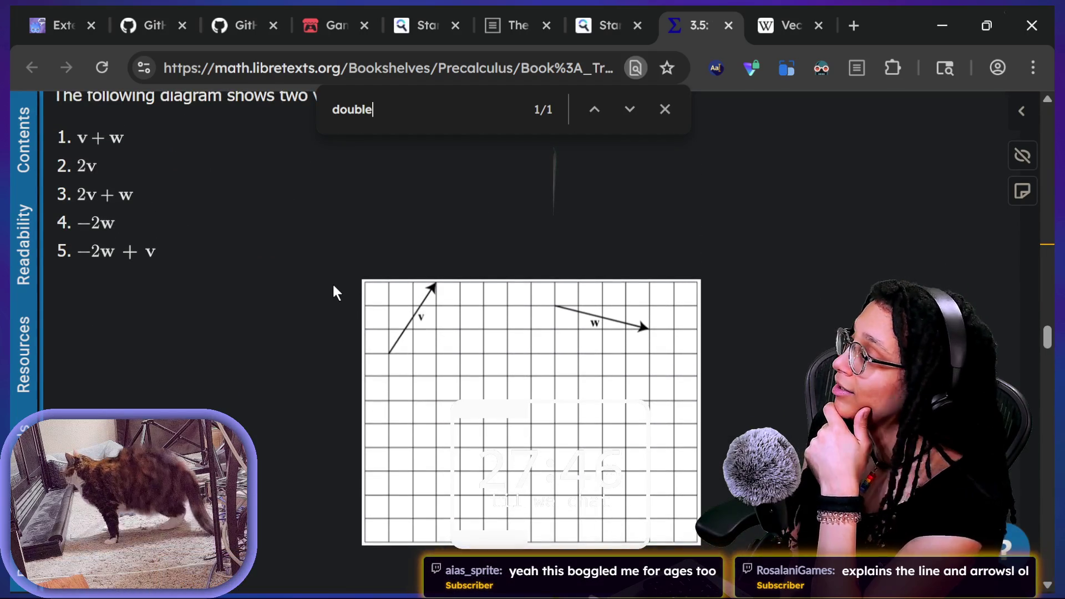
{"action": "scroll", "coordinate": [331, 281], "scroll_direction": "down", "scroll_amount": 3}
{"action": "scroll", "coordinate": [332, 282], "scroll_direction": "down", "scroll_amount": 8}
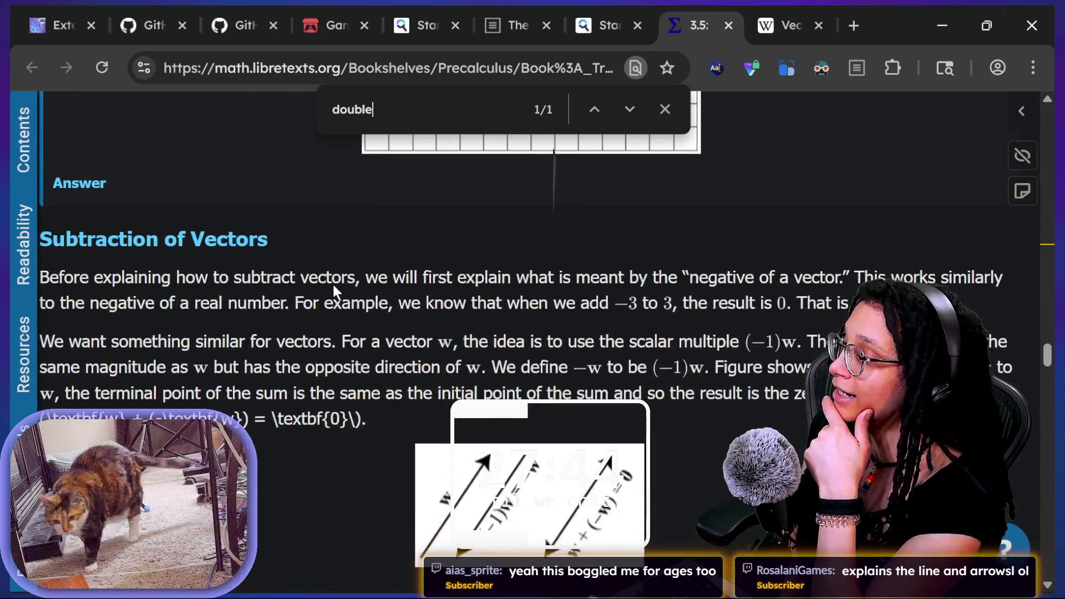
{"action": "scroll", "coordinate": [334, 286], "scroll_direction": "down", "scroll_amount": 12}
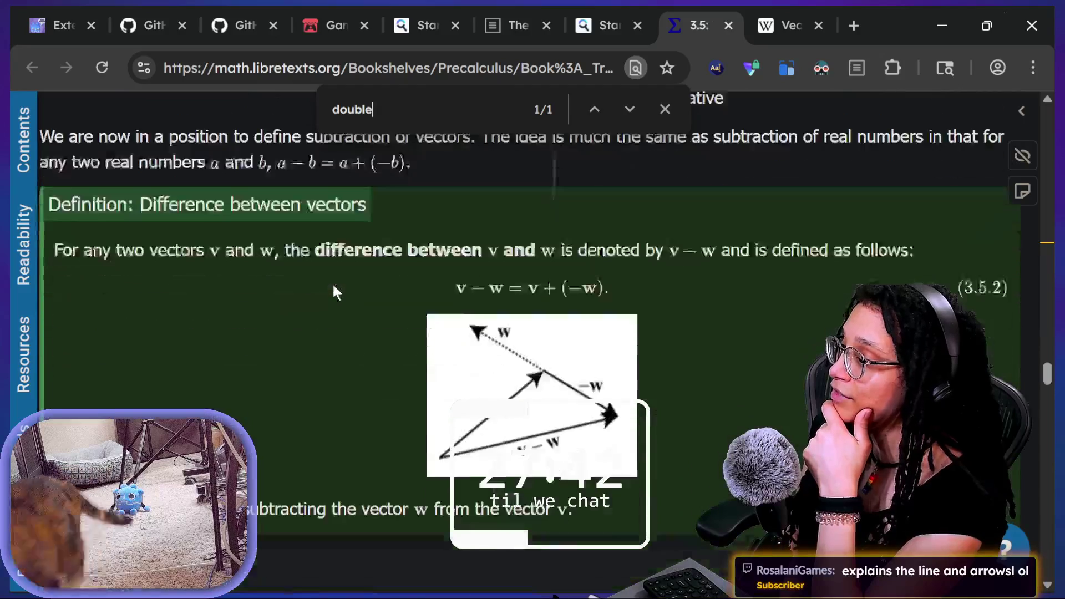
{"action": "scroll", "coordinate": [332, 284], "scroll_direction": "down", "scroll_amount": 14}
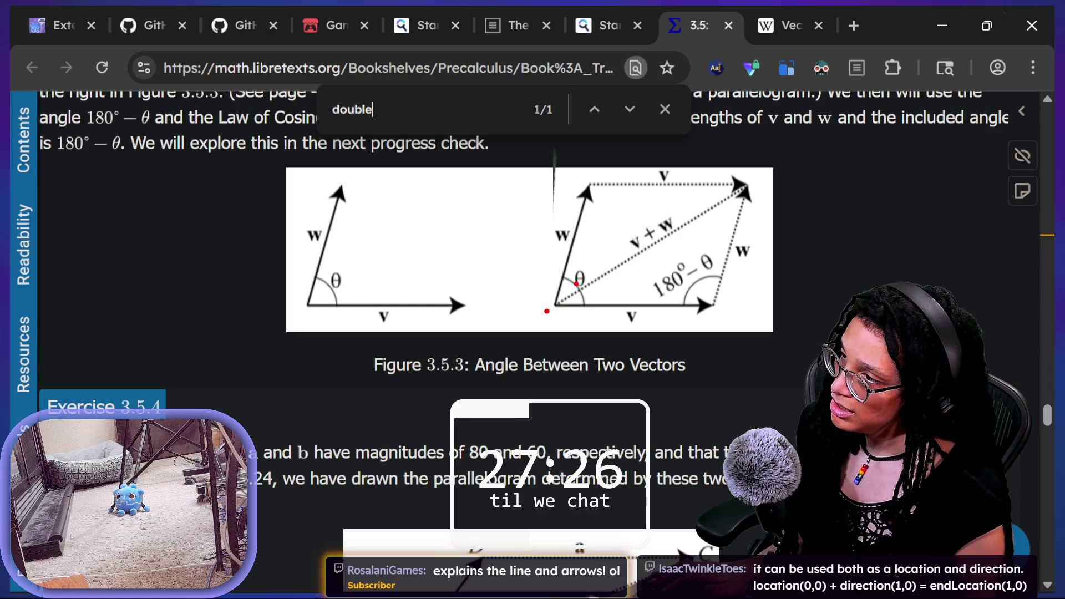
{"action": "left_click_drag", "start_coordinate": [553, 282], "coordinate": [546, 305]}
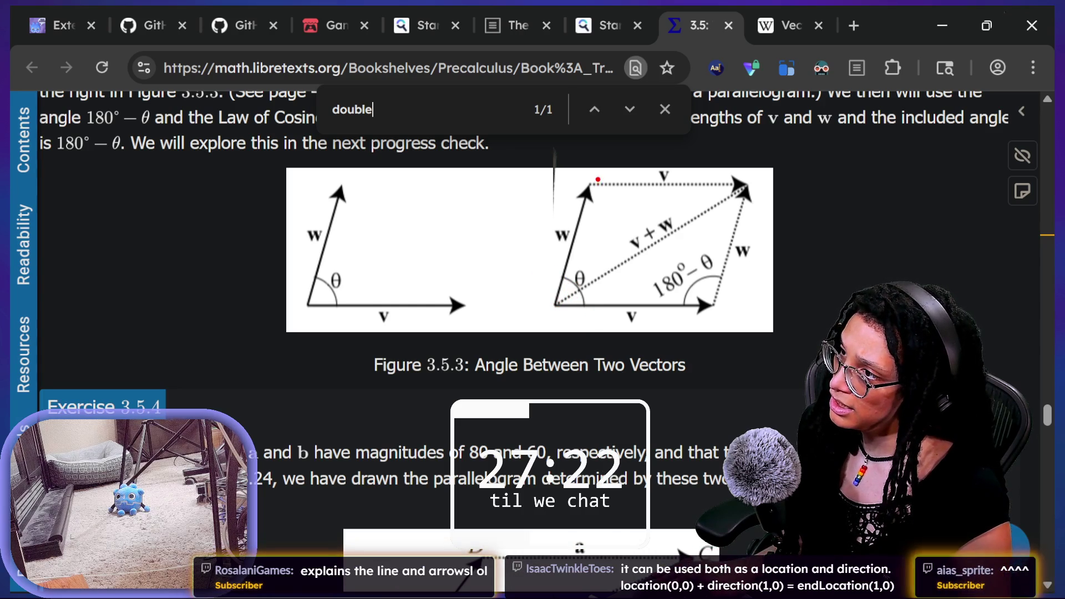
{"action": "left_click_drag", "start_coordinate": [586, 181], "coordinate": [731, 180]}
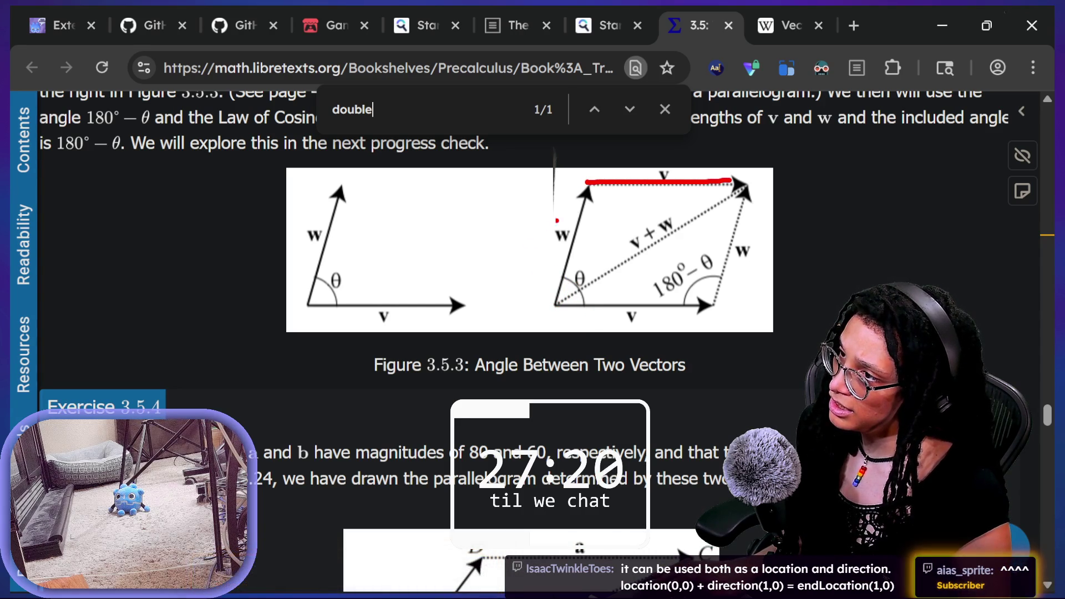
{"action": "left_click_drag", "start_coordinate": [543, 304], "coordinate": [742, 190]}
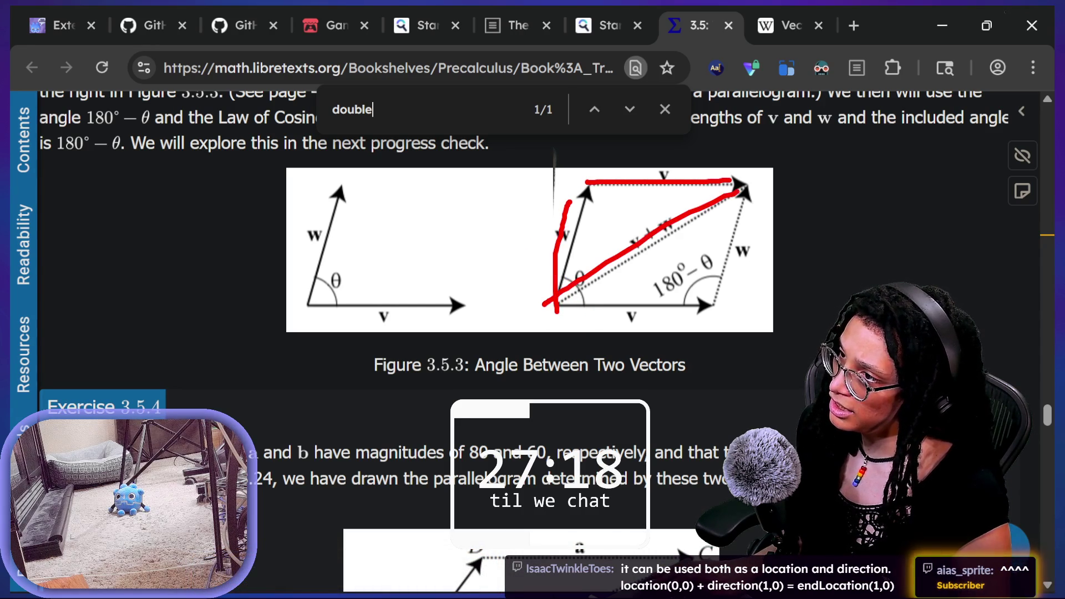
{"action": "key", "text": "Escape"}
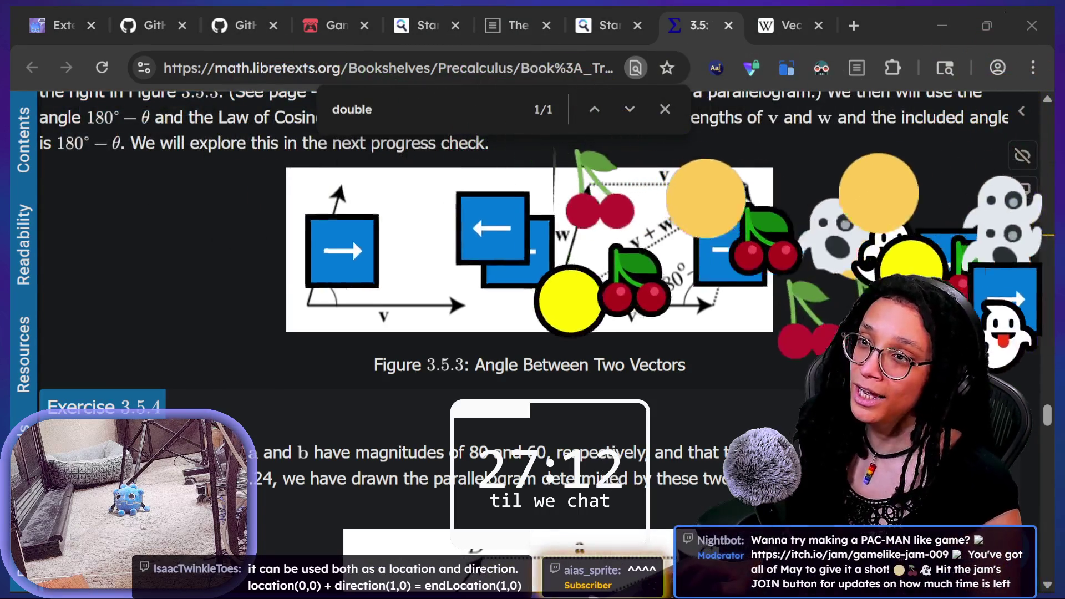
Step: Bring the stream chat over the browser, scroll to the vector messages, and resize the window
{"action": "key", "text": "alt+Tab"}
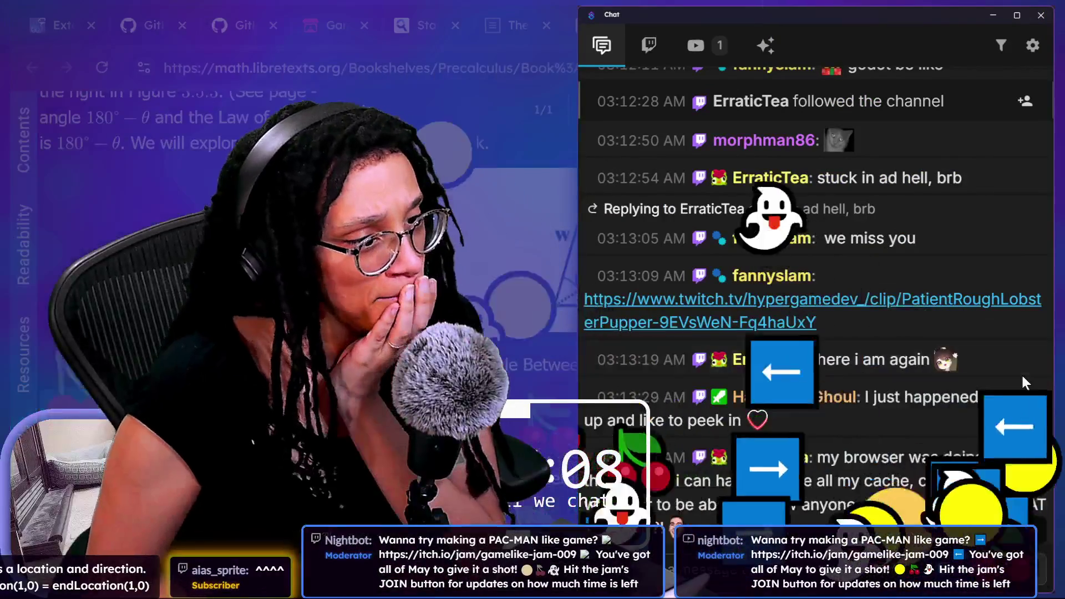
{"action": "scroll", "coordinate": [1021, 373], "scroll_direction": "down", "scroll_amount": 15}
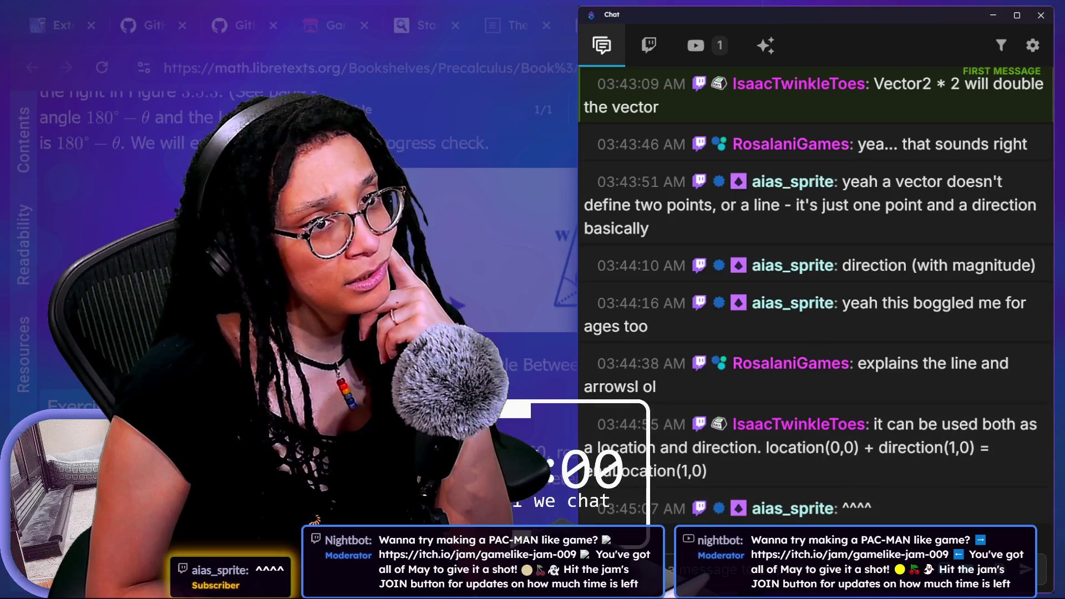
{"action": "mouse_move", "coordinate": [827, 594]}
{"action": "left_mouse_down"}
{"action": "mouse_move", "coordinate": [827, 332]}
{"action": "mouse_move", "coordinate": [826, 402]}
{"action": "left_mouse_up"}
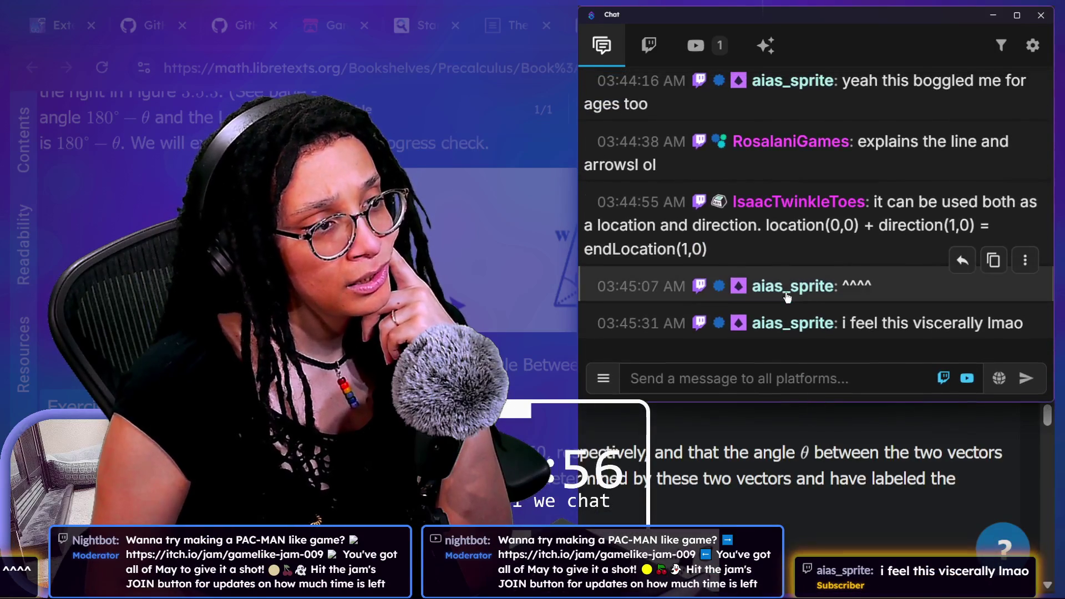
{"action": "left_click_drag", "start_coordinate": [646, 227], "coordinate": [685, 232]}
{"action": "left_click", "coordinate": [700, 232]}
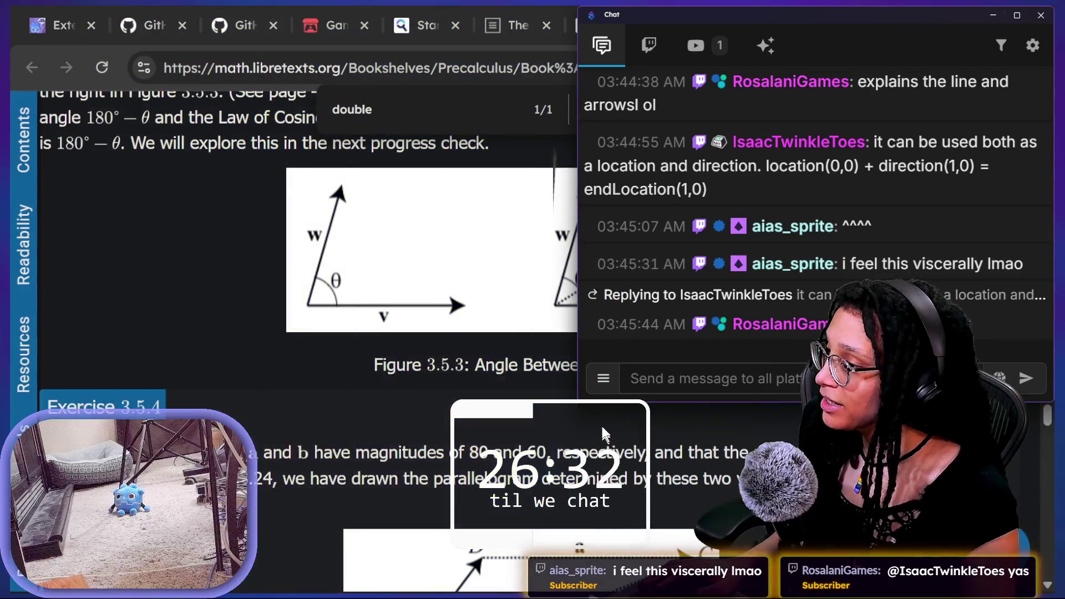
{"action": "left_click_drag", "start_coordinate": [601, 400], "coordinate": [596, 532]}
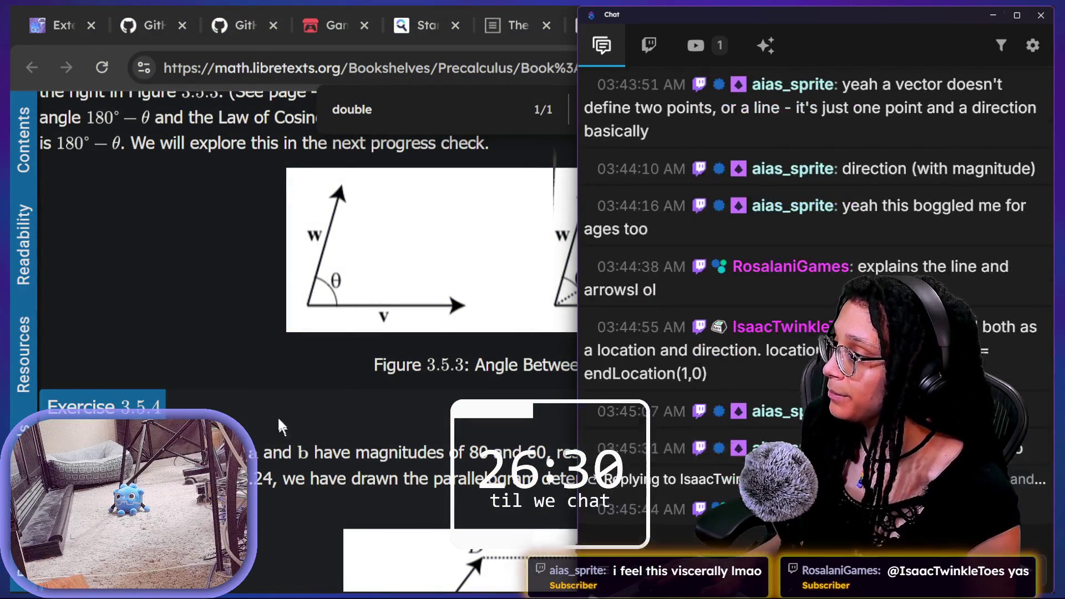
Step: Search Startpage for '"vector2" draw a line between two points'
{"action": "left_click", "coordinate": [277, 417]}
{"action": "left_click", "coordinate": [342, 68]}
{"action": "type", "text": "how to d"}
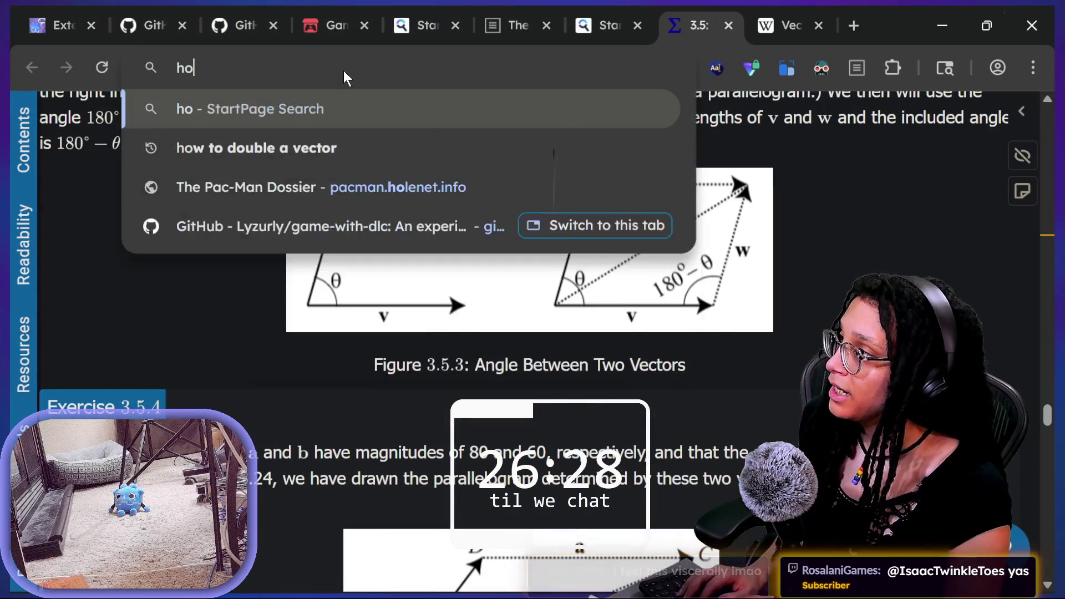
{"action": "key", "text": "BackSpace"}
{"action": "key", "text": "BackSpace"}
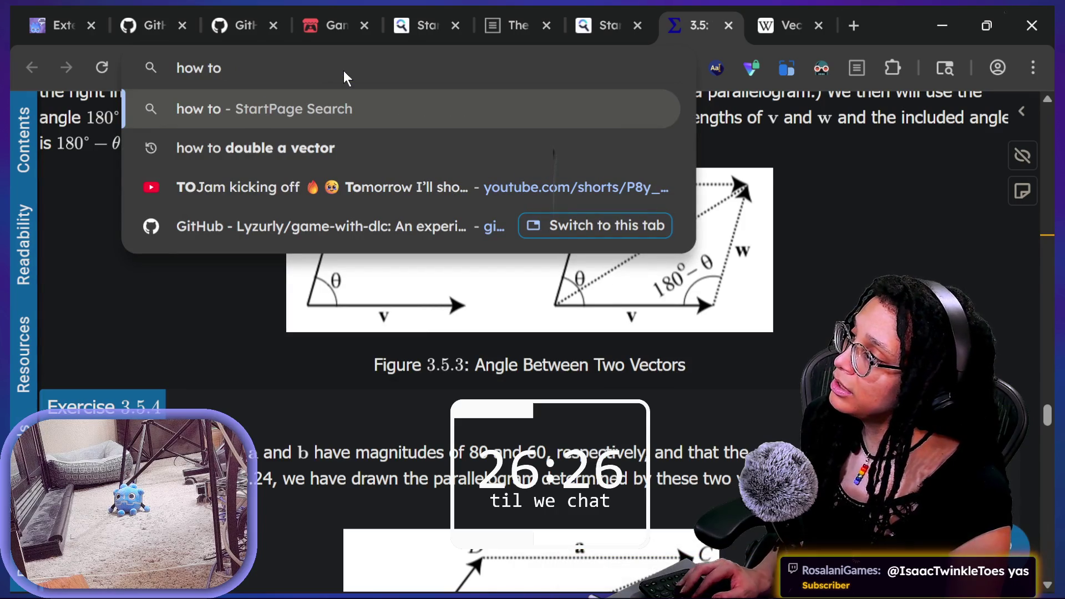
{"action": "key", "text": "ctrl+a"}
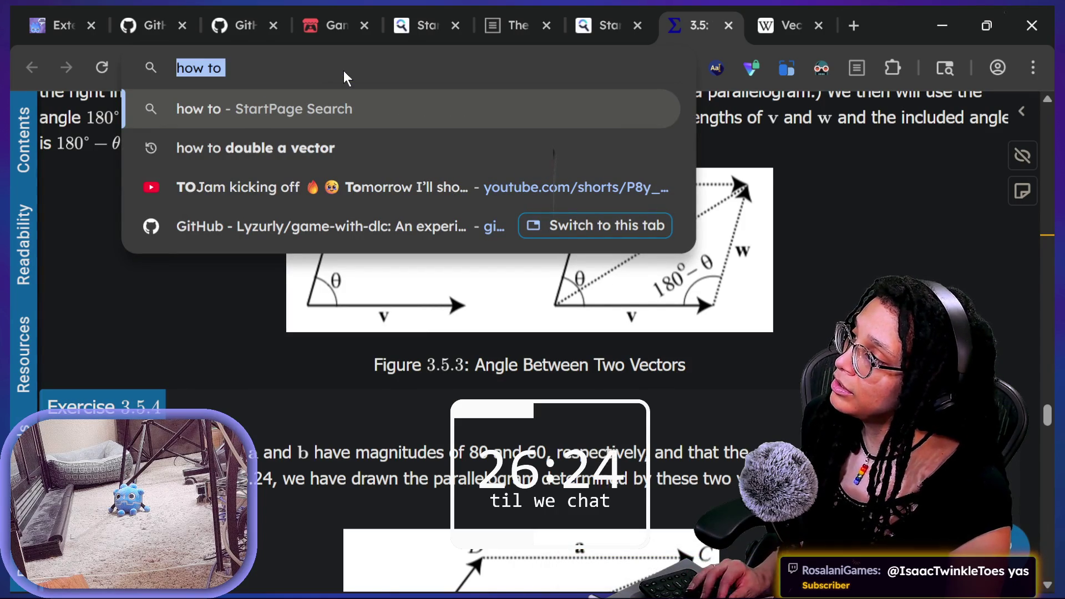
{"action": "type", "text": "\"vector2\" draw"}
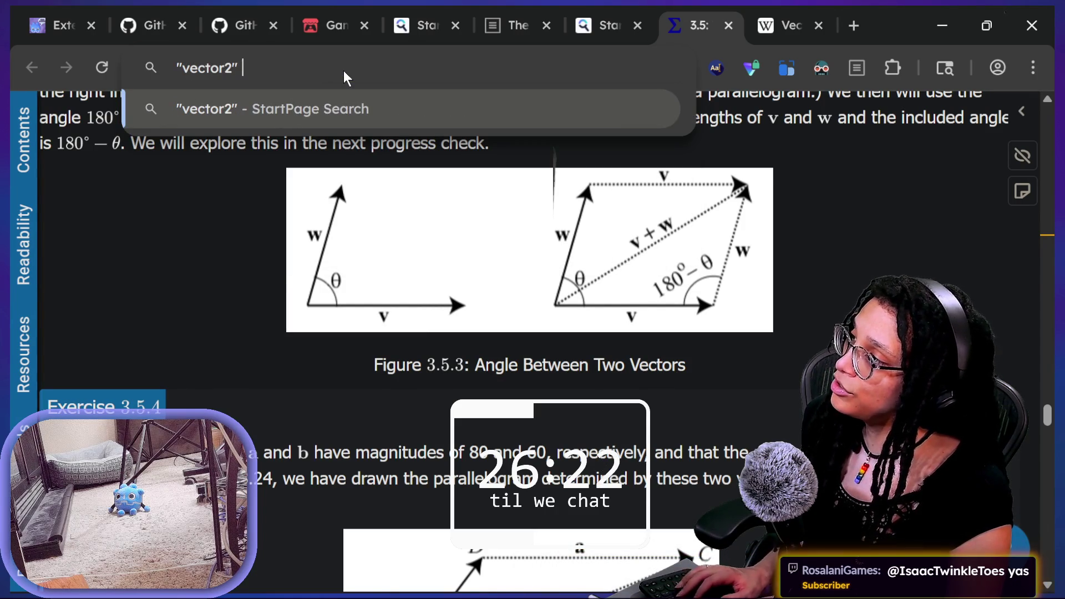
{"action": "type", "text": " a l"}
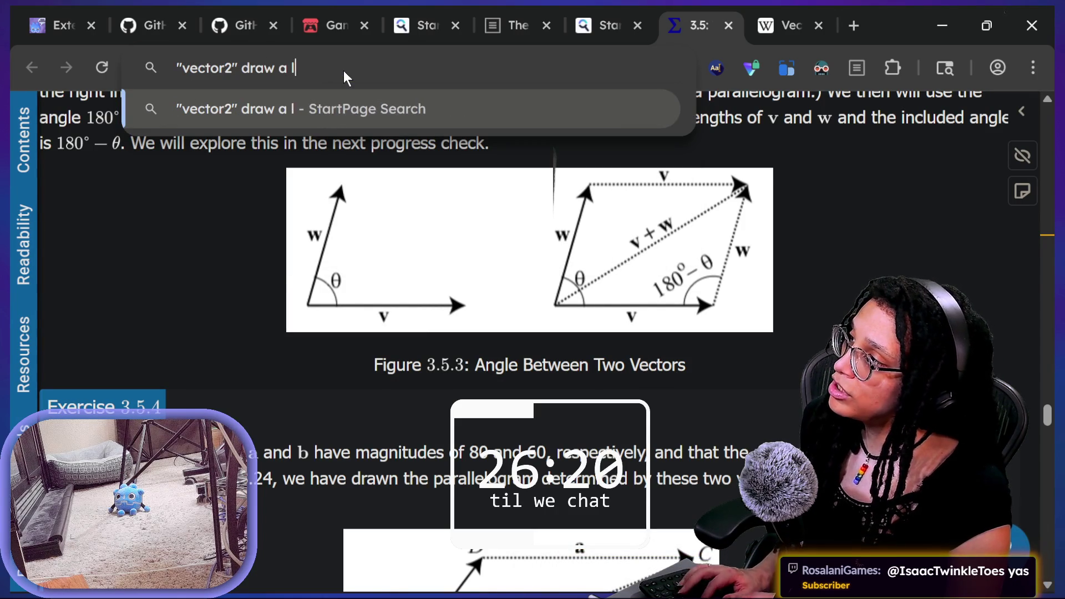
{"action": "type", "text": "ine between two points"}
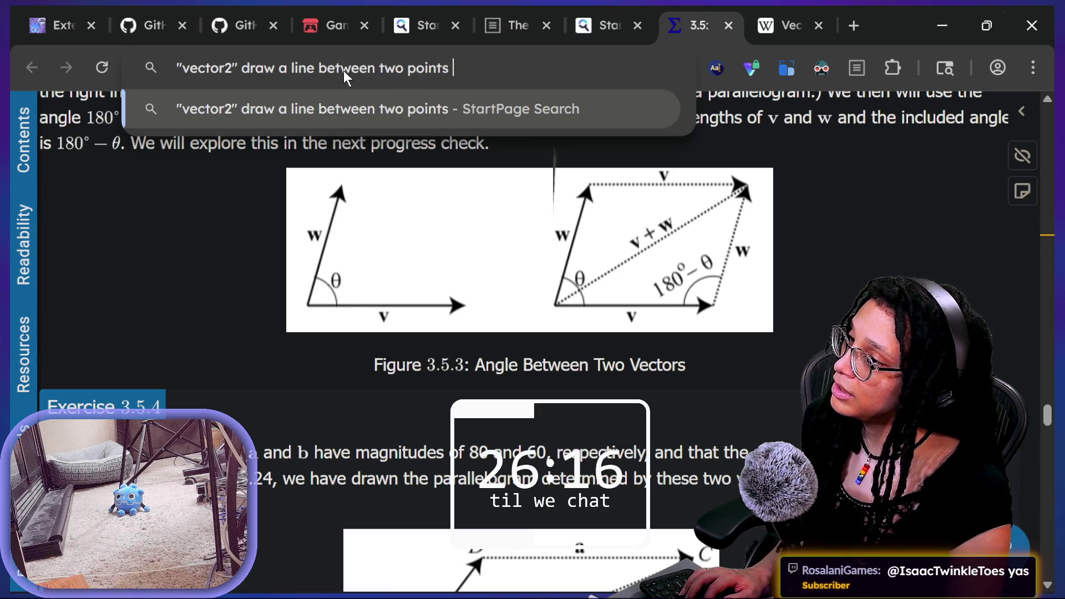
{"action": "key", "text": "Return"}
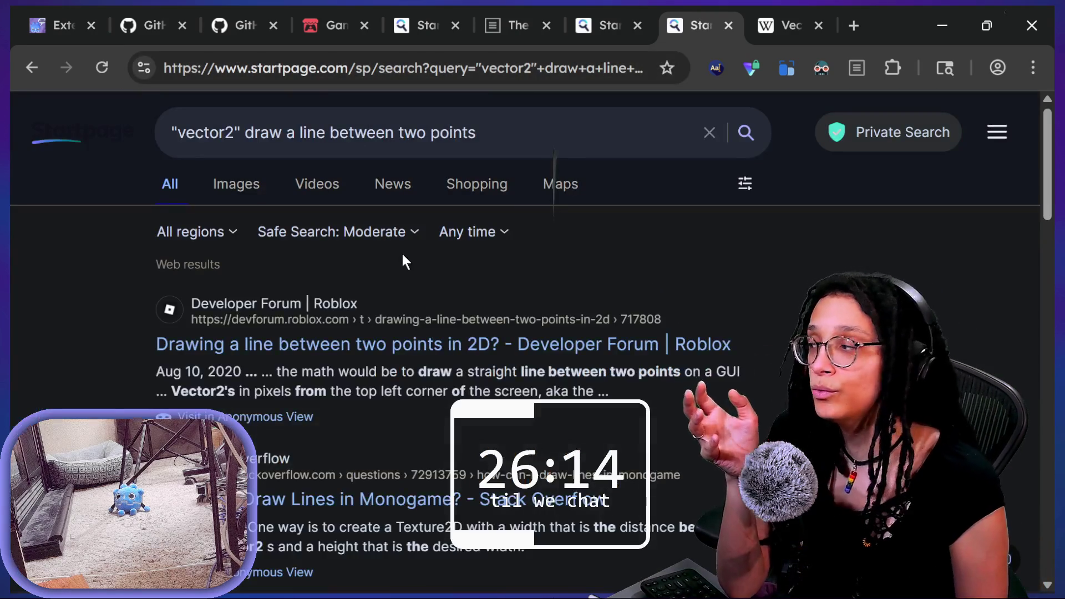
Step: Browse the image results and open the Distance Between Points image in a new tab
{"action": "scroll", "coordinate": [539, 391], "scroll_direction": "down", "scroll_amount": 2}
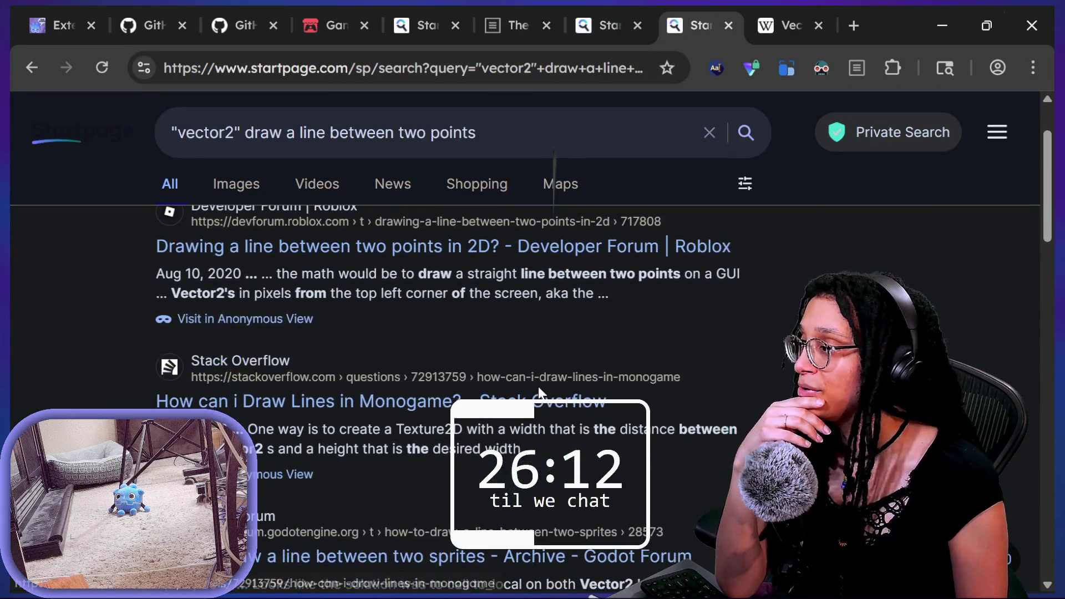
{"action": "scroll", "coordinate": [539, 391], "scroll_direction": "down", "scroll_amount": 4}
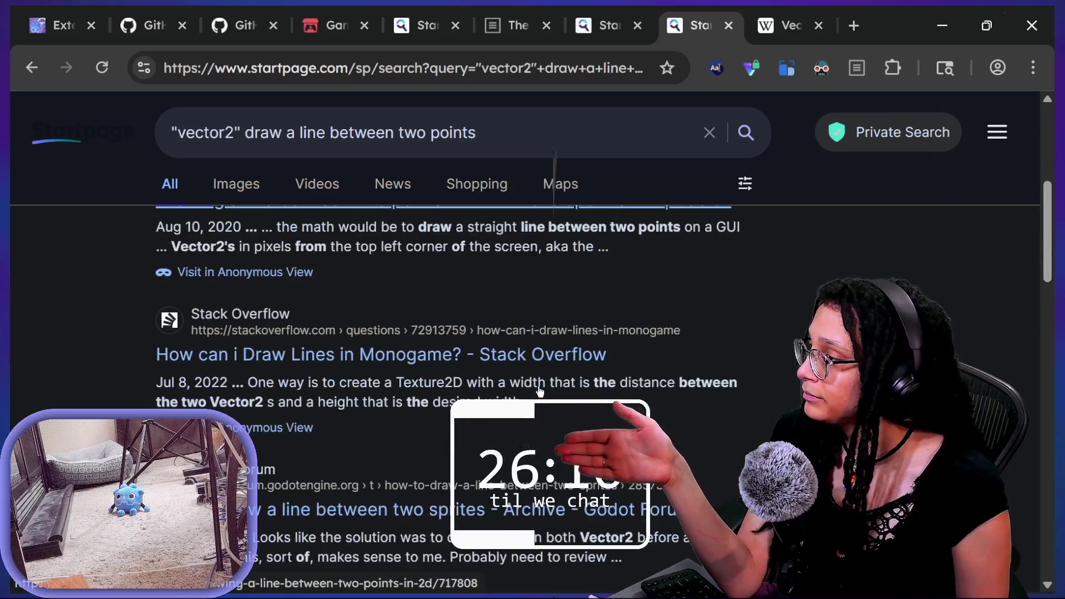
{"action": "scroll", "coordinate": [538, 388], "scroll_direction": "up", "scroll_amount": 7}
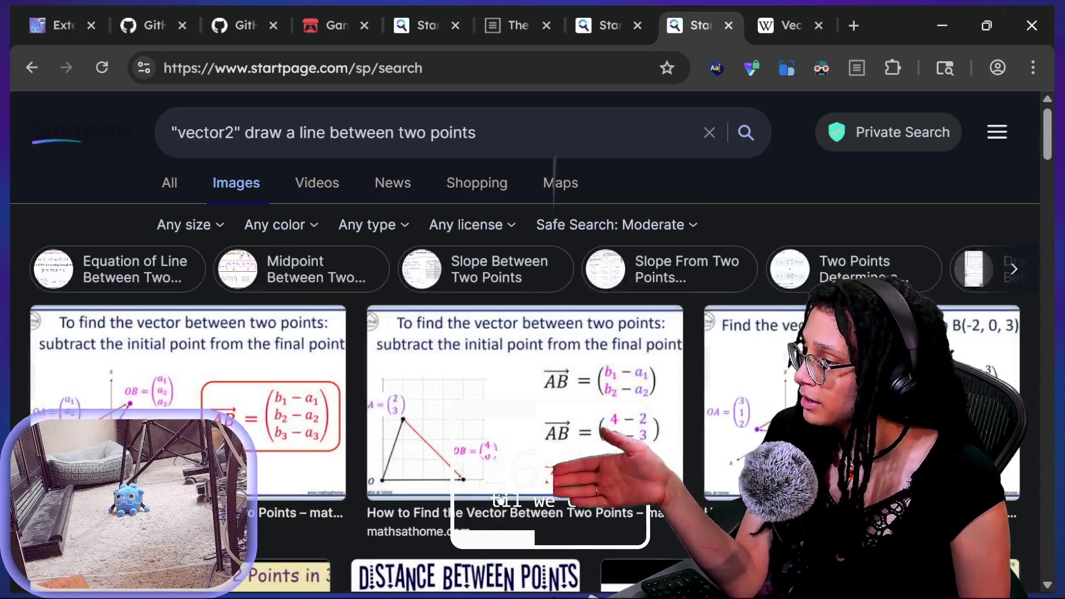
{"action": "scroll", "coordinate": [499, 498], "scroll_direction": "down", "scroll_amount": 2}
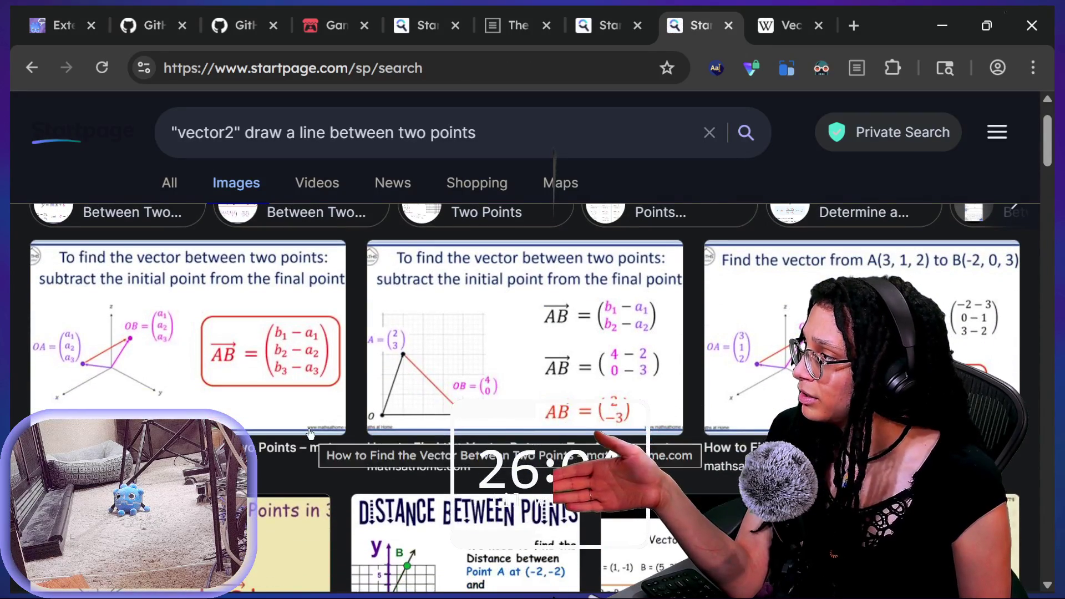
{"action": "scroll", "coordinate": [316, 435], "scroll_direction": "down", "scroll_amount": 1}
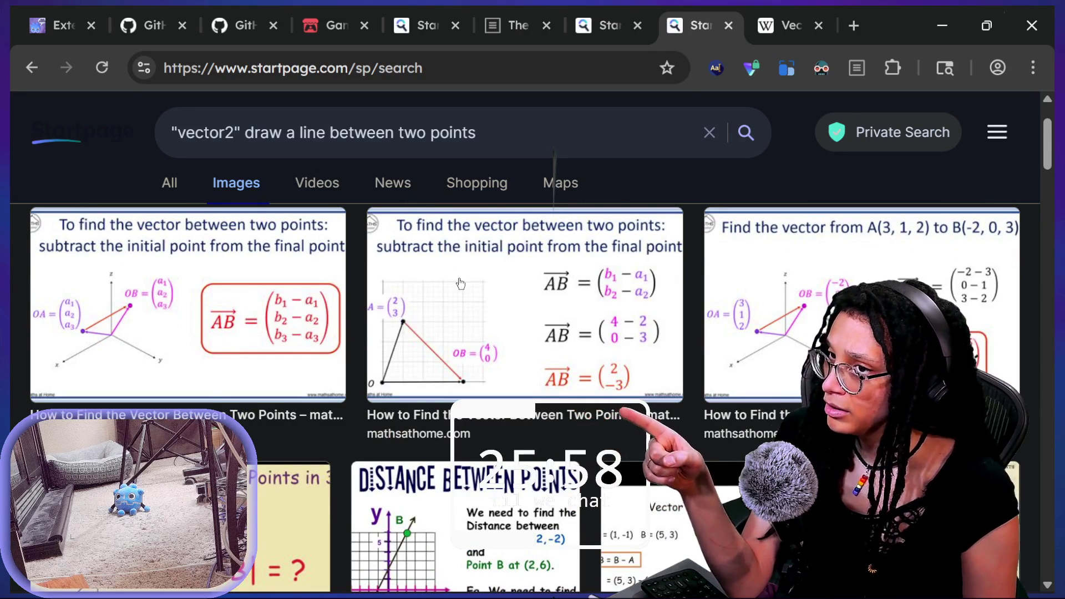
{"action": "scroll", "coordinate": [460, 284], "scroll_direction": "down", "scroll_amount": 6}
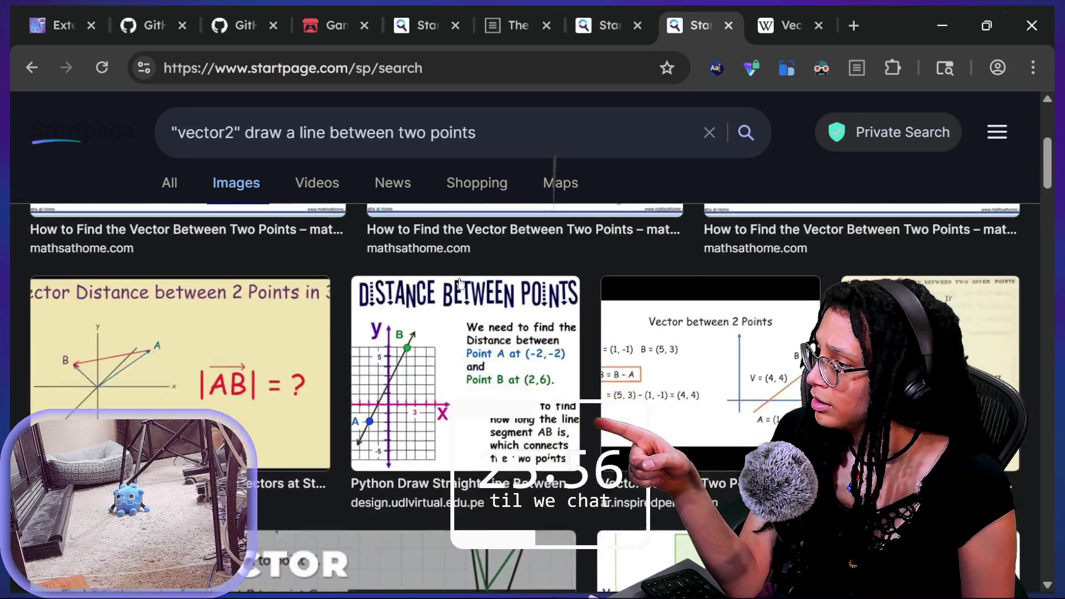
{"action": "left_click", "coordinate": [459, 284]}
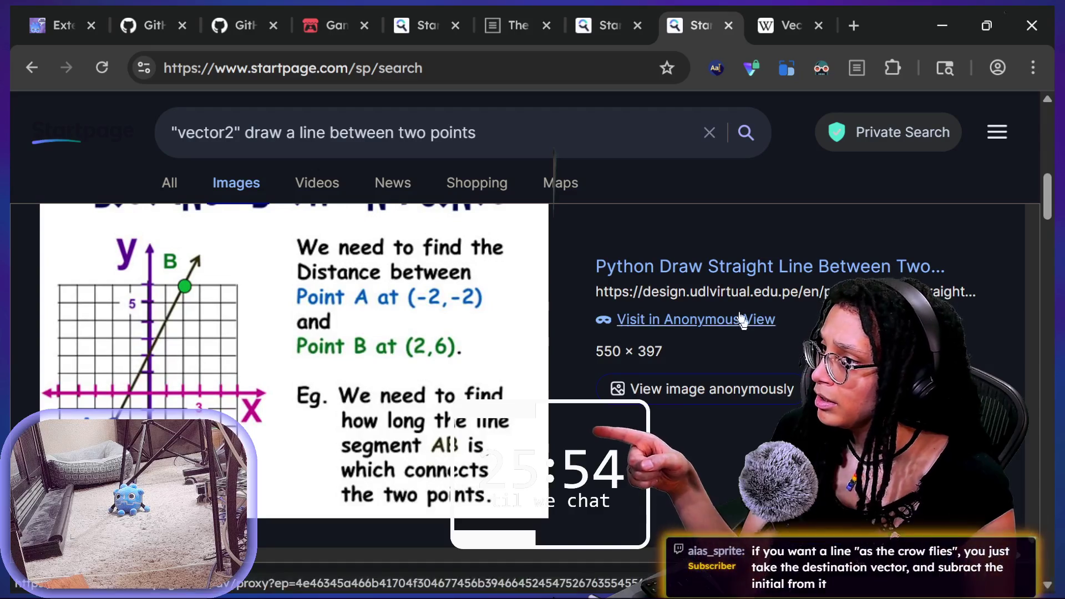
{"action": "right_click", "coordinate": [478, 298]}
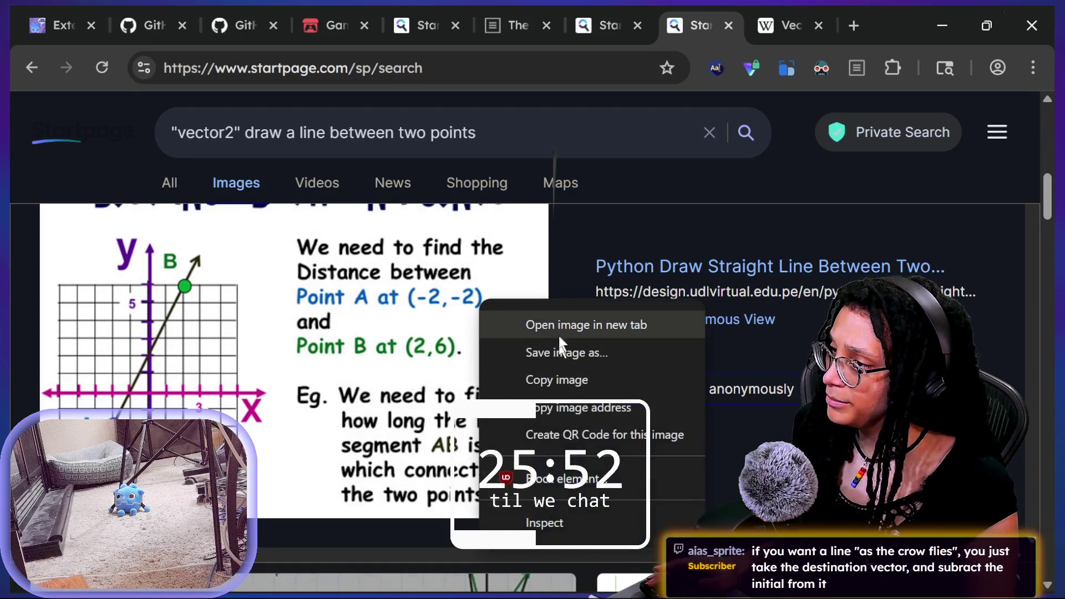
{"action": "left_click", "coordinate": [559, 335]}
{"action": "left_click", "coordinate": [688, 10]}
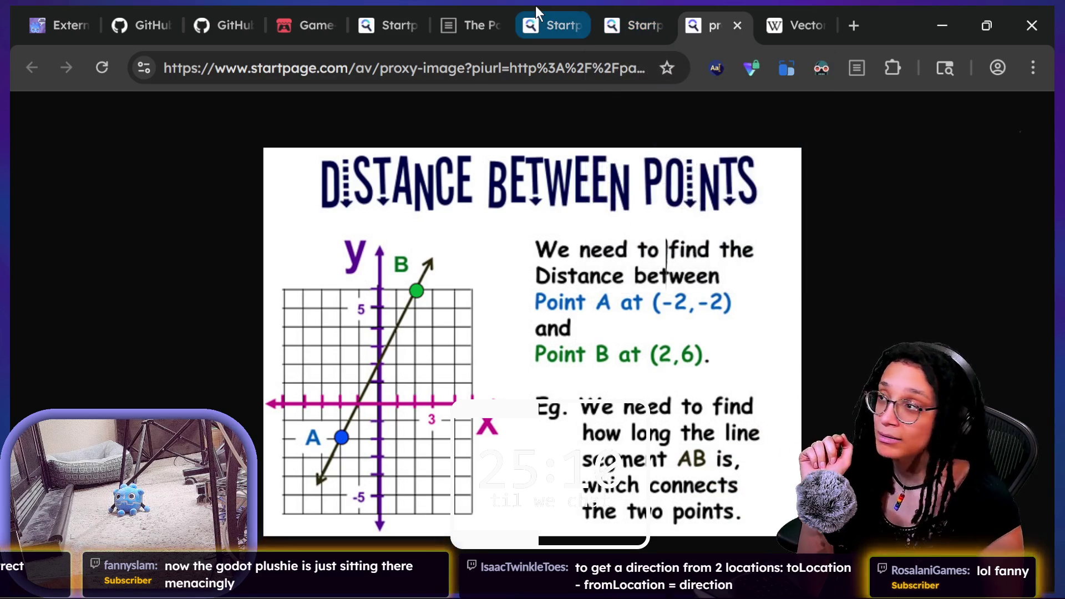
Step: Visit the image's source page on design.udlvirtual.edu.pe from Startpage and pass the verification check
{"action": "left_click", "coordinate": [626, 22]}
{"action": "left_click", "coordinate": [631, 292]}
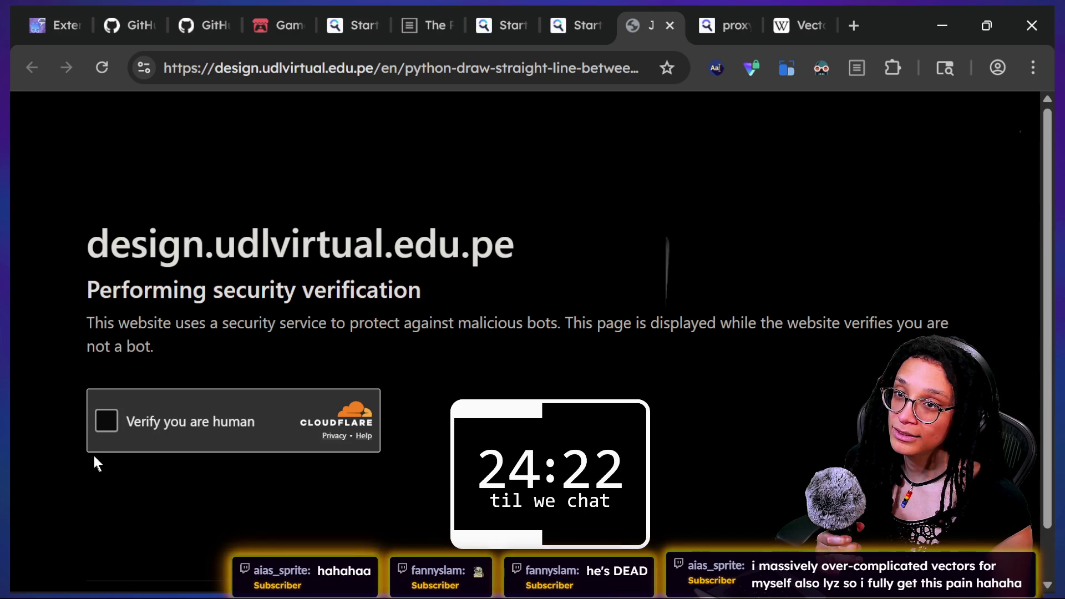
{"action": "left_click", "coordinate": [106, 420]}
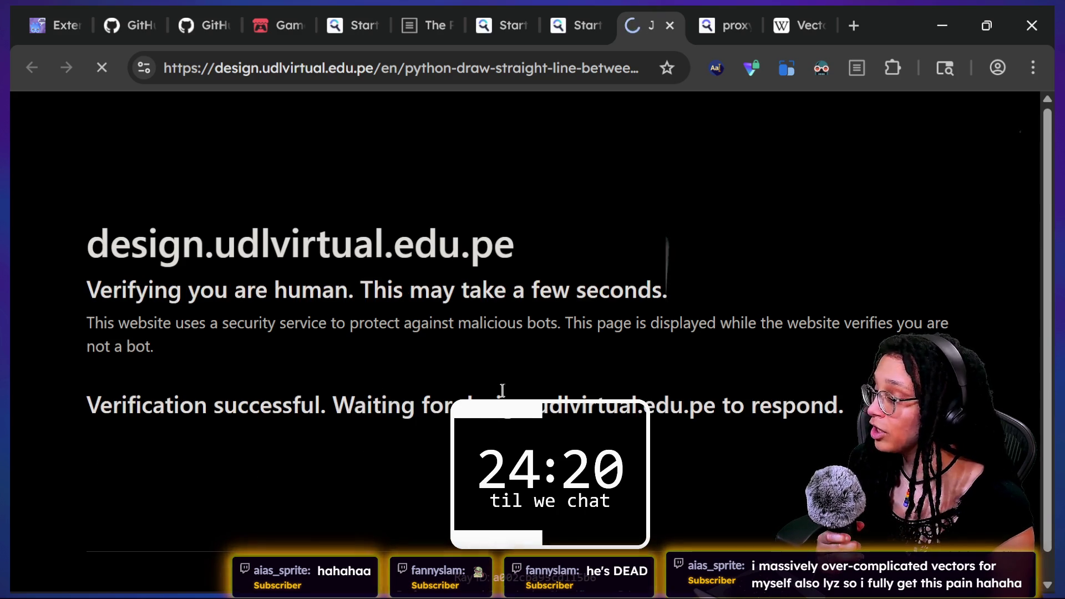
Step: Skim the redirected printable-templates blog article, go back, and close its tab
{"action": "left_click_drag", "start_coordinate": [504, 381], "coordinate": [502, 357]}
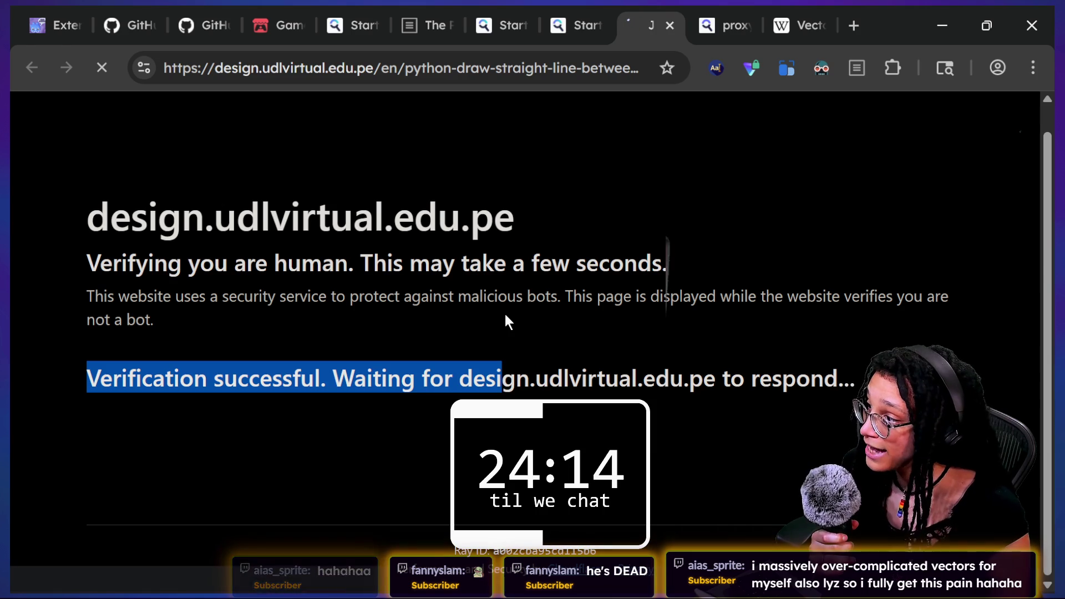
{"action": "left_click", "coordinate": [570, 264]}
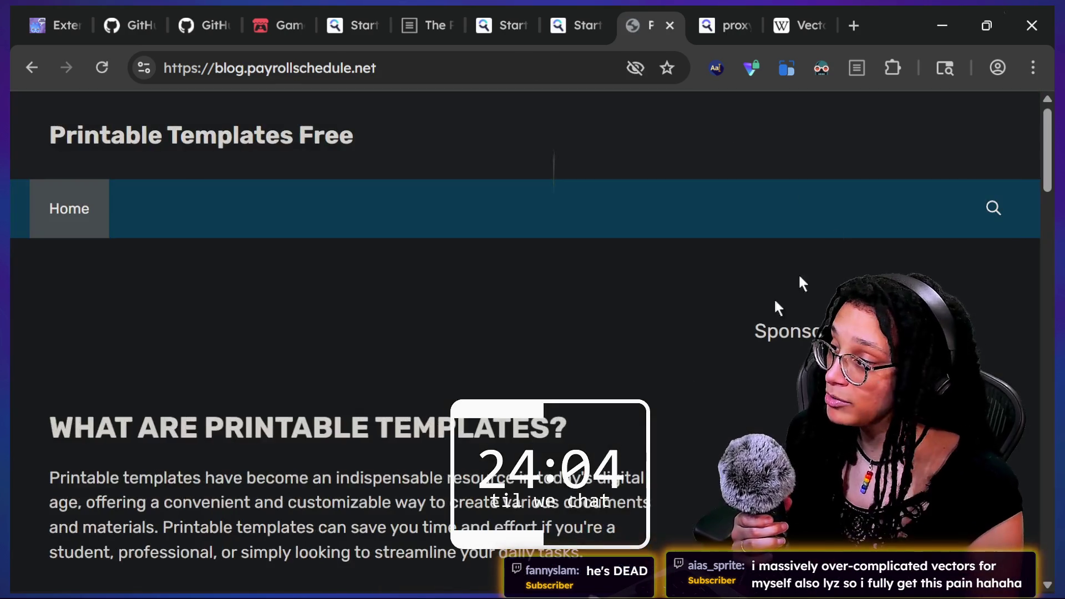
{"action": "scroll", "coordinate": [648, 412], "scroll_direction": "down", "scroll_amount": 3}
{"action": "scroll", "coordinate": [453, 355], "scroll_direction": "down", "scroll_amount": 1}
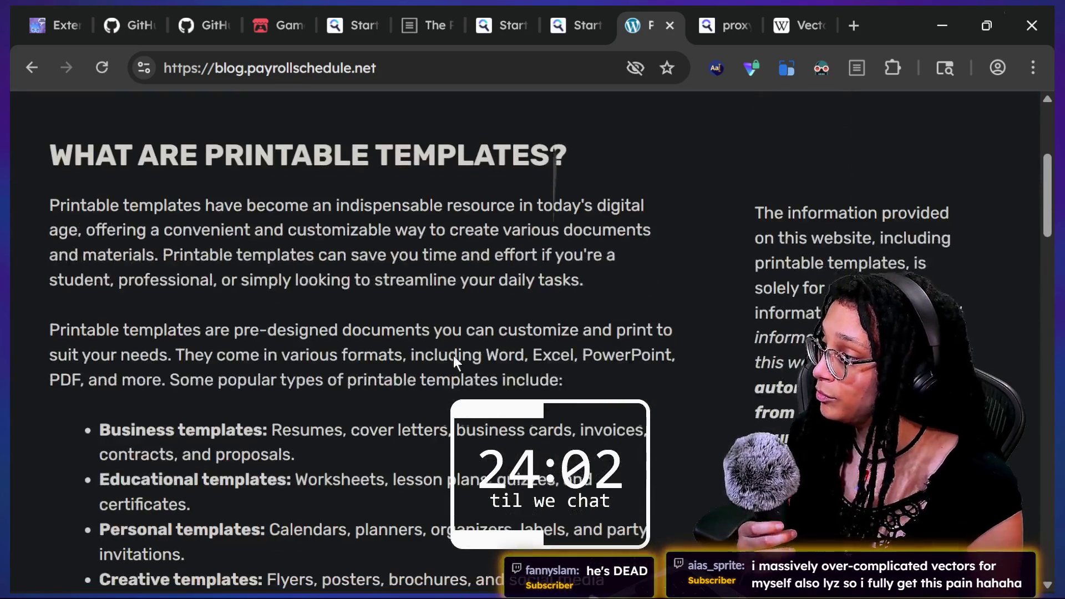
{"action": "scroll", "coordinate": [166, 149], "scroll_direction": "down", "scroll_amount": 10}
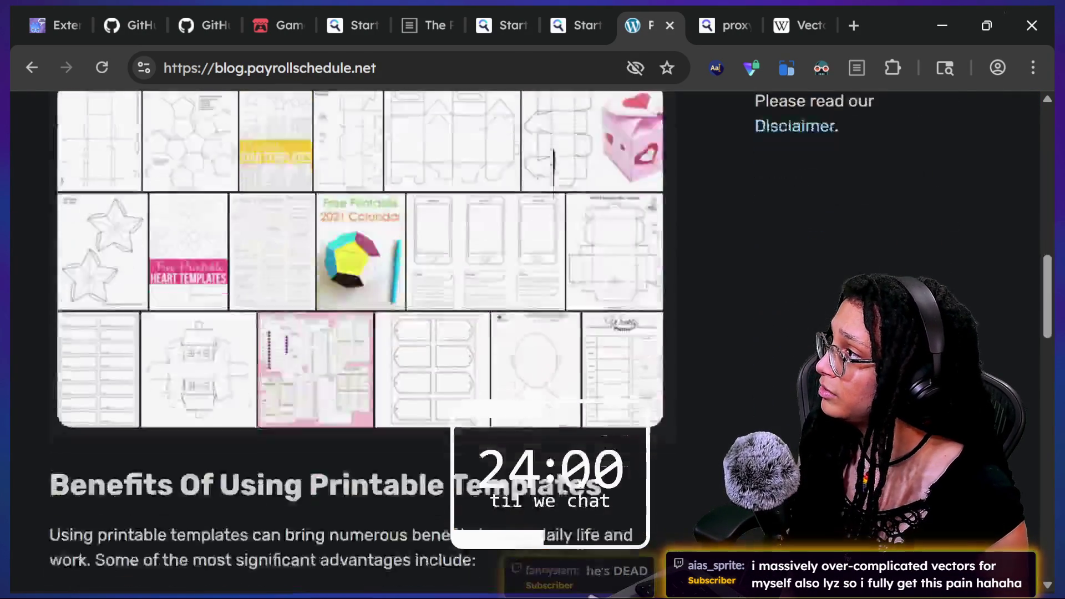
{"action": "scroll", "coordinate": [141, 129], "scroll_direction": "up", "scroll_amount": 5}
{"action": "scroll", "coordinate": [140, 133], "scroll_direction": "up", "scroll_amount": 3}
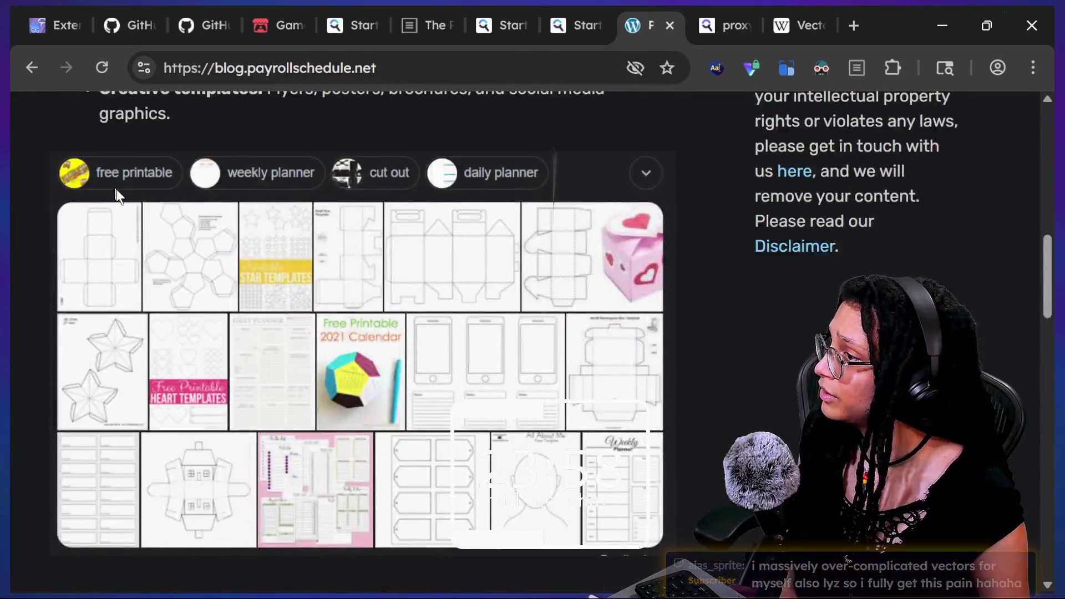
{"action": "scroll", "coordinate": [116, 189], "scroll_direction": "down", "scroll_amount": 10}
{"action": "left_click", "coordinate": [31, 68]}
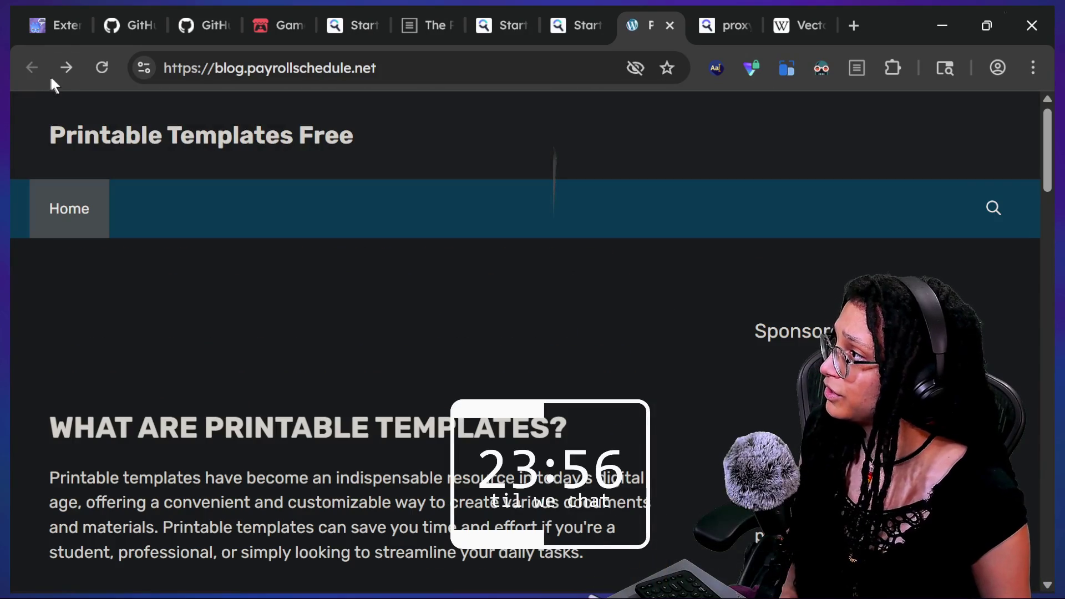
{"action": "left_click", "coordinate": [670, 26]}
Step: Scroll the "vector2" image results, then start a blank new browser tab
{"action": "scroll", "coordinate": [471, 372], "scroll_direction": "down", "scroll_amount": 1}
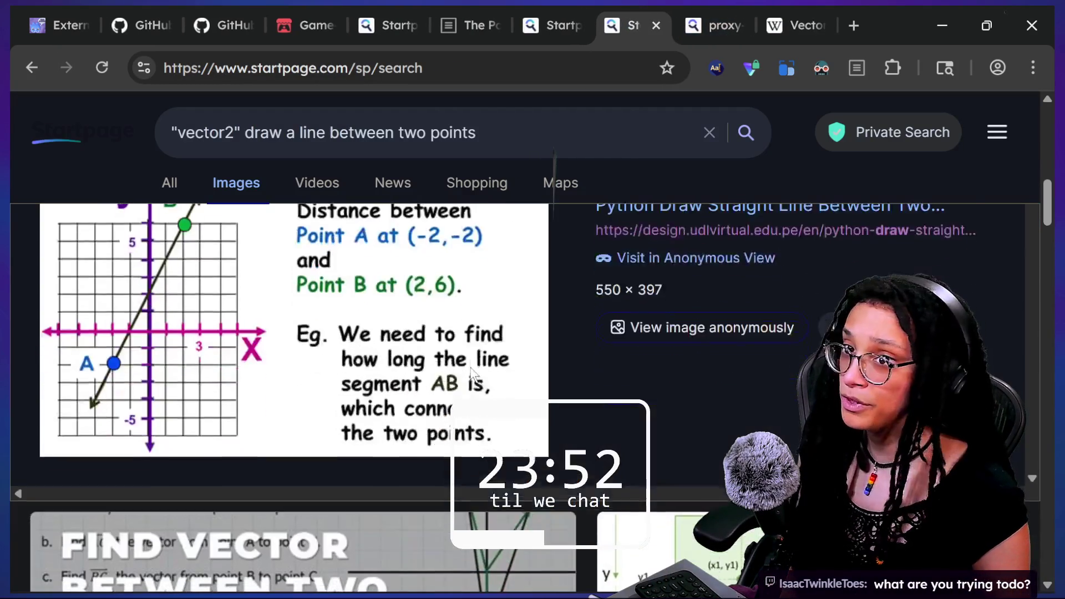
{"action": "scroll", "coordinate": [471, 367], "scroll_direction": "down", "scroll_amount": 4}
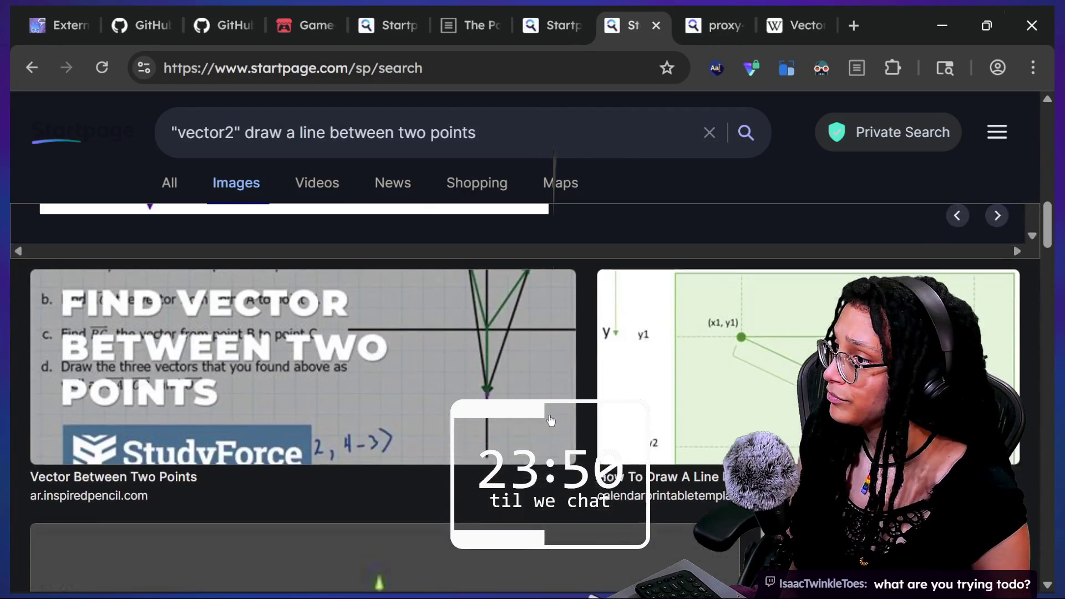
{"action": "scroll", "coordinate": [551, 421], "scroll_direction": "up", "scroll_amount": 1}
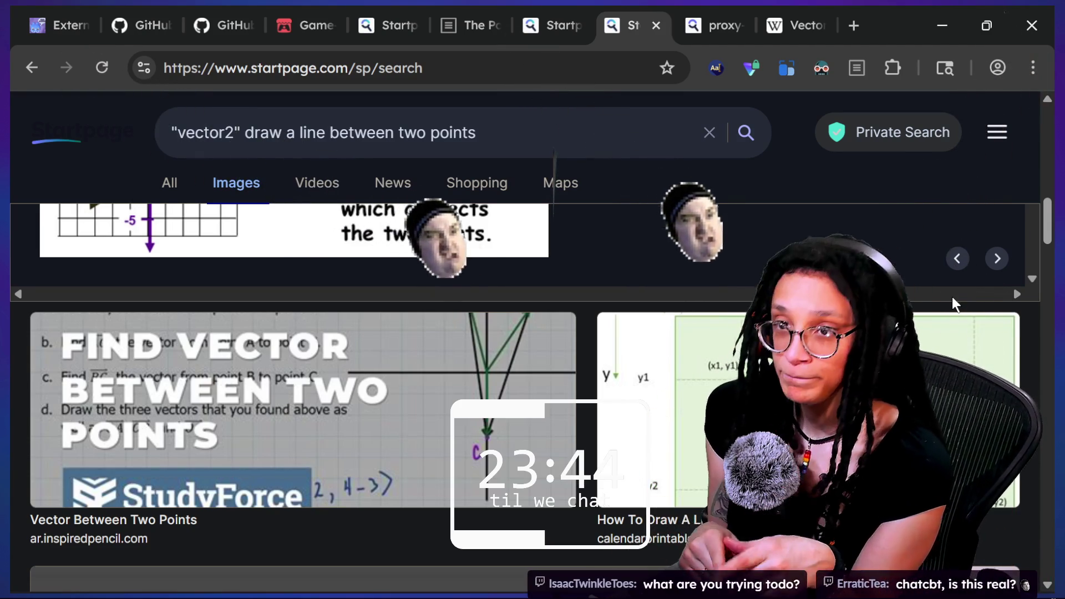
{"action": "key", "text": "alt"}
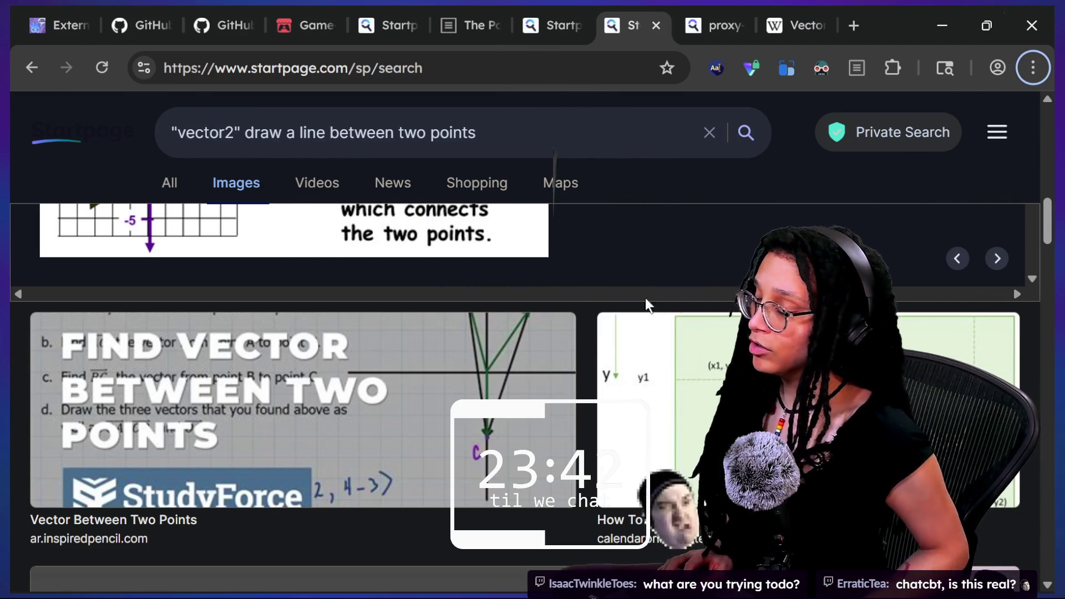
{"action": "left_click", "coordinate": [854, 25]}
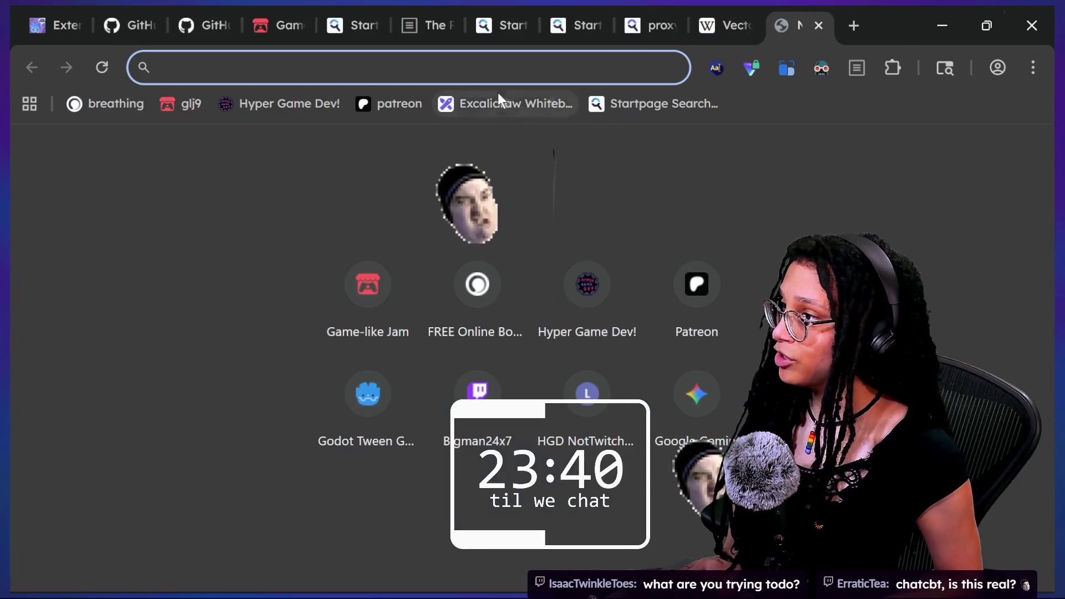
Step: Load Excalidraw in the new tab and switch it to the dark theme
{"action": "left_click", "coordinate": [498, 95]}
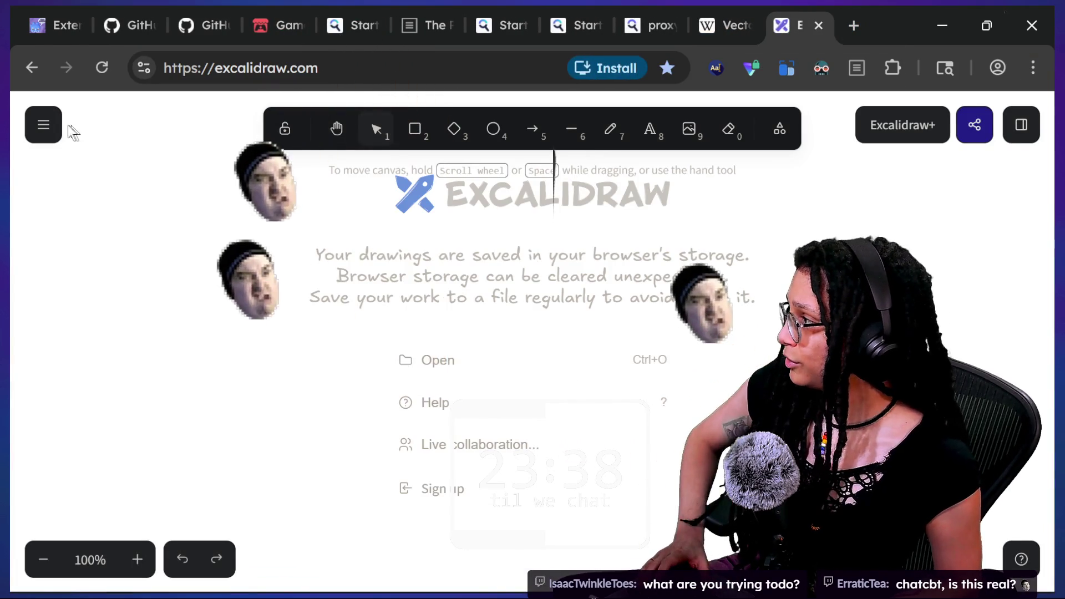
{"action": "left_click", "coordinate": [43, 124]}
{"action": "scroll", "coordinate": [105, 445], "scroll_direction": "down", "scroll_amount": 3}
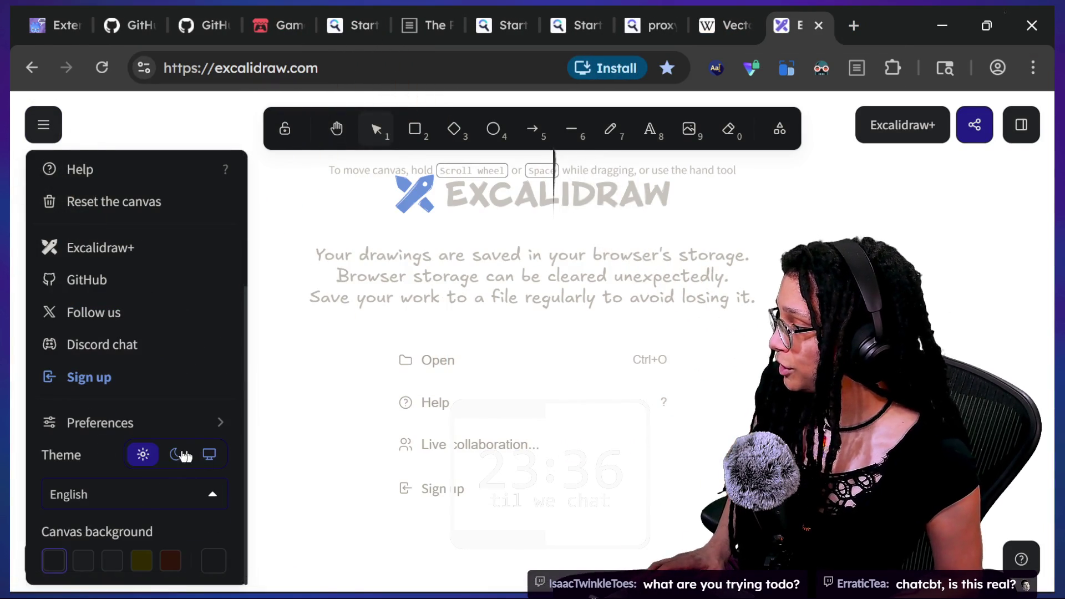
{"action": "left_click", "coordinate": [185, 456]}
{"action": "left_click", "coordinate": [480, 304]}
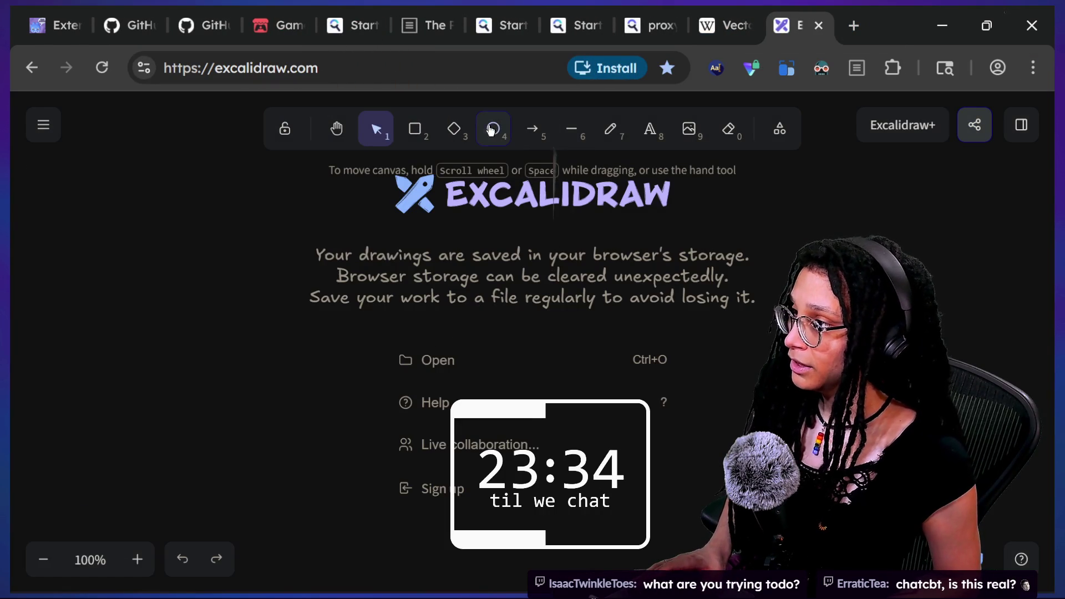
Step: Draw a small circle with pink outline and fill, with the dark-mode extension disabled
{"action": "left_click", "coordinate": [491, 130]}
{"action": "left_click", "coordinate": [74, 213]}
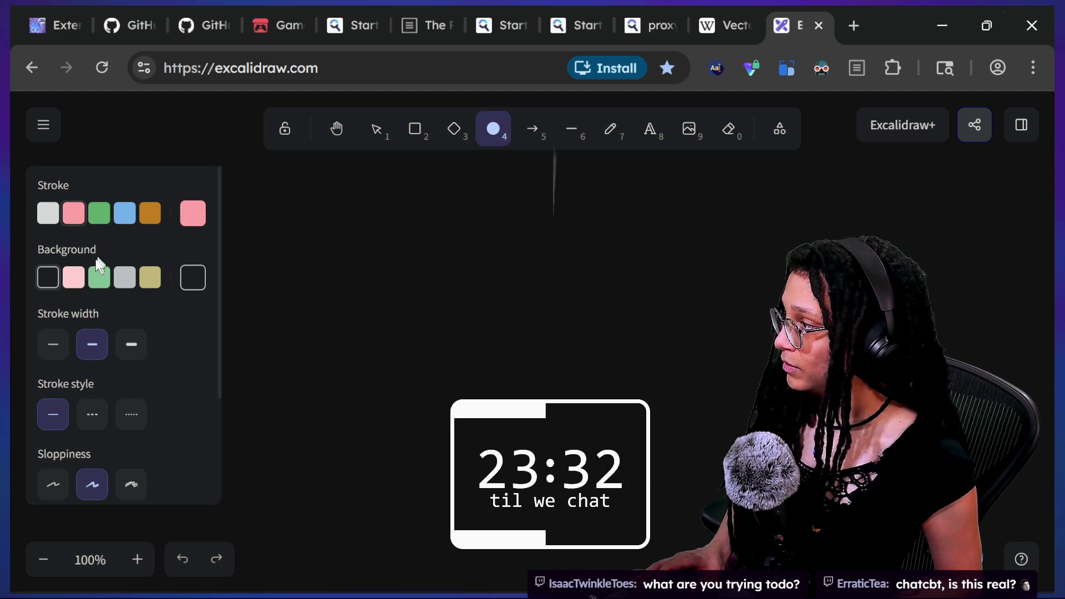
{"action": "left_click", "coordinate": [73, 277]}
{"action": "left_click", "coordinate": [822, 68]}
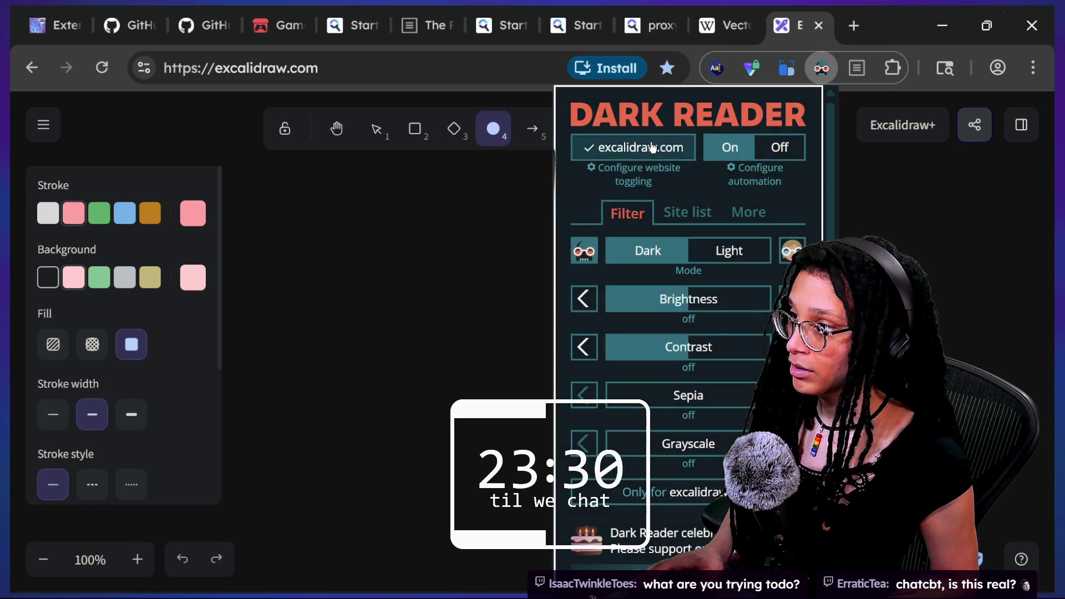
{"action": "left_click", "coordinate": [652, 147]}
{"action": "mouse_move", "coordinate": [379, 298]}
{"action": "left_mouse_down"}
{"action": "mouse_move", "coordinate": [491, 427]}
{"action": "mouse_move", "coordinate": [496, 381]}
{"action": "mouse_move", "coordinate": [435, 335]}
{"action": "mouse_move", "coordinate": [331, 365]}
{"action": "left_mouse_up"}
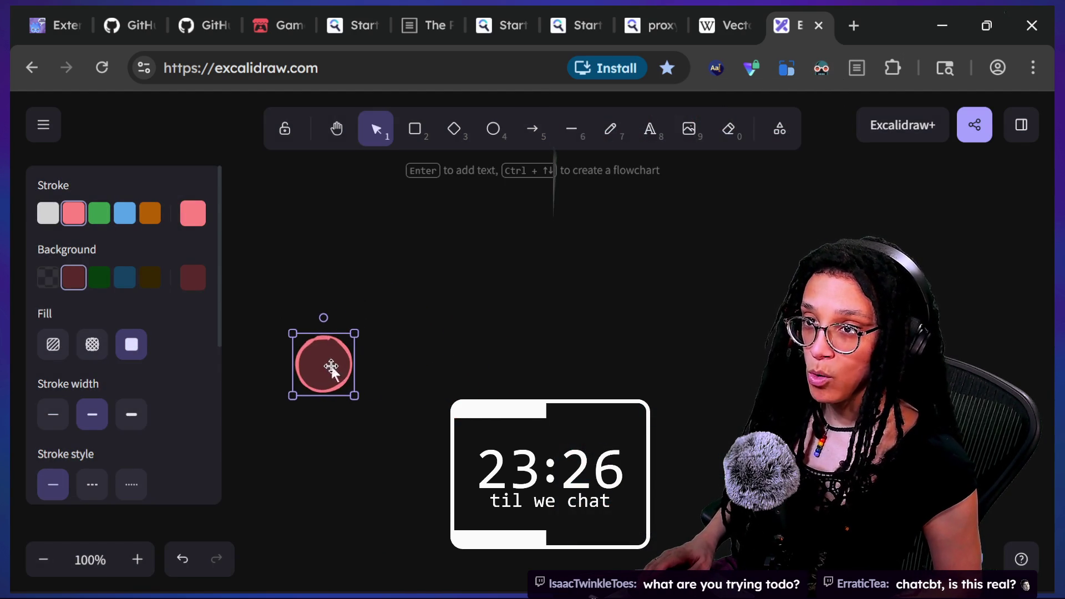
{"action": "key", "text": "Escape"}
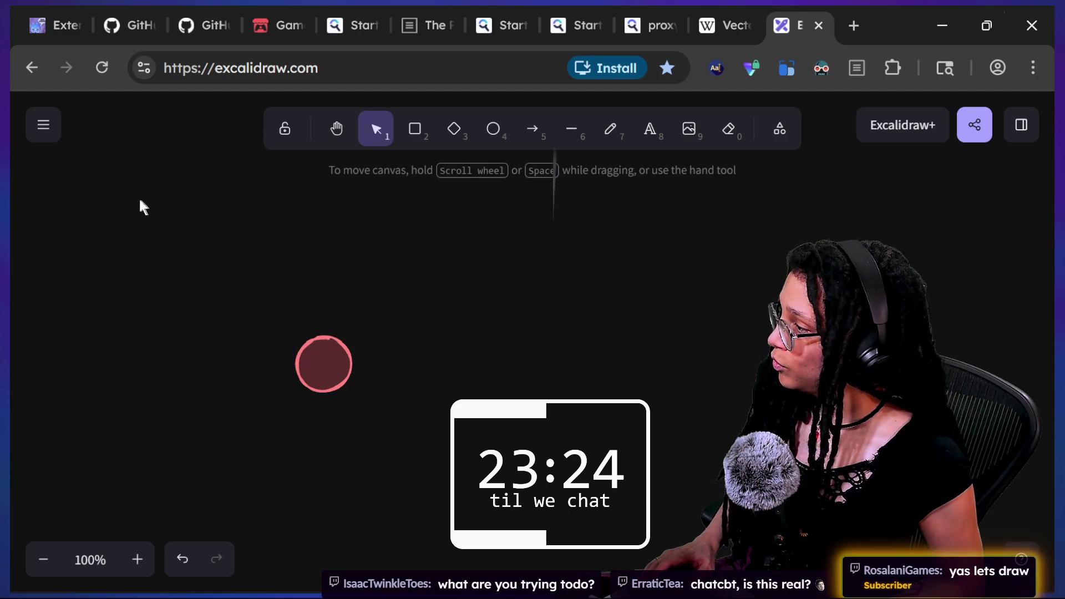
Step: Draw a blue-outlined circle up and right of the pink circle
{"action": "left_click", "coordinate": [501, 119]}
{"action": "left_click", "coordinate": [124, 213]}
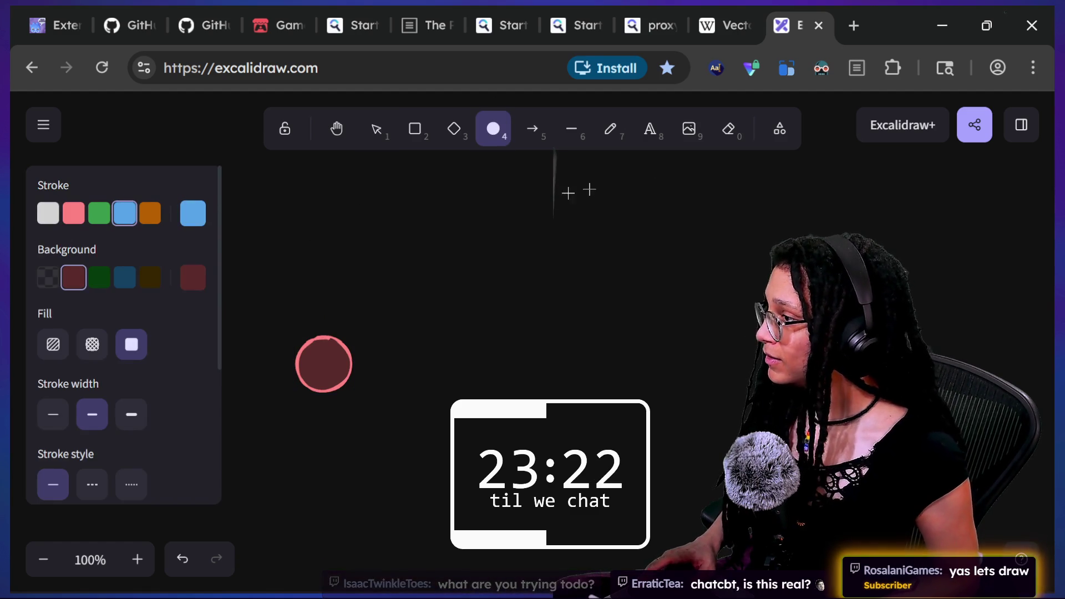
{"action": "left_click_drag", "start_coordinate": [466, 193], "coordinate": [547, 245]}
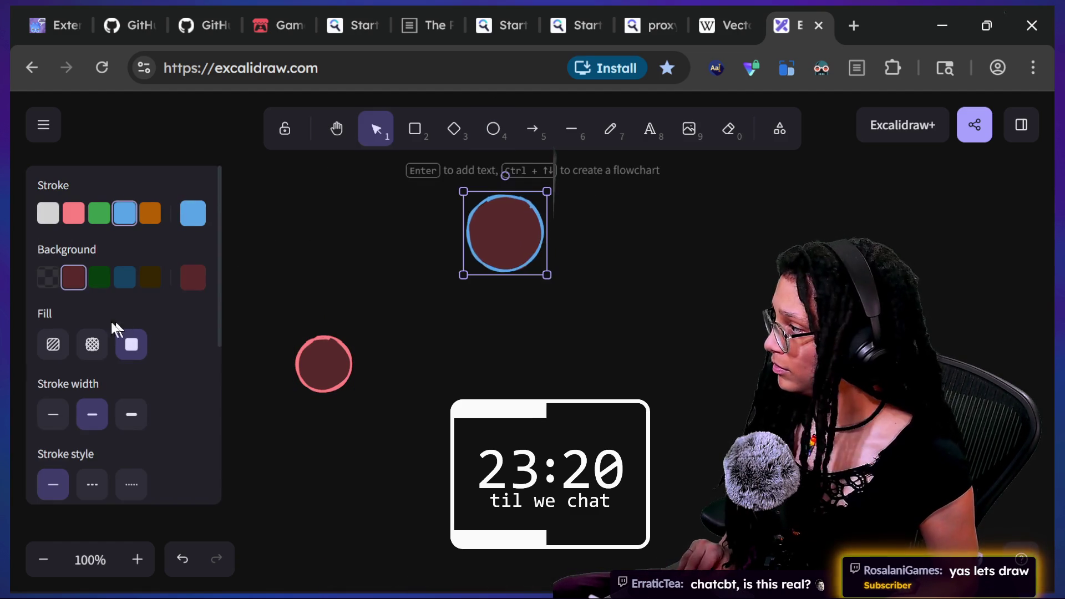
{"action": "key", "text": "ctrl+z"}
{"action": "left_click", "coordinate": [492, 131]}
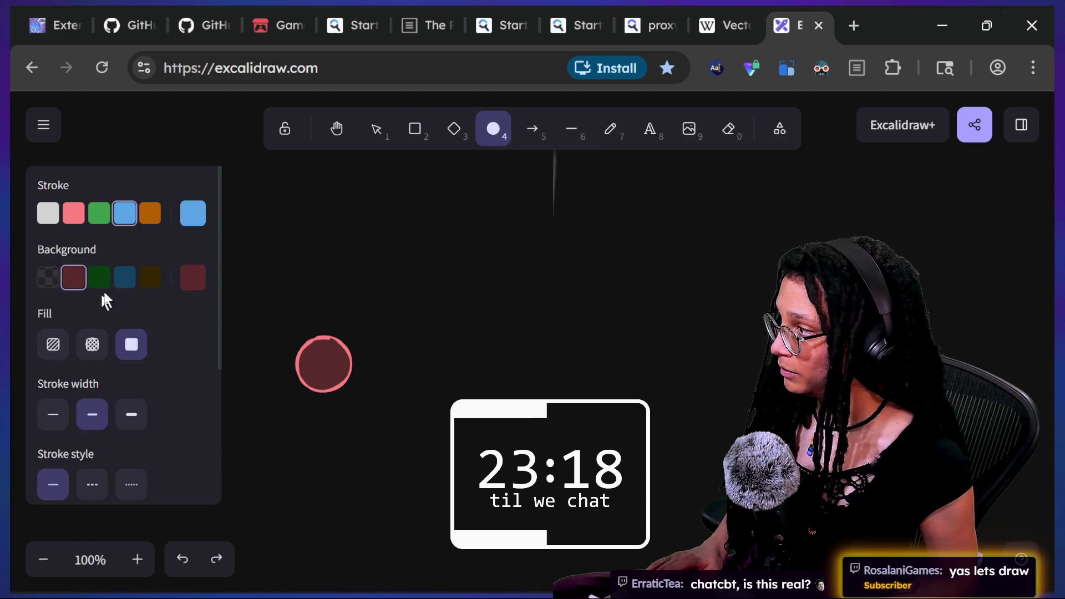
{"action": "left_click_drag", "start_coordinate": [469, 191], "coordinate": [532, 233]}
{"action": "left_click", "coordinate": [677, 283]}
{"action": "mouse_move", "coordinate": [677, 283]}
{"action": "left_mouse_down"}
{"action": "mouse_move", "coordinate": [646, 333]}
{"action": "mouse_move", "coordinate": [592, 352]}
{"action": "left_mouse_up"}
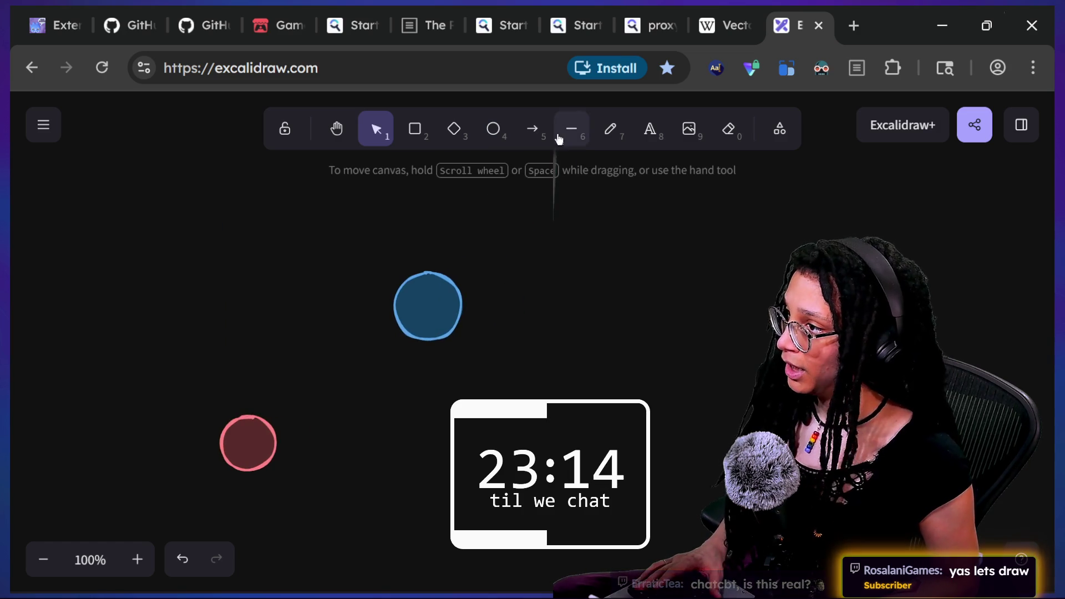
Step: Join the circles with a thick green line and duplicate it beyond the blue circle
{"action": "left_click", "coordinate": [571, 130]}
{"action": "left_click", "coordinate": [101, 221]}
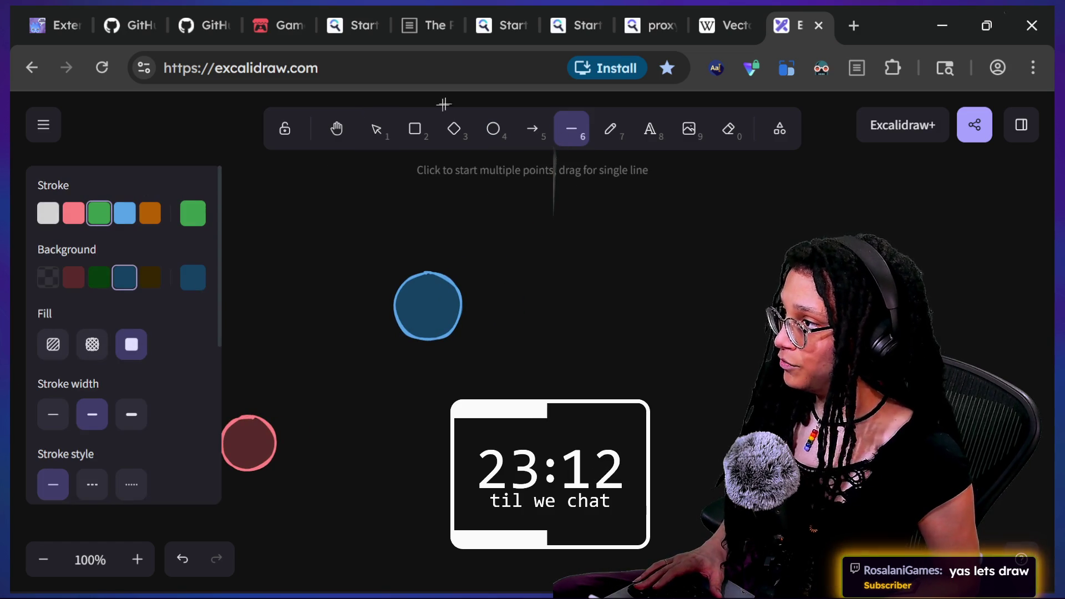
{"action": "left_click_drag", "start_coordinate": [258, 427], "coordinate": [422, 306]}
{"action": "left_click", "coordinate": [131, 414]}
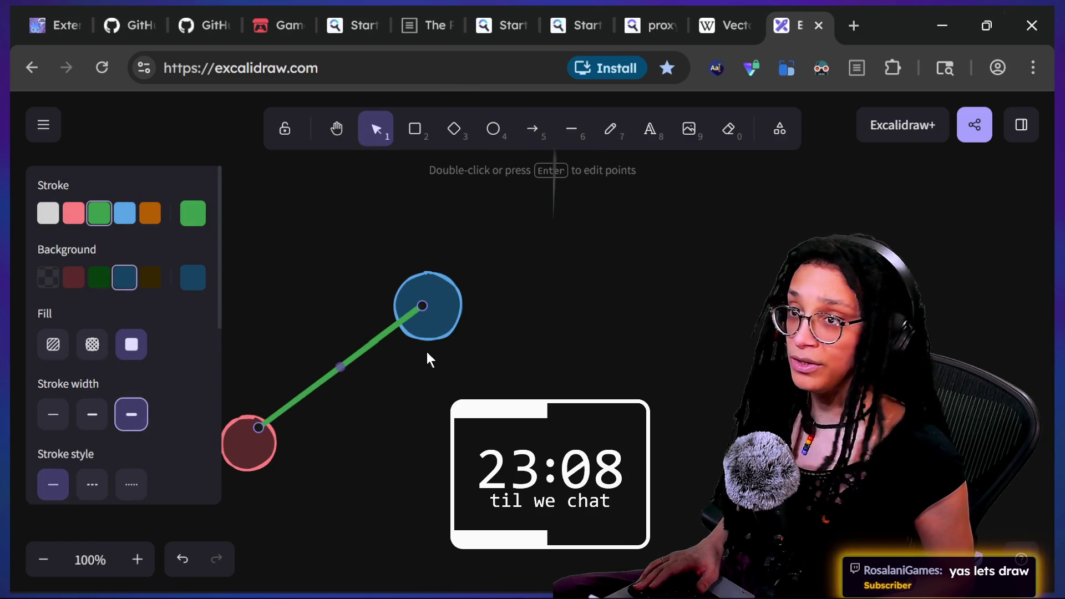
{"action": "left_click", "coordinate": [430, 350]}
{"action": "mouse_move", "coordinate": [618, 285]}
{"action": "left_mouse_down"}
{"action": "mouse_move", "coordinate": [494, 376]}
{"action": "mouse_move", "coordinate": [468, 338]}
{"action": "left_mouse_up"}
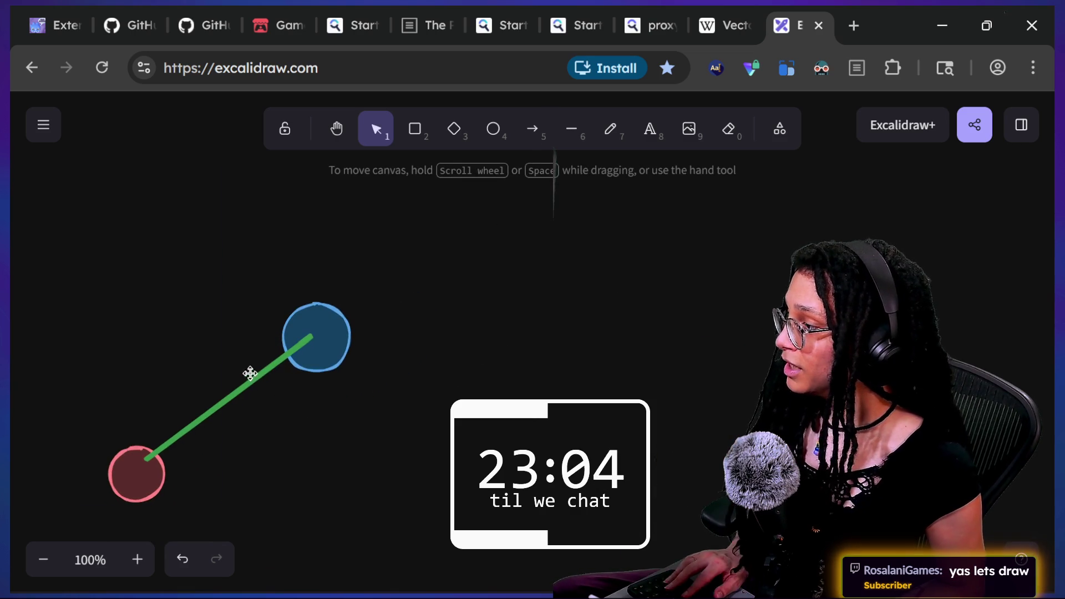
{"action": "left_click", "coordinate": [250, 373]}
{"action": "mouse_move", "coordinate": [251, 373]}
{"action": "left_mouse_down"}
{"action": "mouse_move", "coordinate": [260, 379]}
{"action": "mouse_move", "coordinate": [482, 222]}
{"action": "mouse_move", "coordinate": [460, 237]}
{"action": "left_mouse_up"}
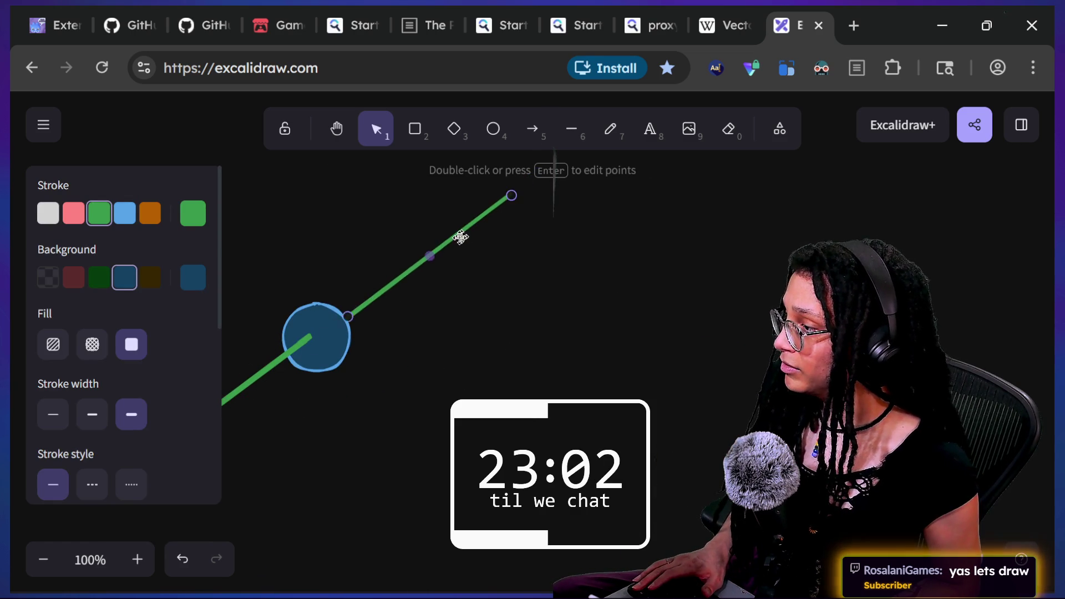